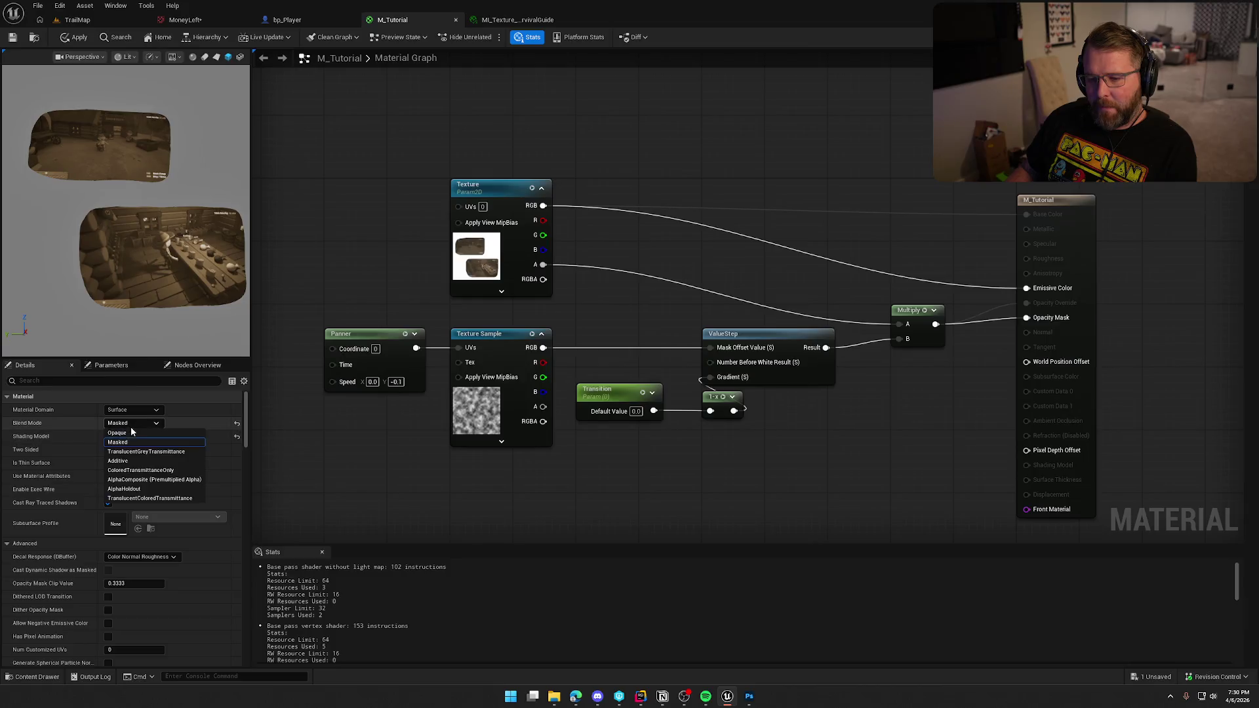
# Set M_Tutorial's Blend Mode to TranslucentGreyTransmittance and orbit the preview to inspect the edges.
pyautogui.click(140, 451)
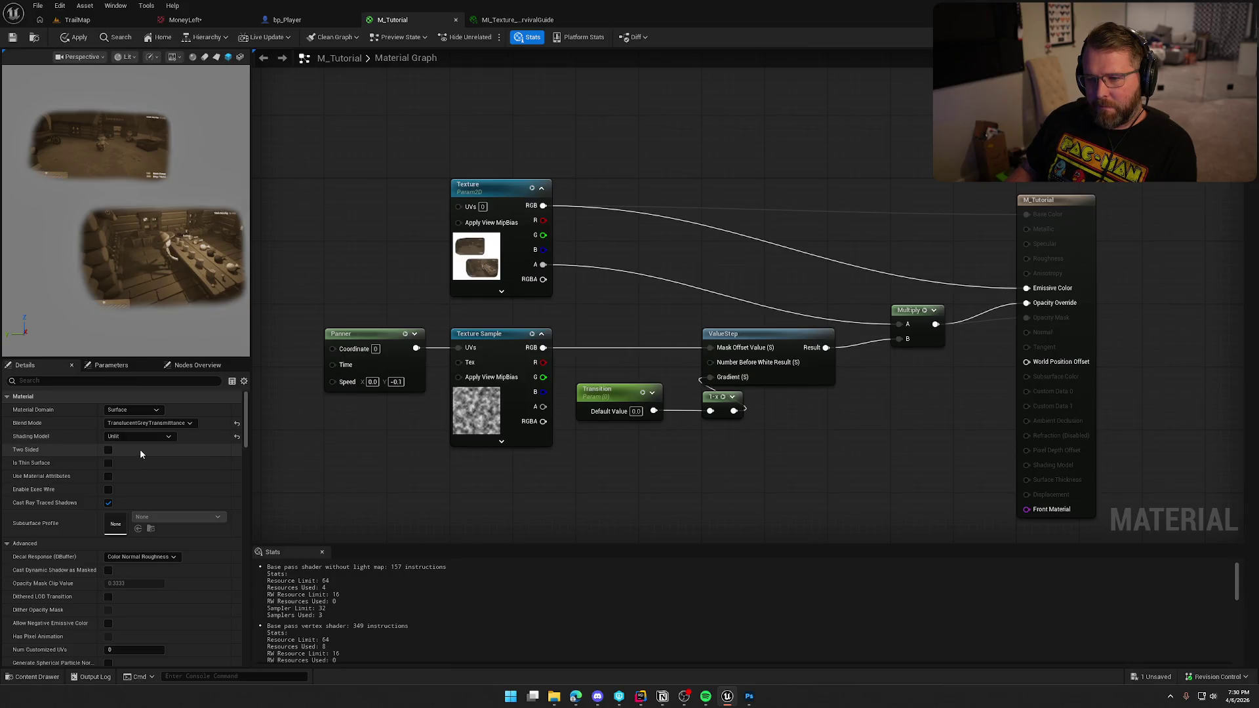
pyautogui.moveTo(202, 213)
pyautogui.mouseDown()
pyautogui.moveTo(177, 229)
pyautogui.moveTo(160, 123)
pyautogui.mouseUp()
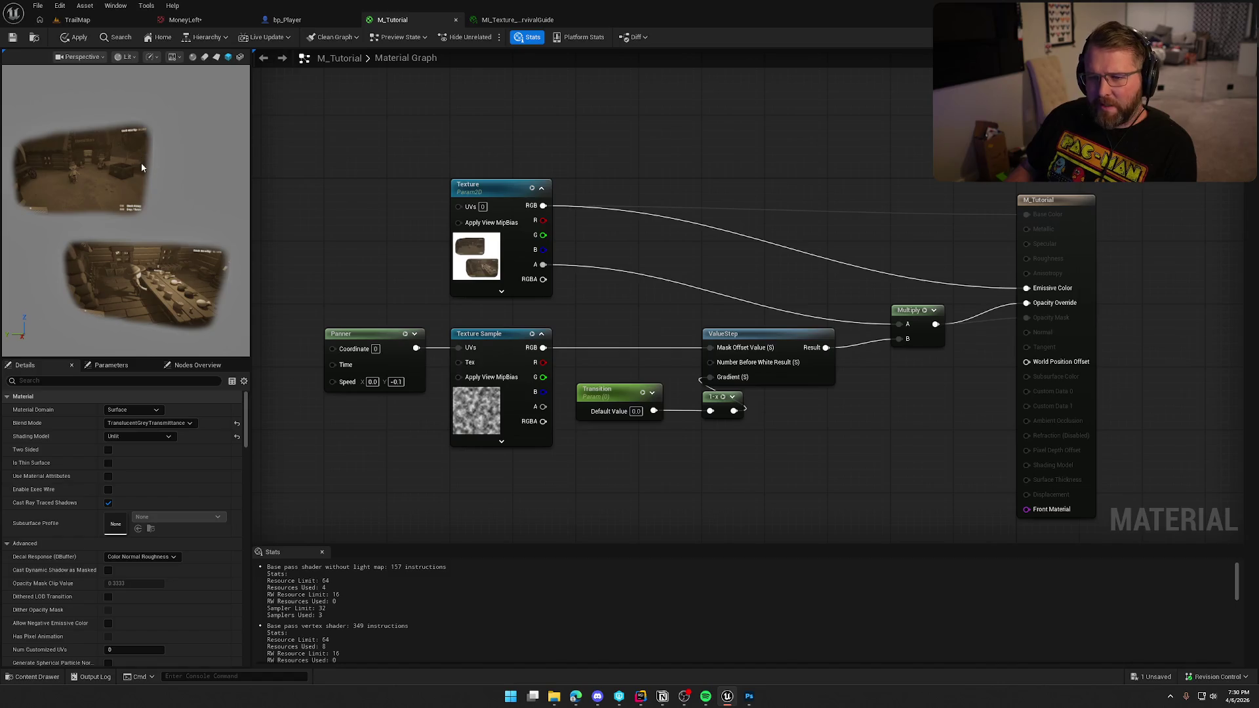
pyautogui.moveTo(160, 124)
pyautogui.mouseDown()
pyautogui.moveTo(186, 111)
pyautogui.moveTo(162, 163)
pyautogui.moveTo(197, 158)
pyautogui.moveTo(152, 155)
pyautogui.mouseUp()
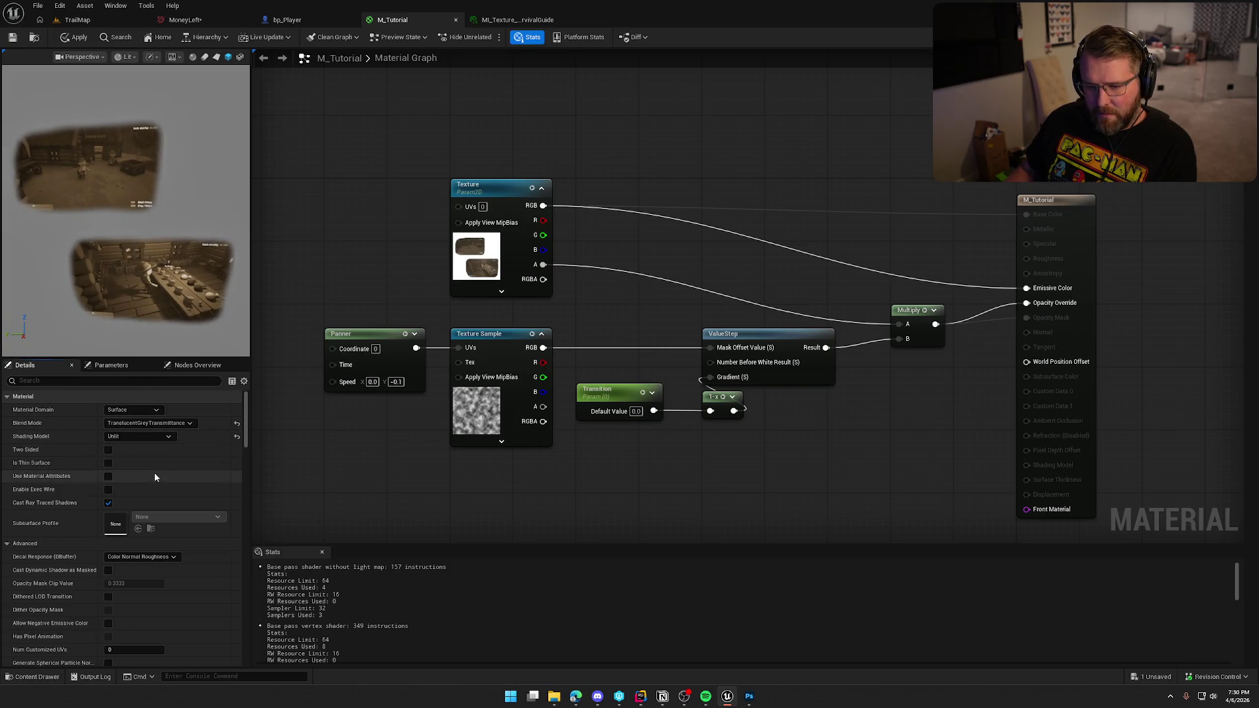
pyautogui.scroll(-6, 152, 467)
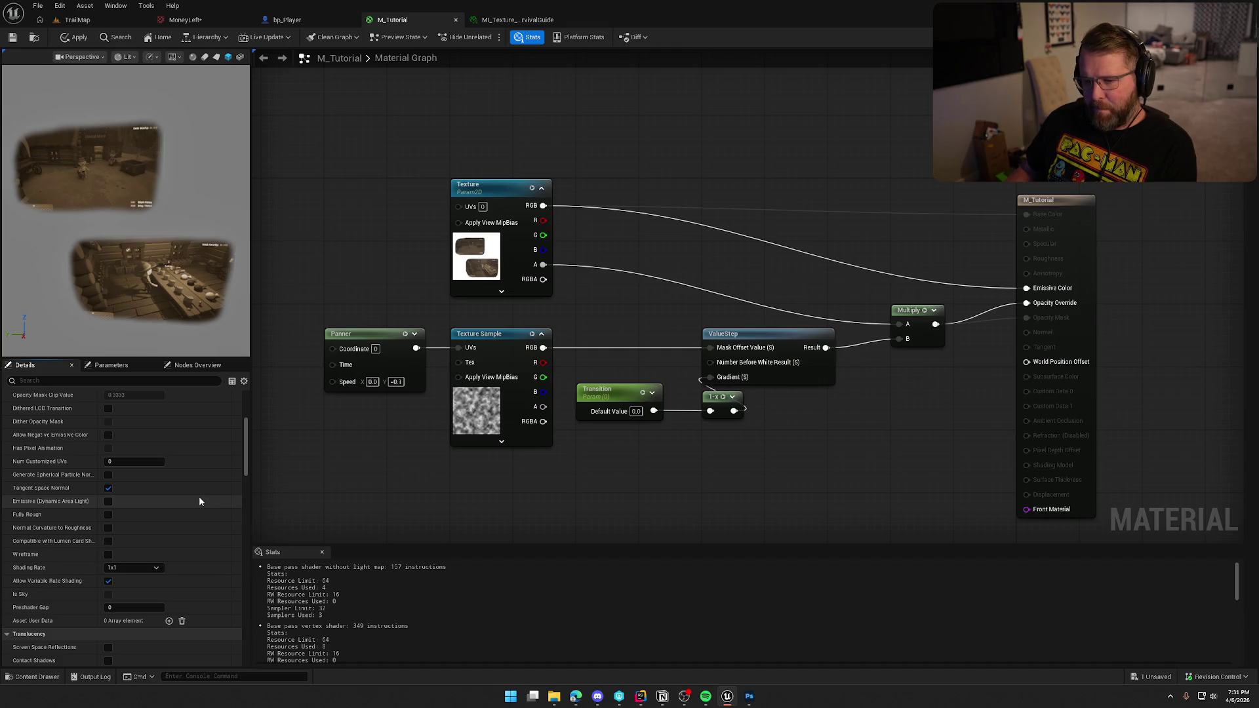
pyautogui.scroll(-8, 200, 502)
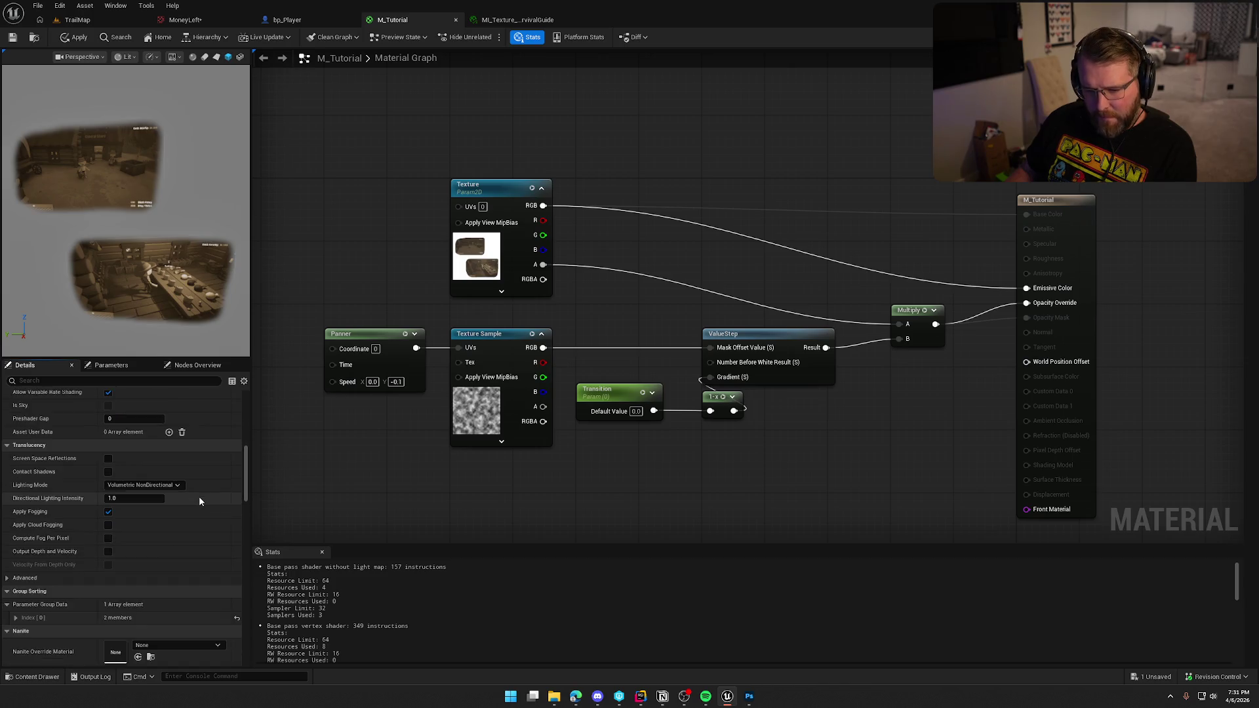
# Find the Texture parameter node's MoneyLeft texture in the Content Browser.
pyautogui.click(200, 502)
pyautogui.click(470, 252)
pyautogui.hotkey('ctrl', 'b')
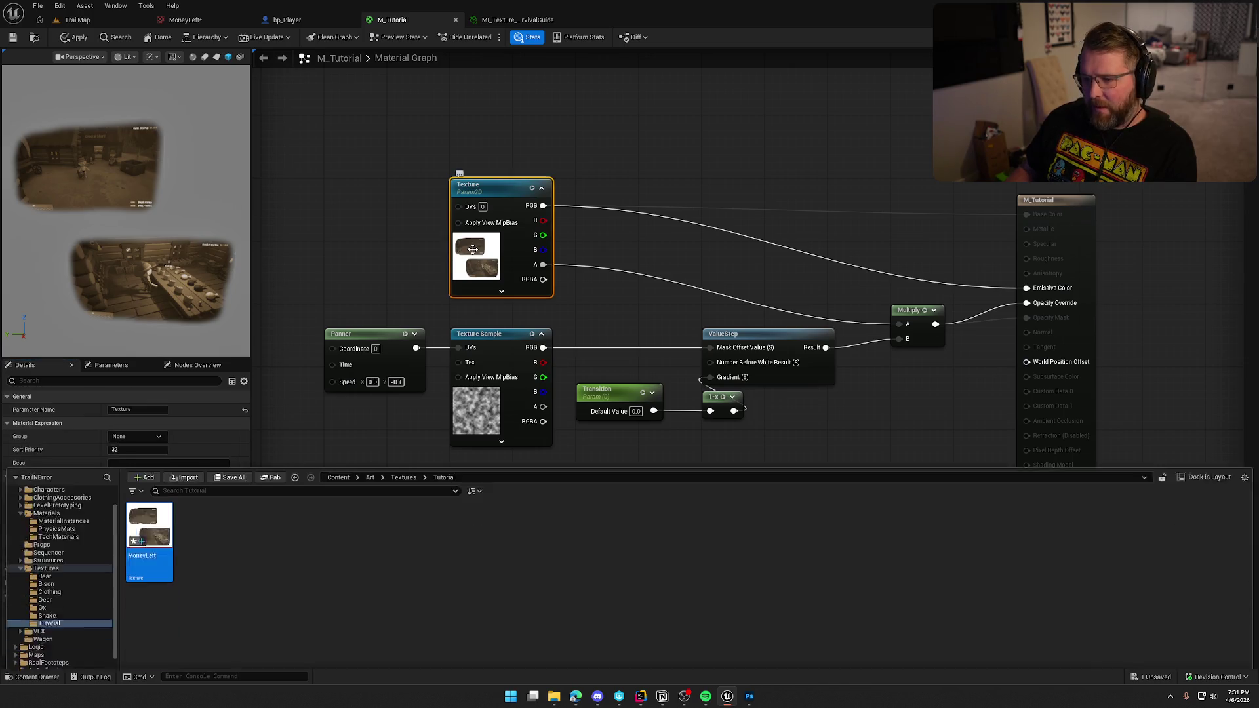
# Enable Preserve Border on MoneyLeft with default compression, save it, and go back to M_Tutorial.
pyautogui.doubleClick(143, 499)
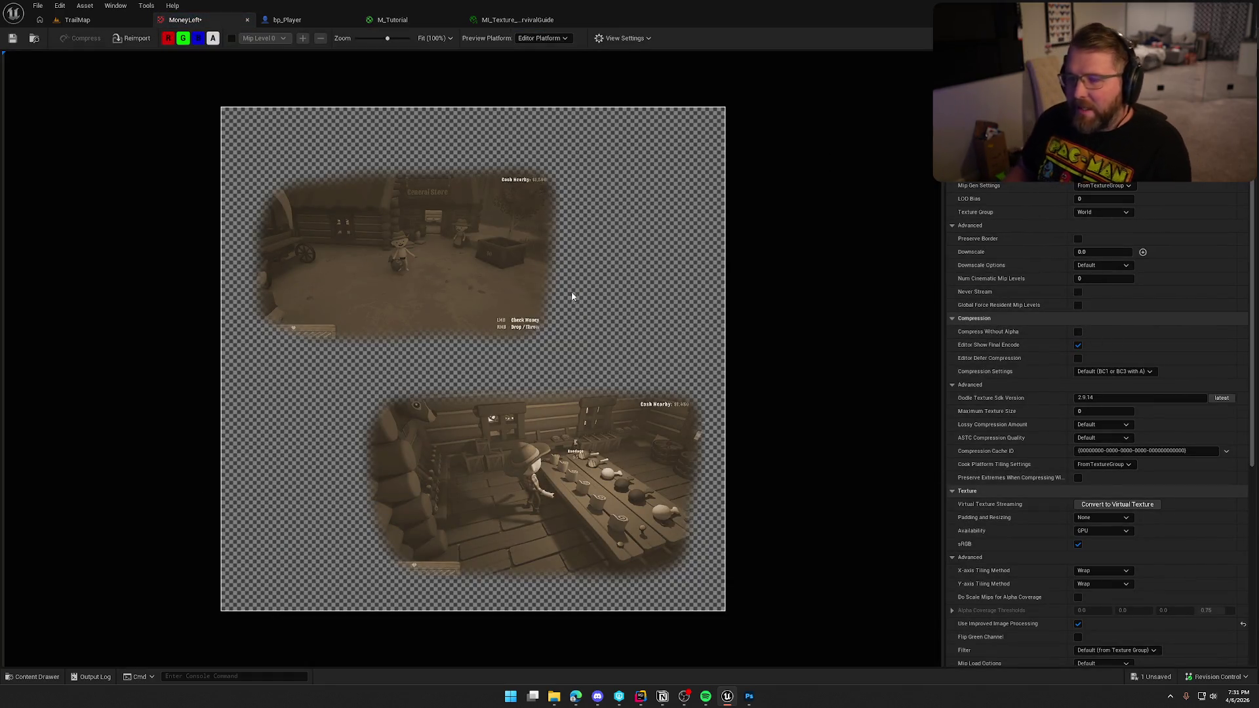
pyautogui.click(1127, 372)
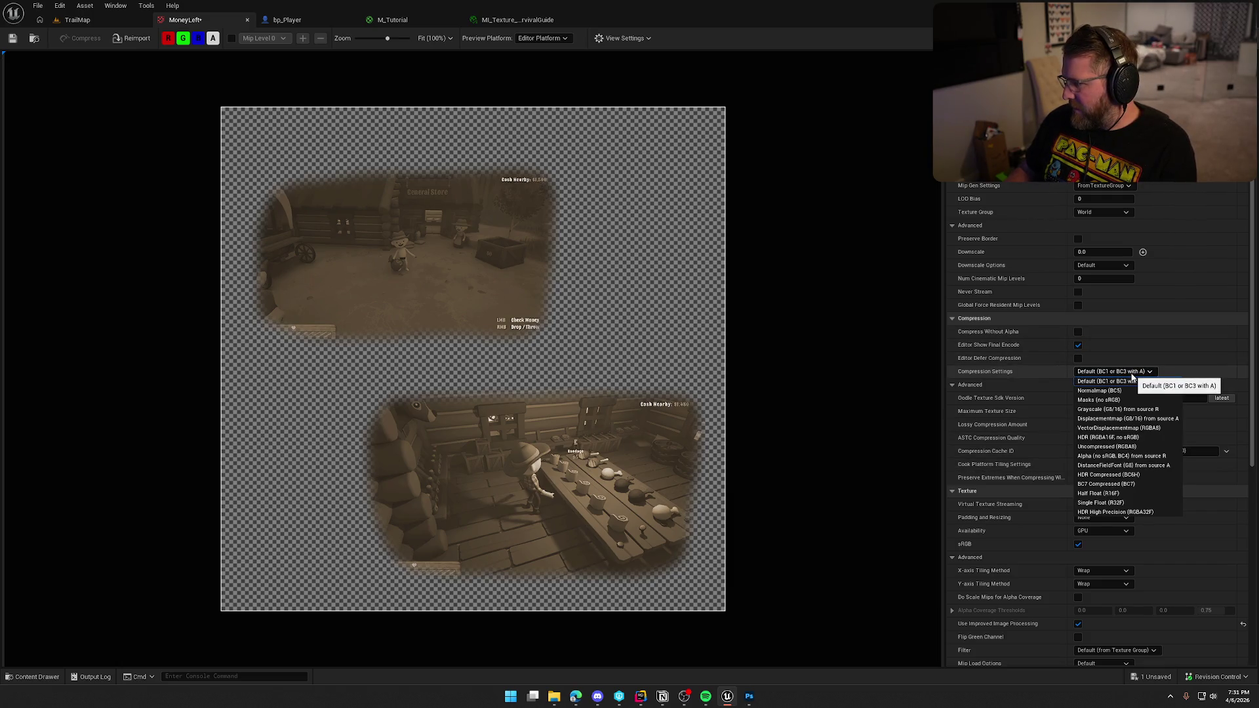
pyautogui.click(1154, 372)
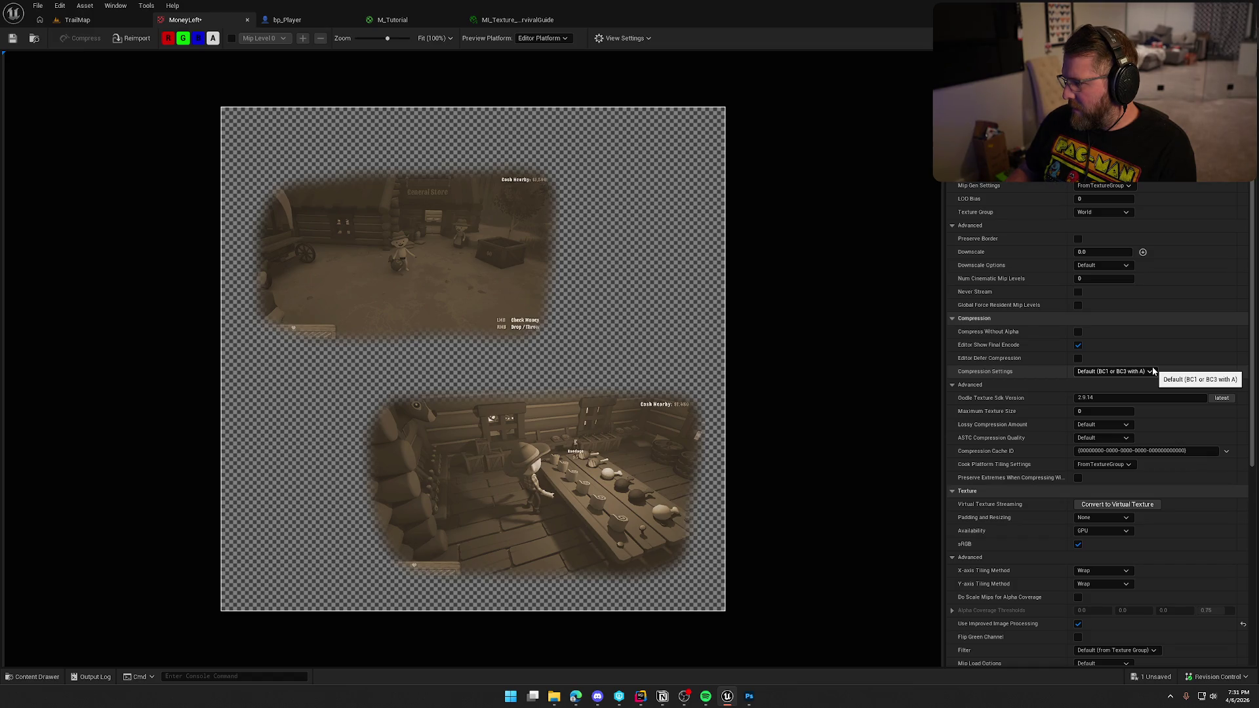
pyautogui.click(1078, 238)
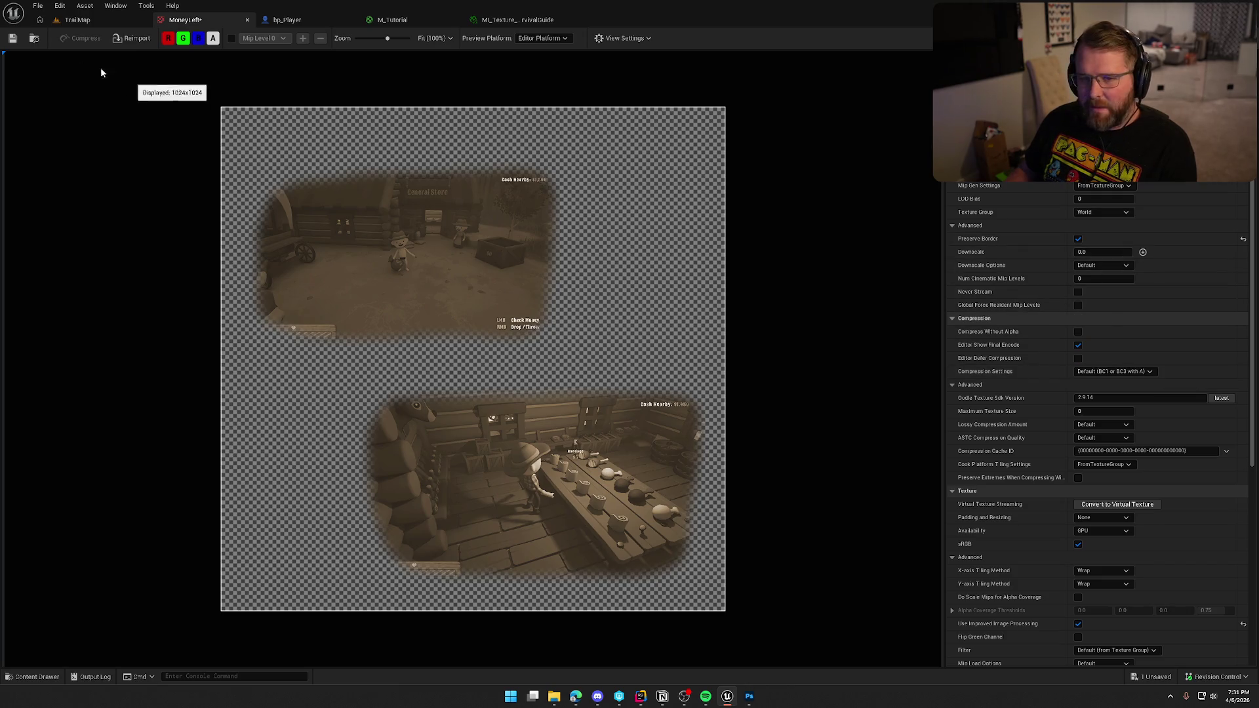
pyautogui.click(13, 38)
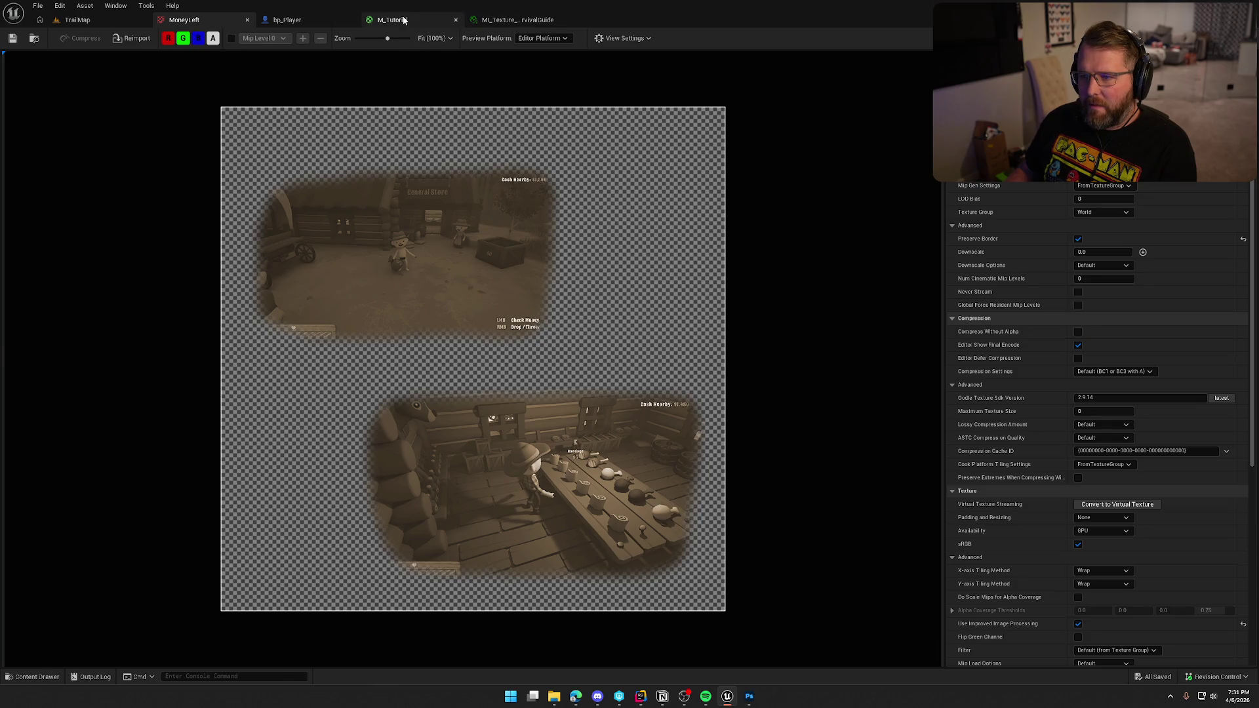
pyautogui.click(397, 20)
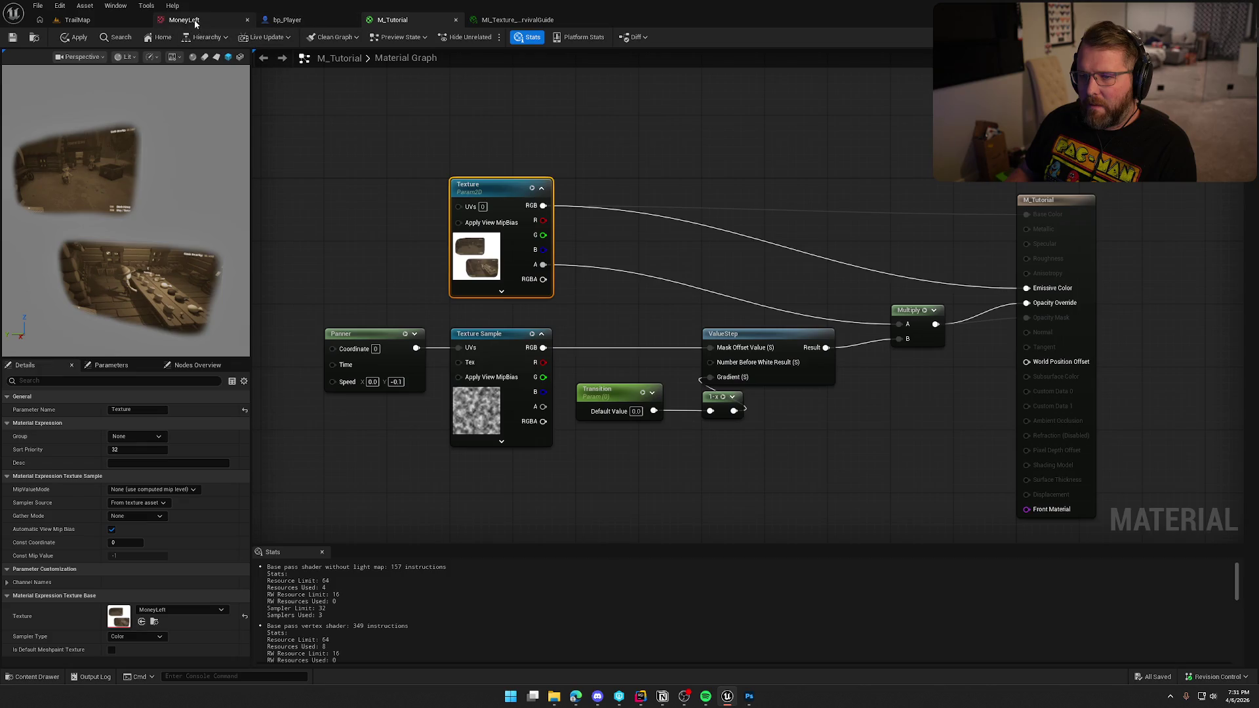
# Close the MoneyLeft editor, then switch to the MI_Texture material instance and save it.
pyautogui.click(248, 19)
pyautogui.click(413, 20)
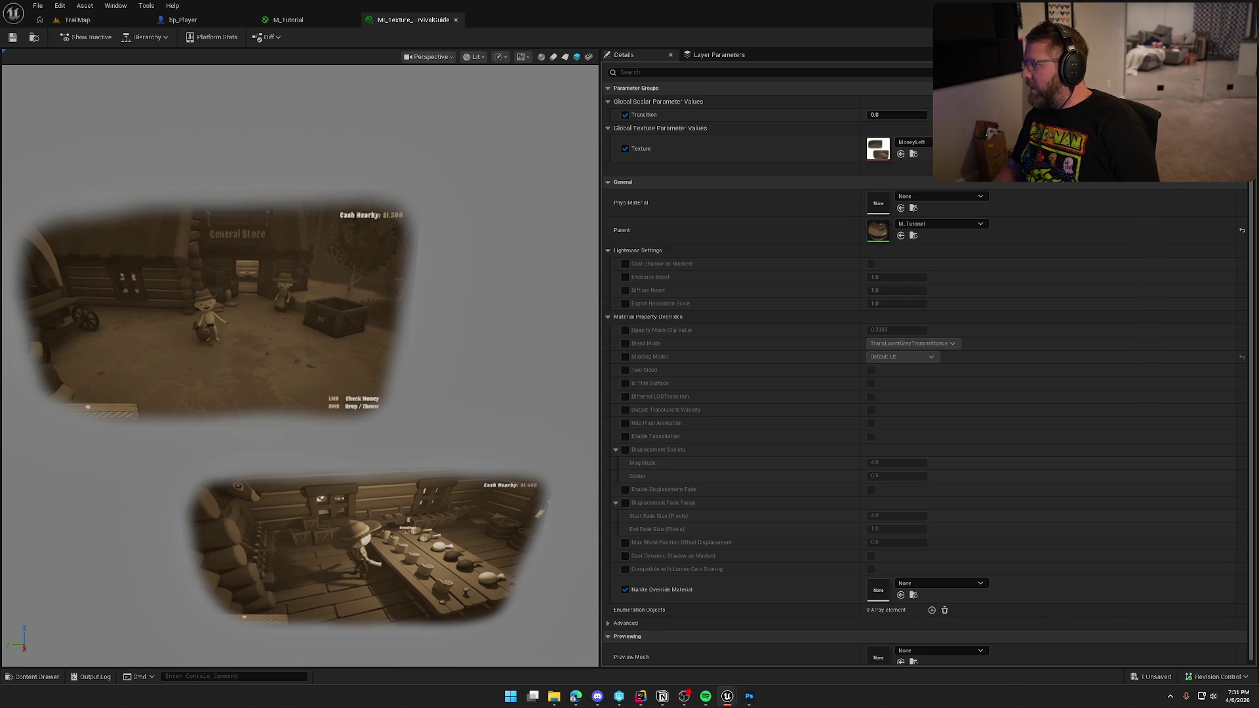
pyautogui.hotkey('ctrl', 's')
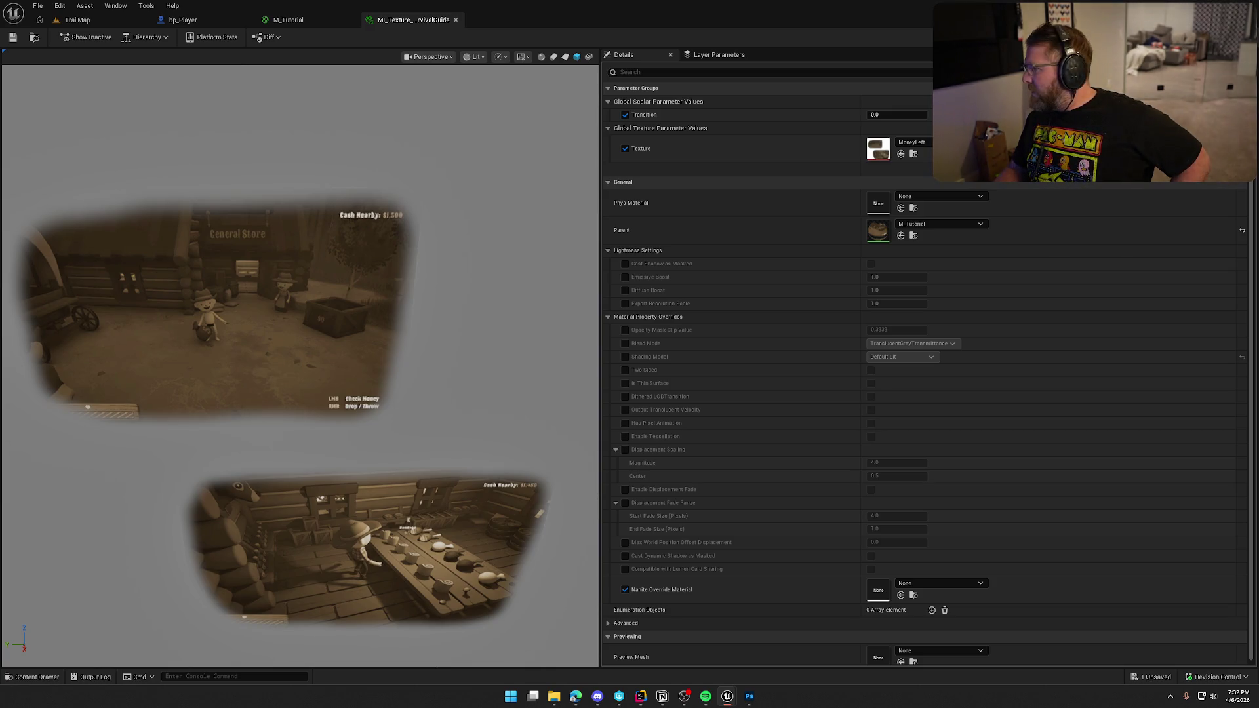
pyautogui.hotkey('ctrl', 's')
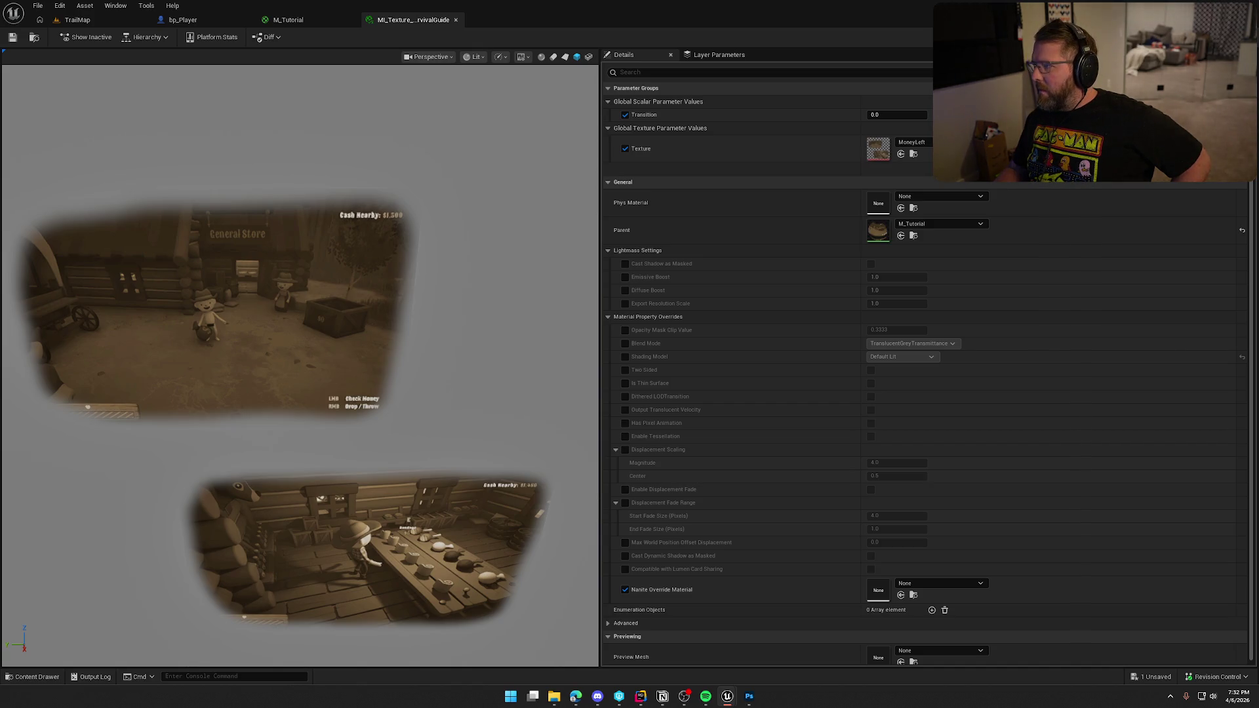
pyautogui.hotkey('ctrl', 's')
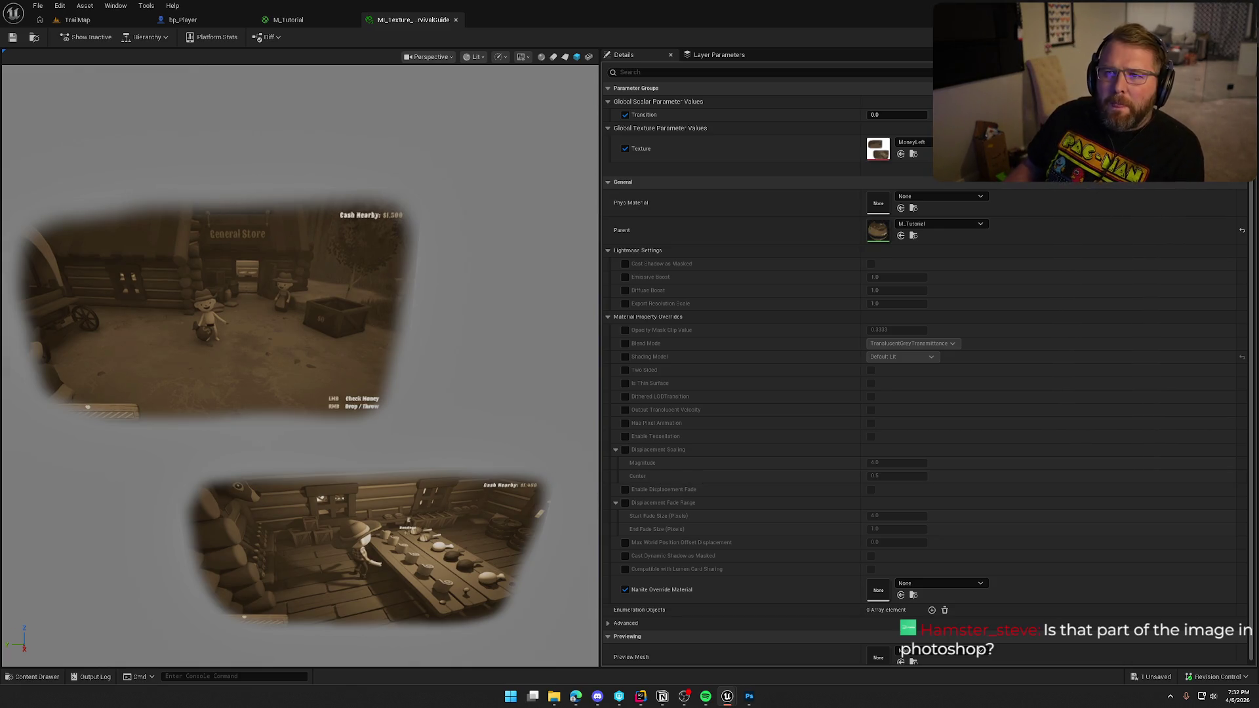
pyautogui.click(750, 697)
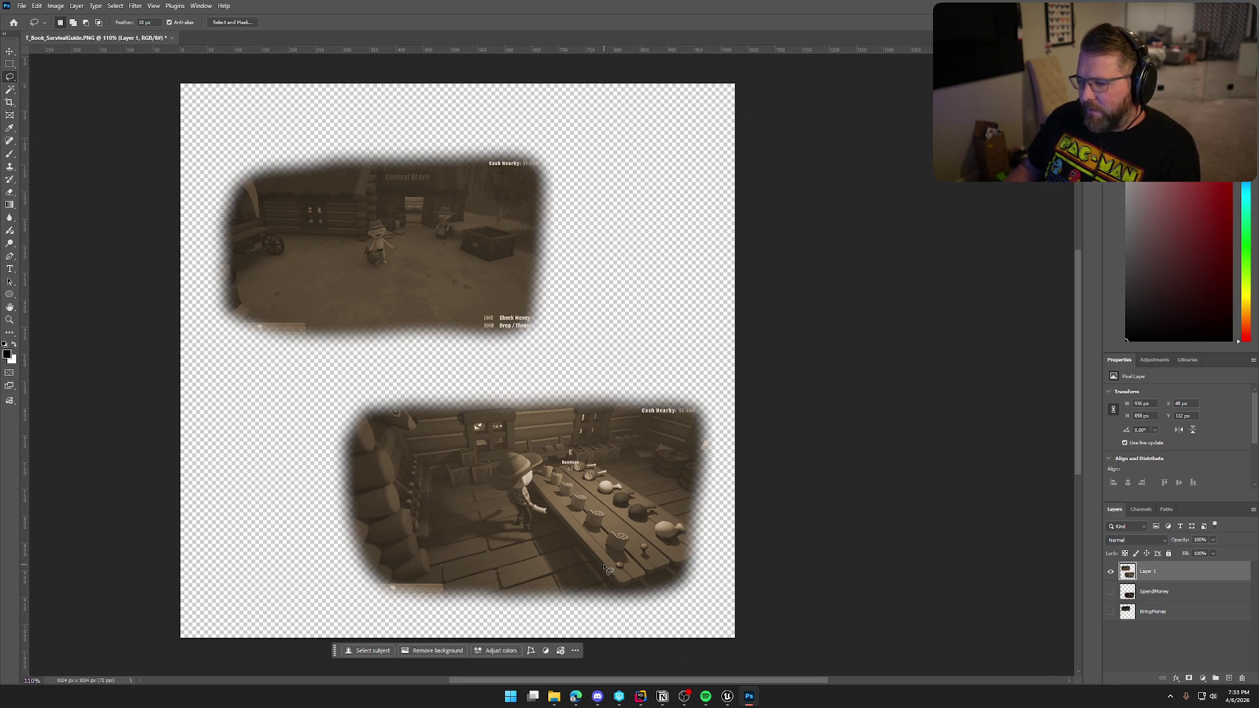
pyautogui.moveTo(727, 696)
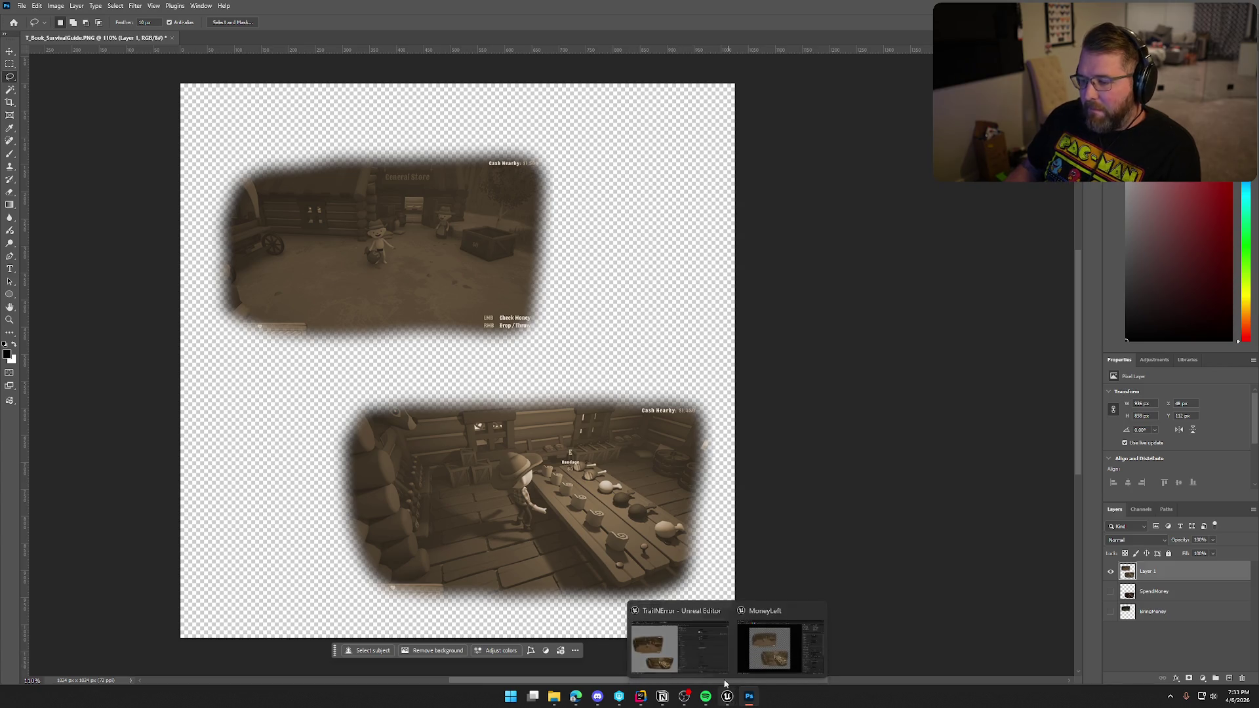
pyautogui.click(780, 646)
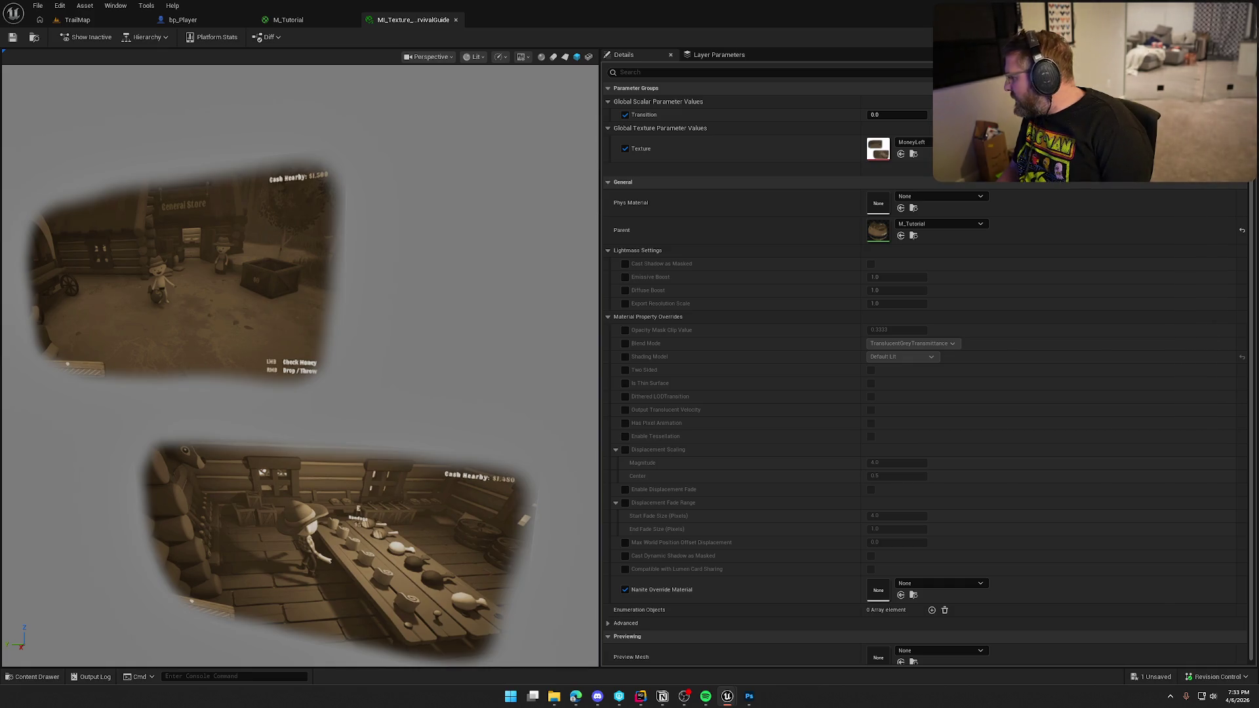
# Try Linear Color, then set the Texture parameter's Sampler Type back to Color and save M_Tutorial.
pyautogui.hotkey('ctrl', 'Tab')
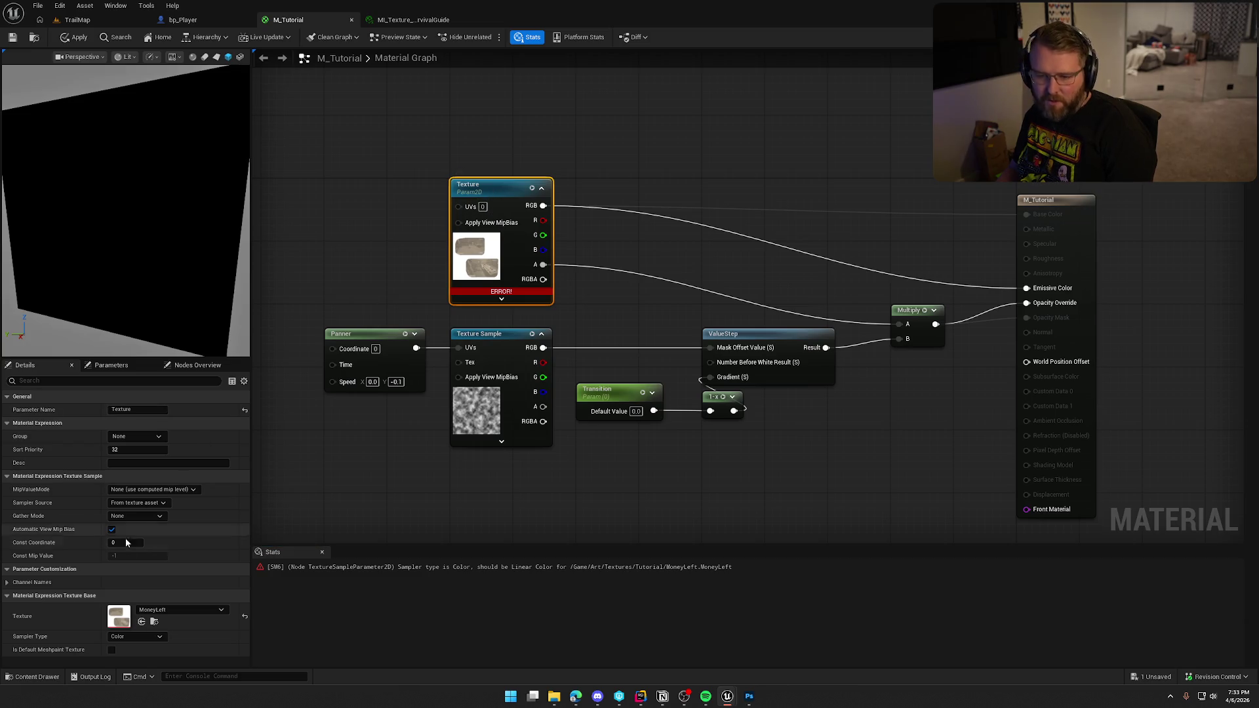
pyautogui.click(131, 637)
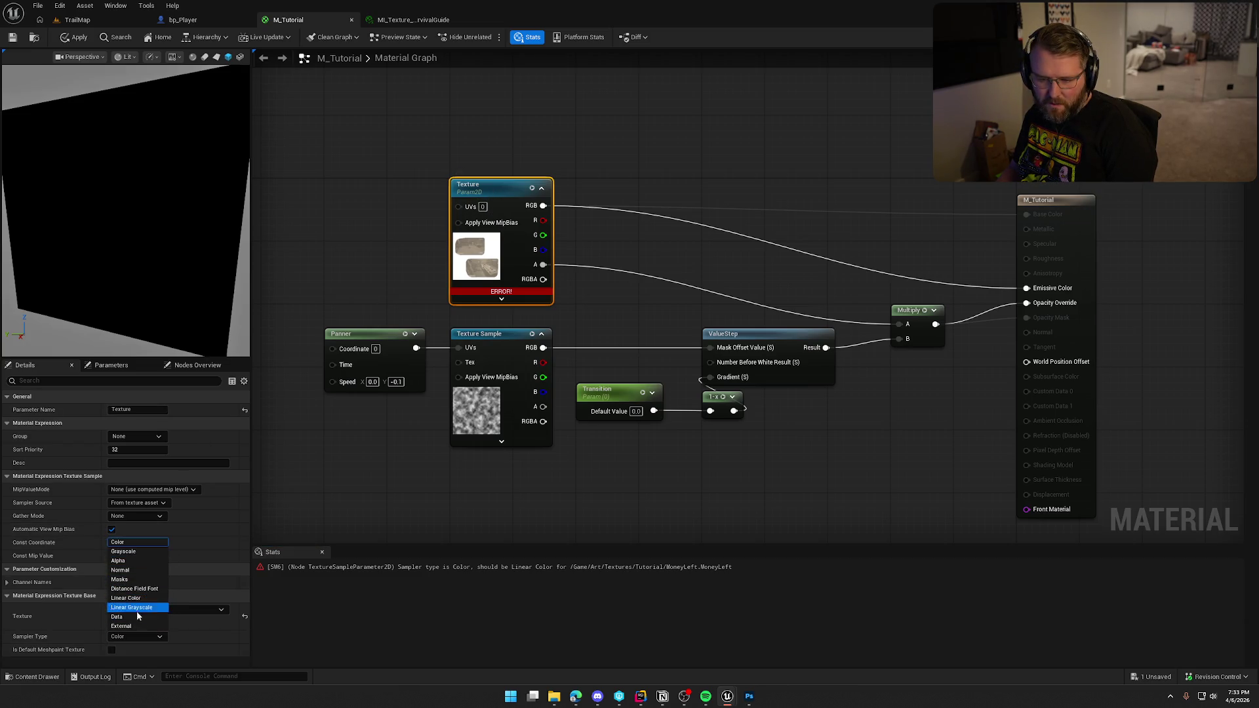
pyautogui.click(131, 598)
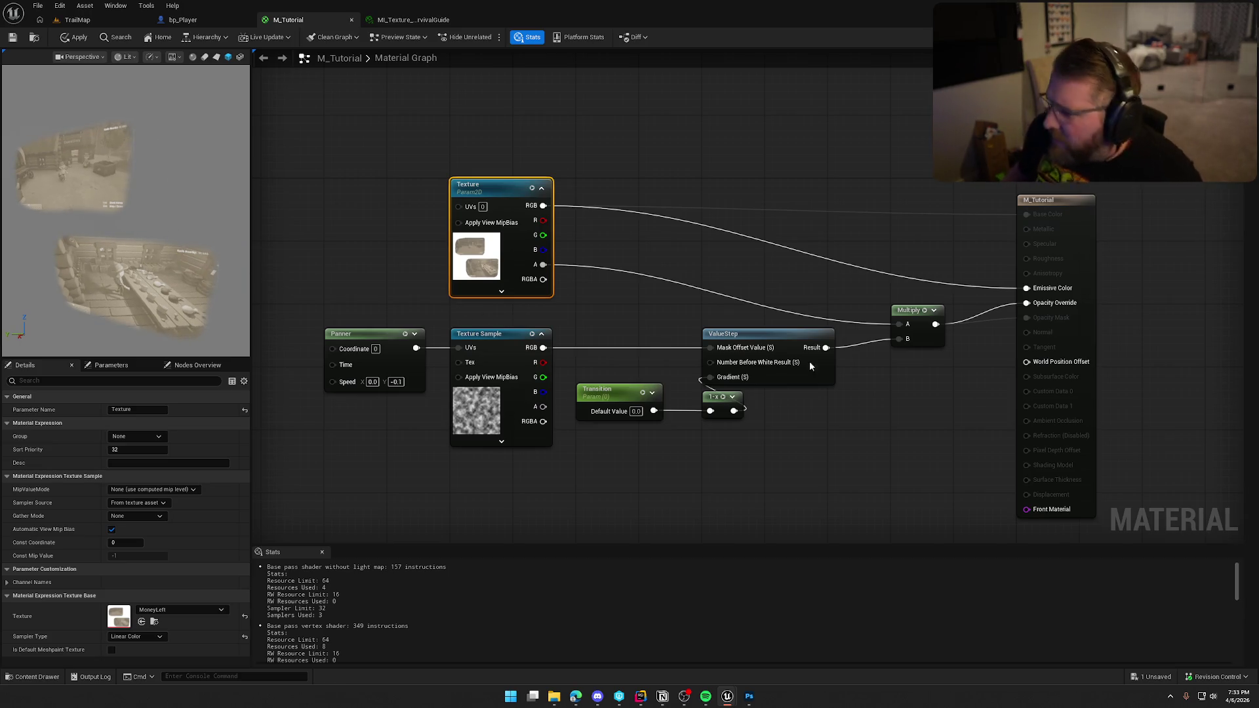
pyautogui.click(245, 637)
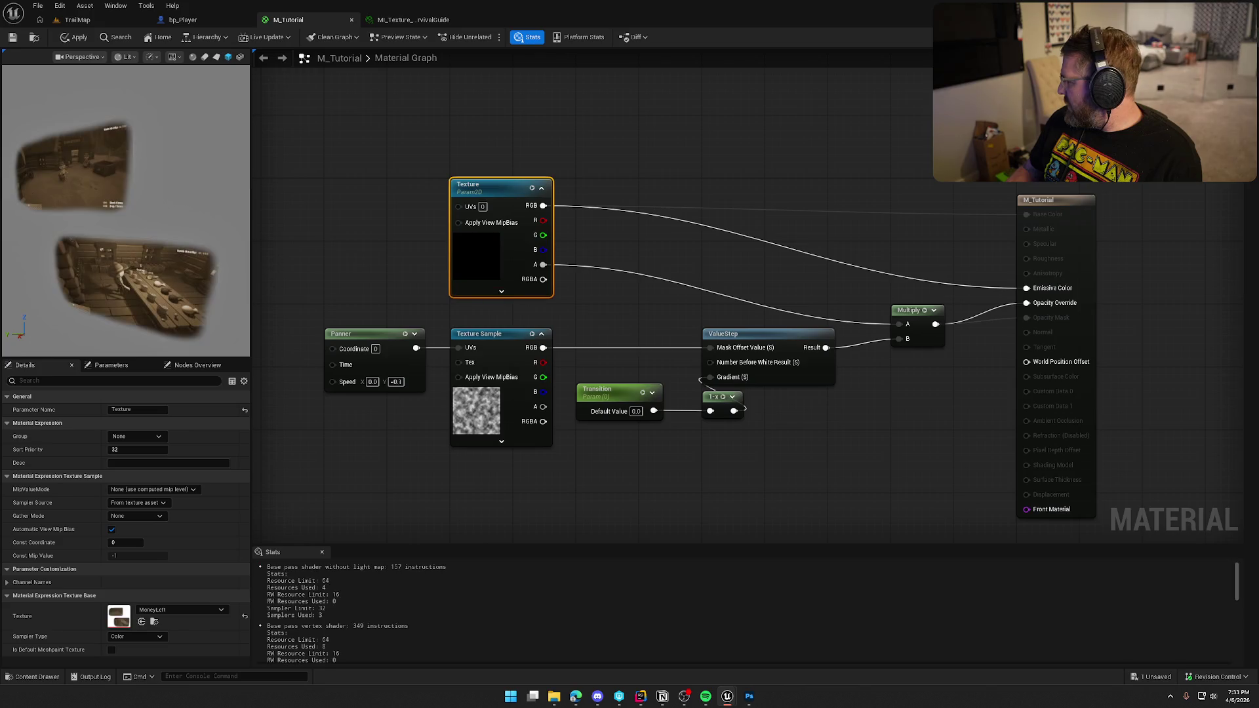
pyautogui.hotkey('ctrl', 's')
# Orbit and zoom the material preview to check the texture edges, then go to Photoshop.
pyautogui.moveTo(140, 253); pyautogui.dragTo(162, 198)
pyautogui.scroll(3, 157, 213)
pyautogui.scroll(2, 160, 202)
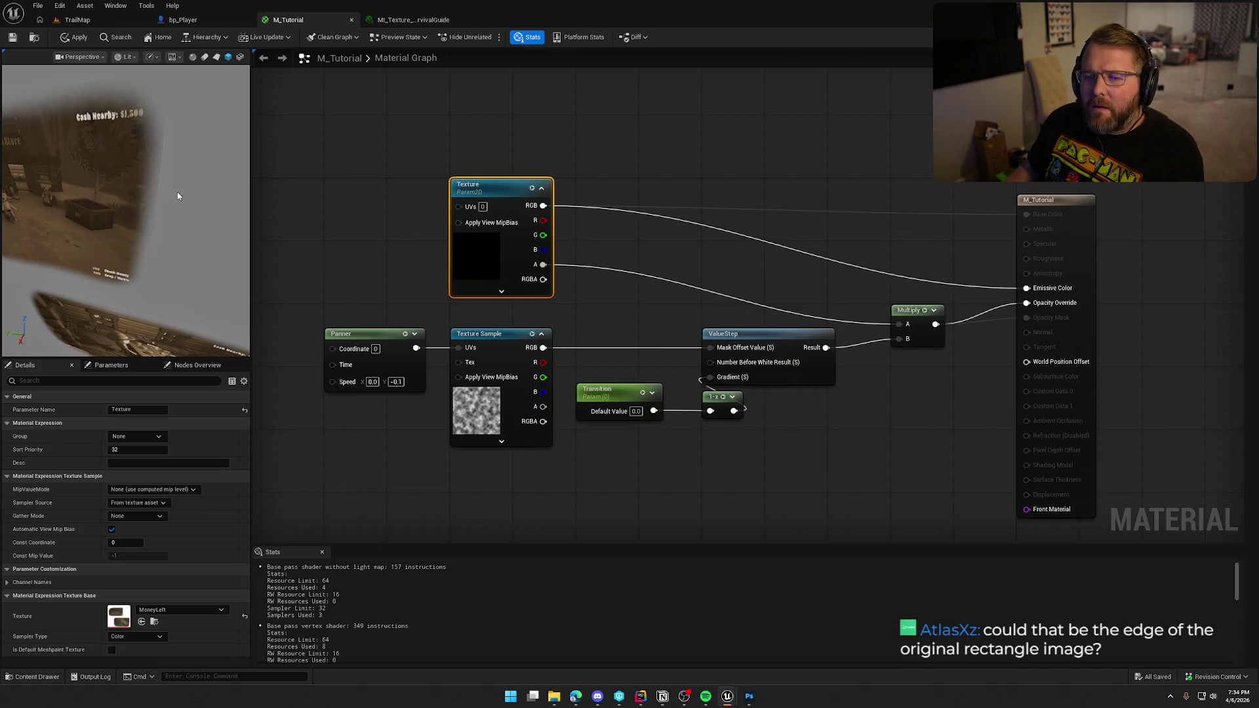
pyautogui.moveTo(180, 195); pyautogui.dragTo(220, 191)
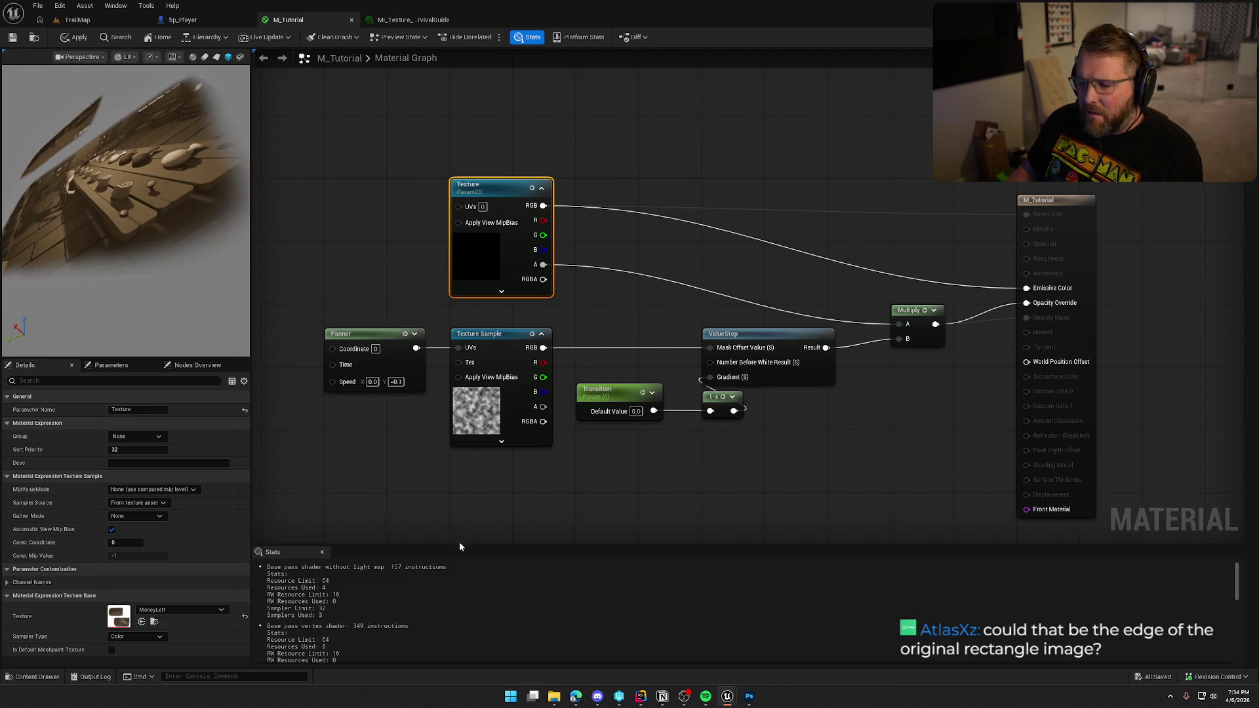
pyautogui.click(751, 698)
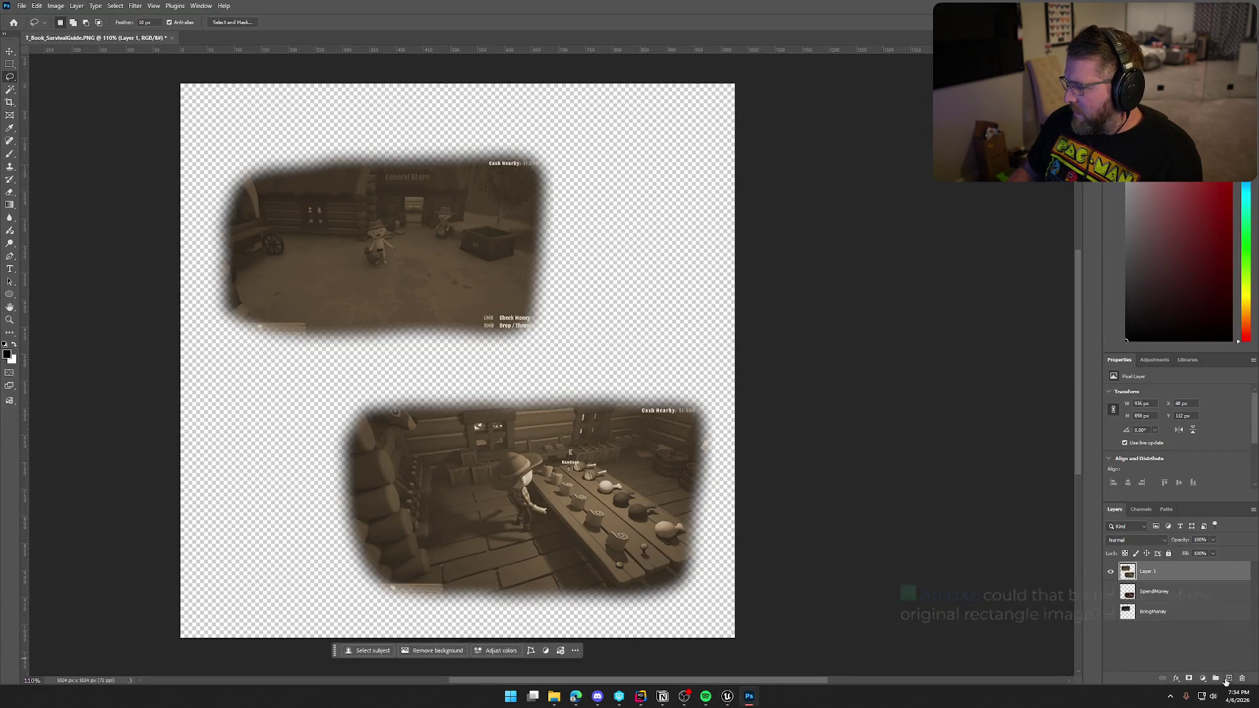
# Fill Layer 2 with solid red as a backdrop, then select Layer 1 with the Eraser Tool.
pyautogui.click(1167, 633)
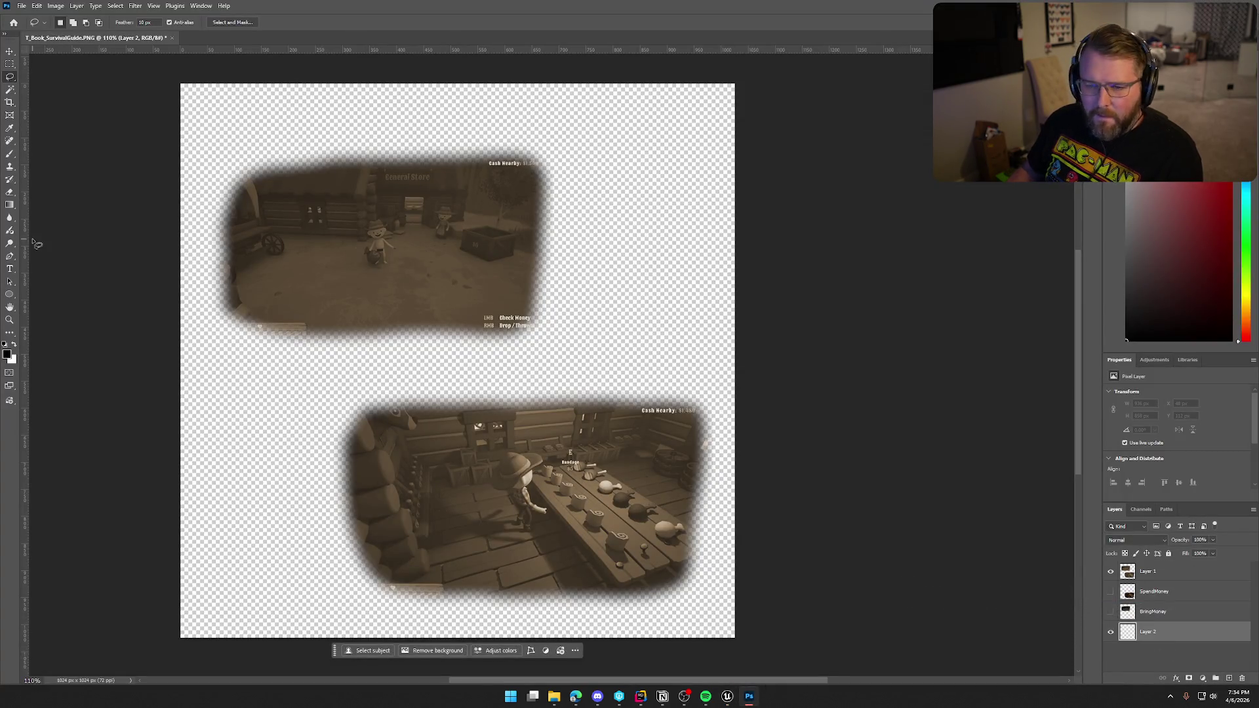
pyautogui.moveTo(10, 204); pyautogui.dragTo(23, 222)
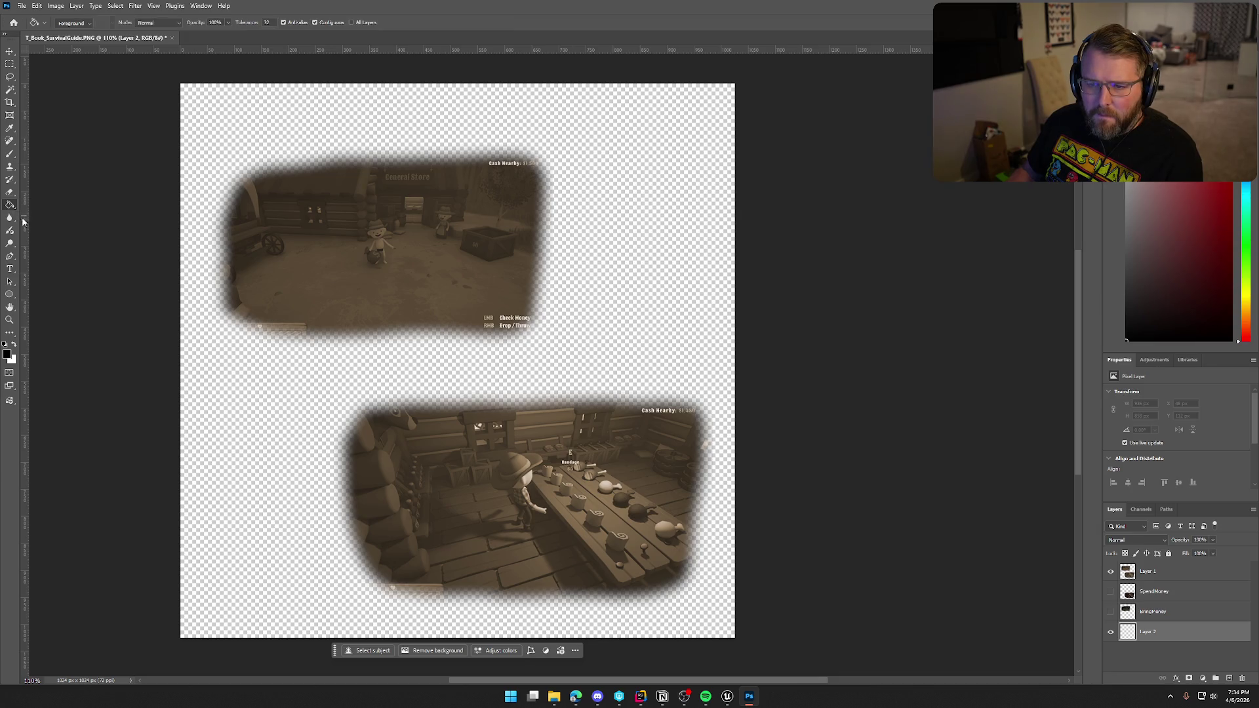
pyautogui.click(644, 320)
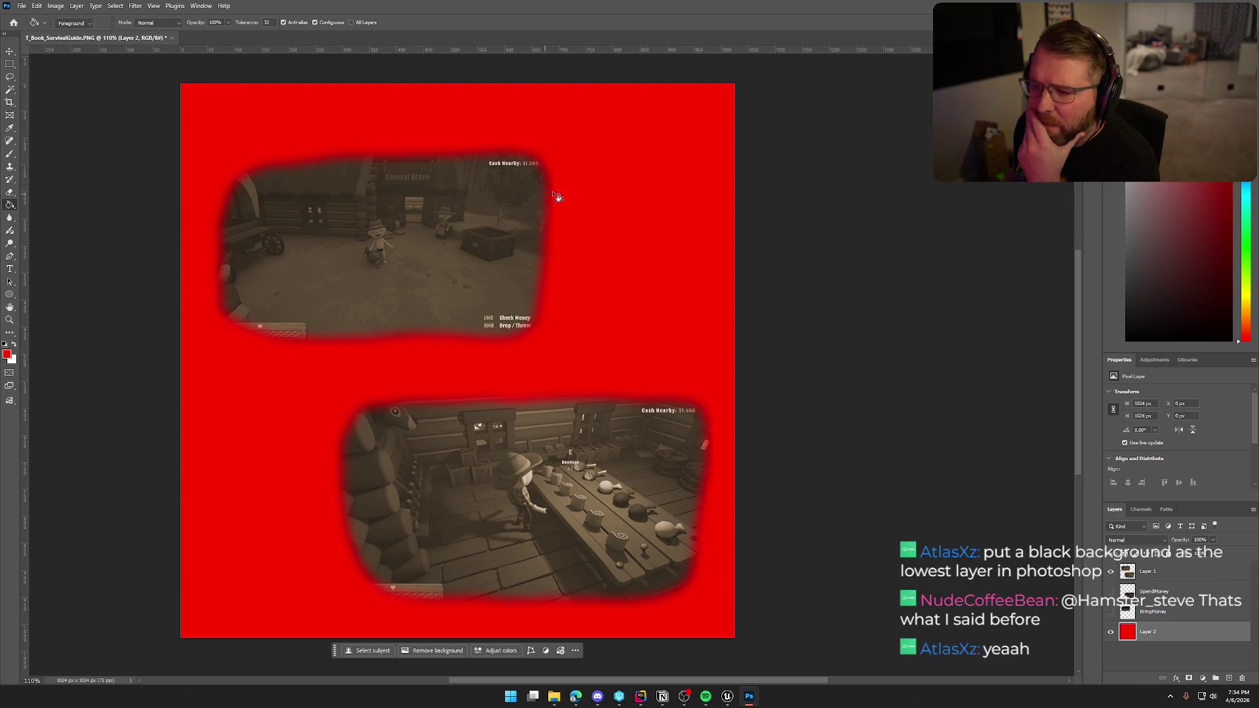
pyautogui.click(1151, 572)
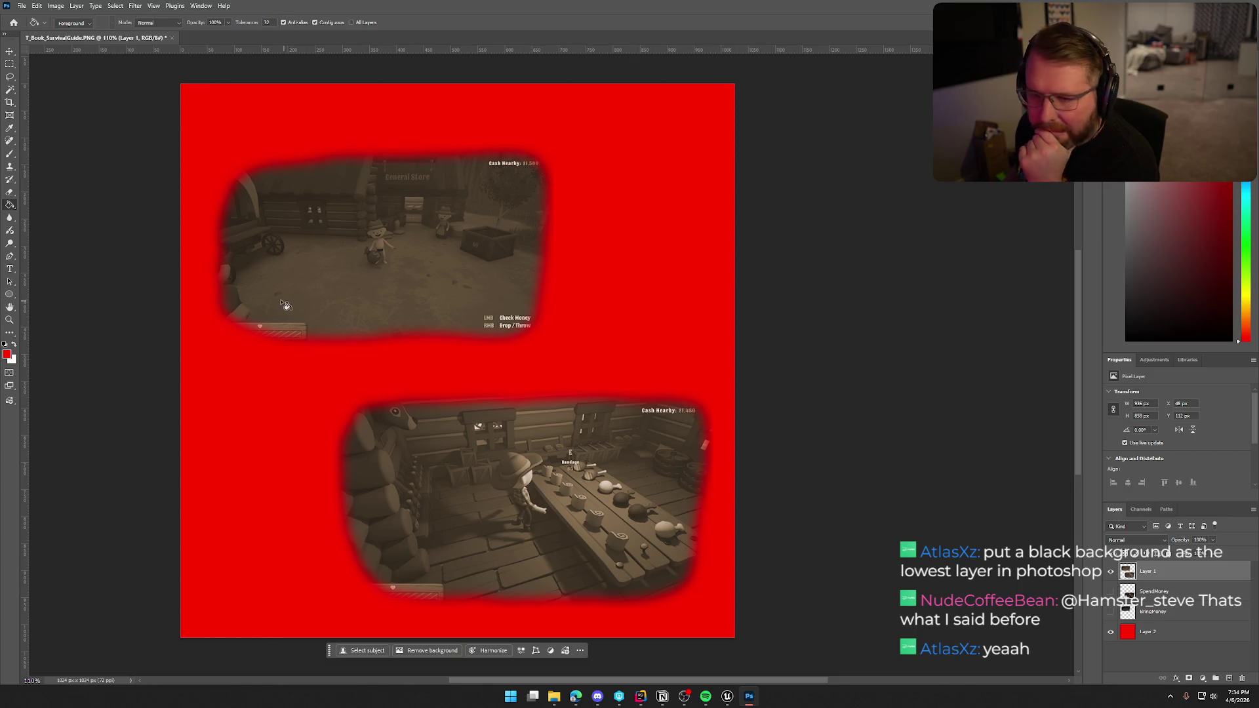
pyautogui.click(10, 194)
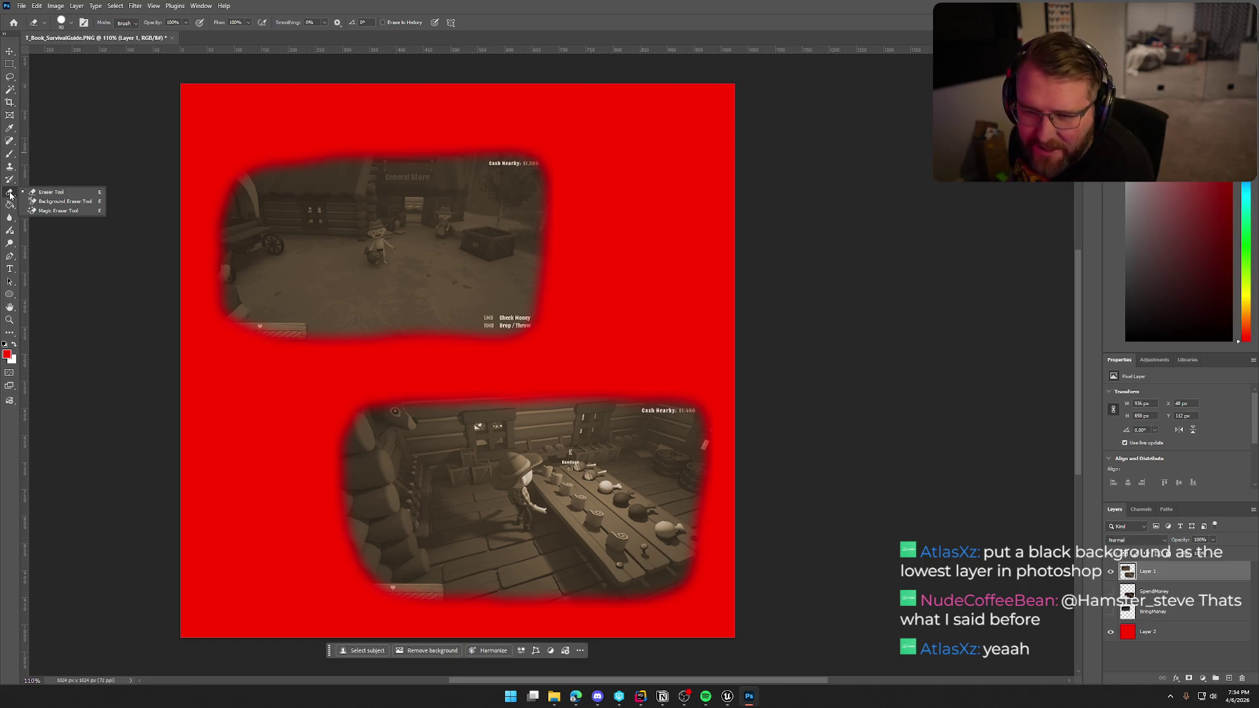
# Try an eraser stroke on the dark fringe above the top screenshot, then undo it.
pyautogui.click(51, 192)
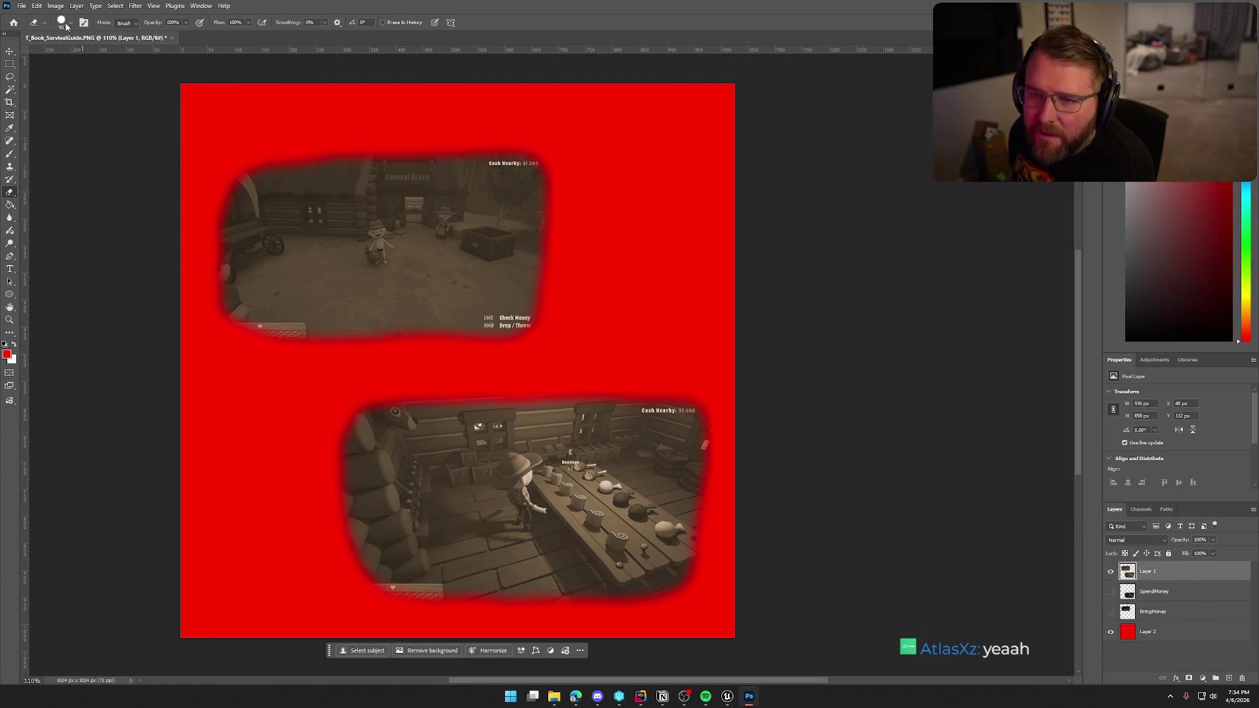
pyautogui.moveTo(440, 126); pyautogui.dragTo(551, 135)
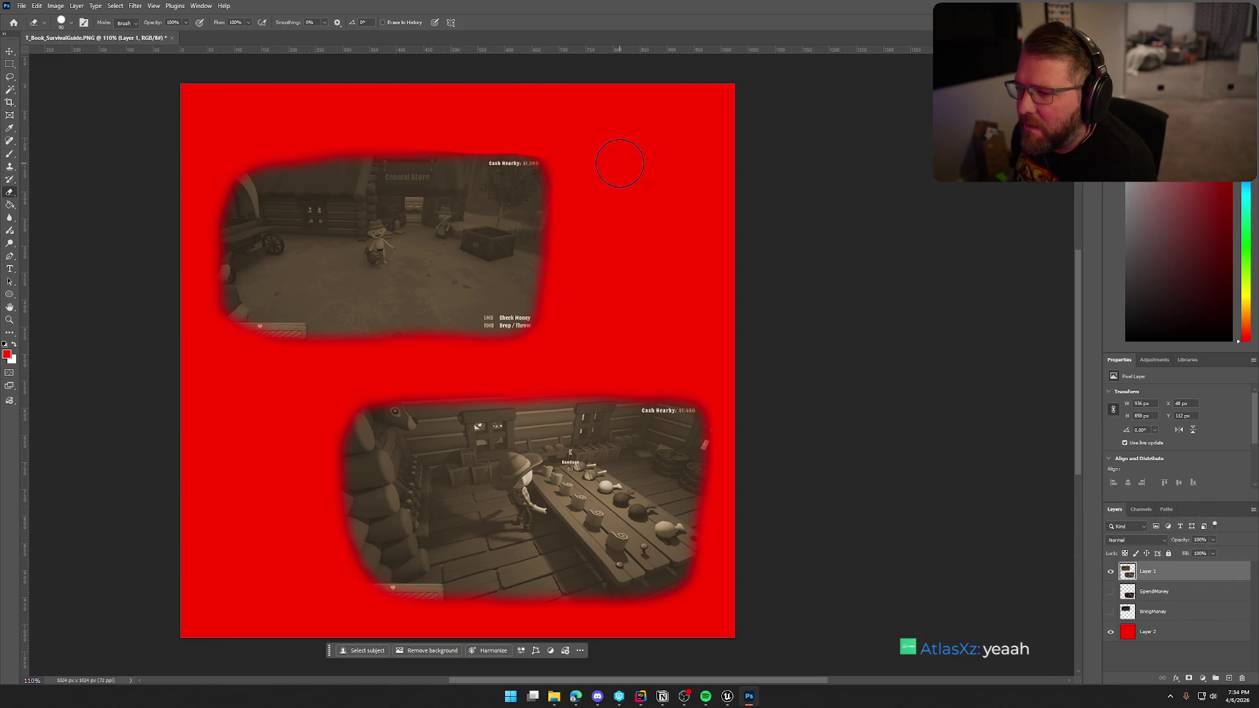
pyautogui.hotkey('ctrl', 'z')
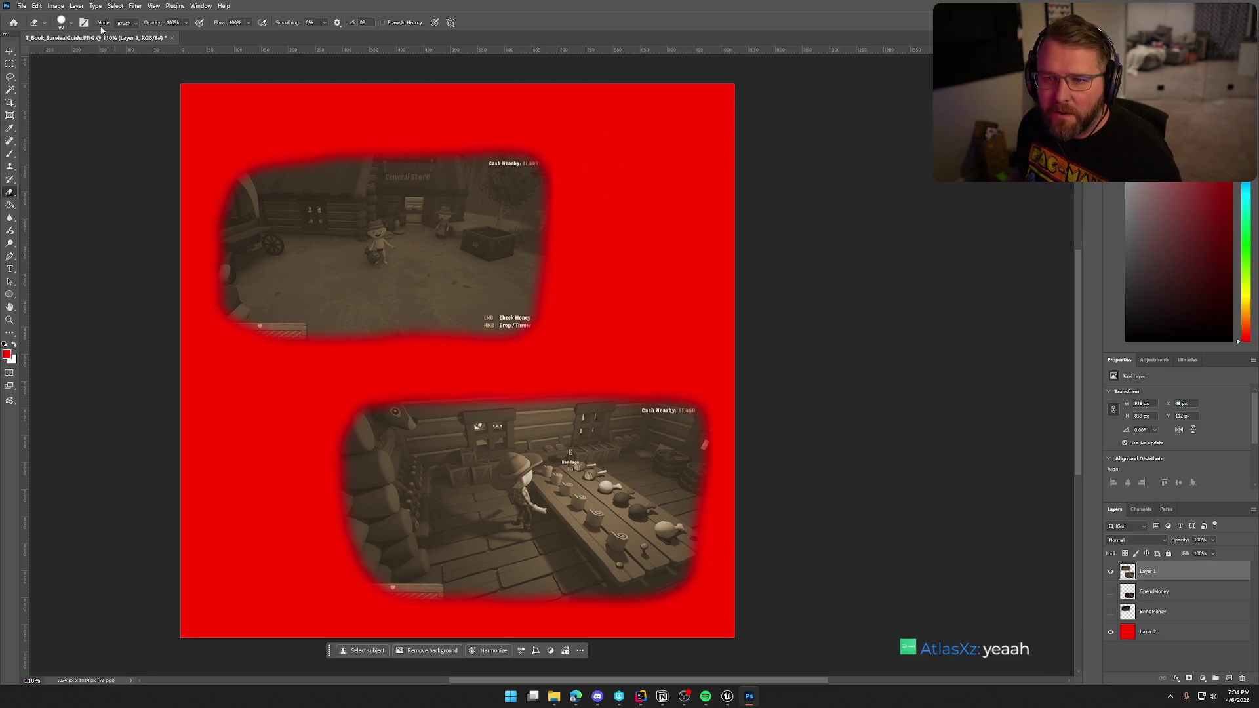
# Switch the eraser to a Soft Round tip and hide the red Layer 2 backdrop.
pyautogui.click(70, 25)
pyautogui.click(71, 160)
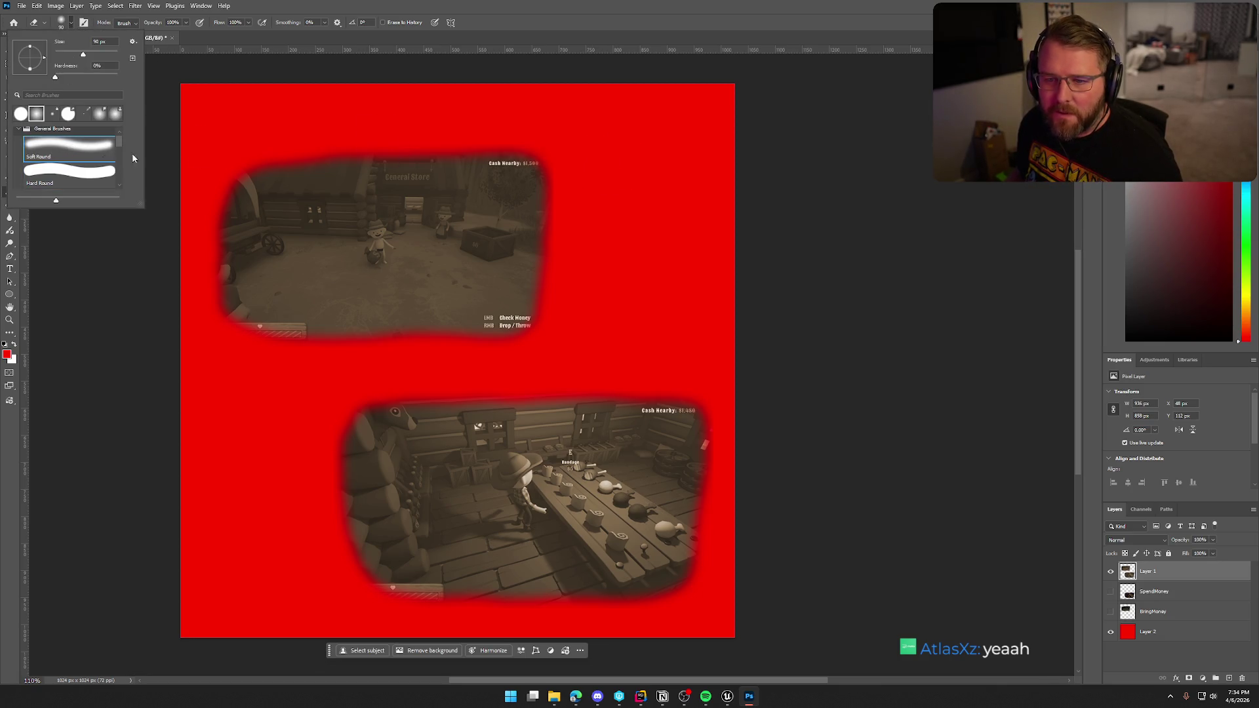
pyautogui.press('Return')
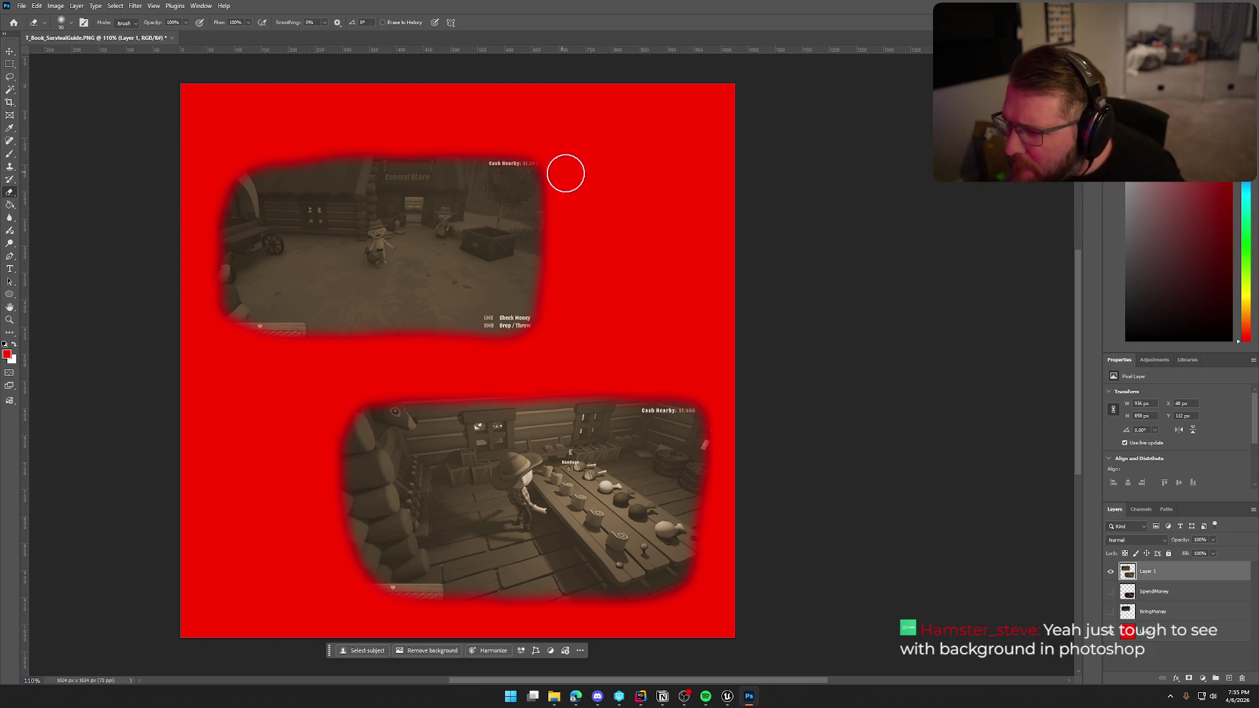
pyautogui.scroll(-2, 696, 494)
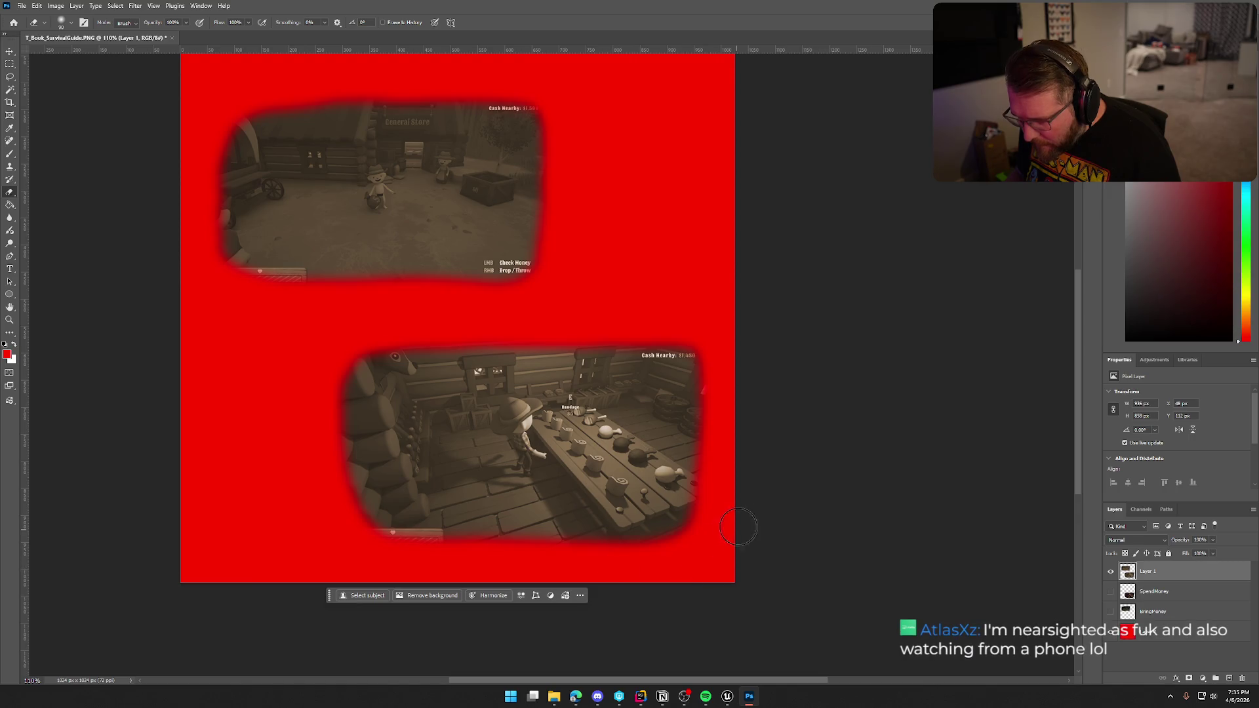
pyautogui.click(1110, 633)
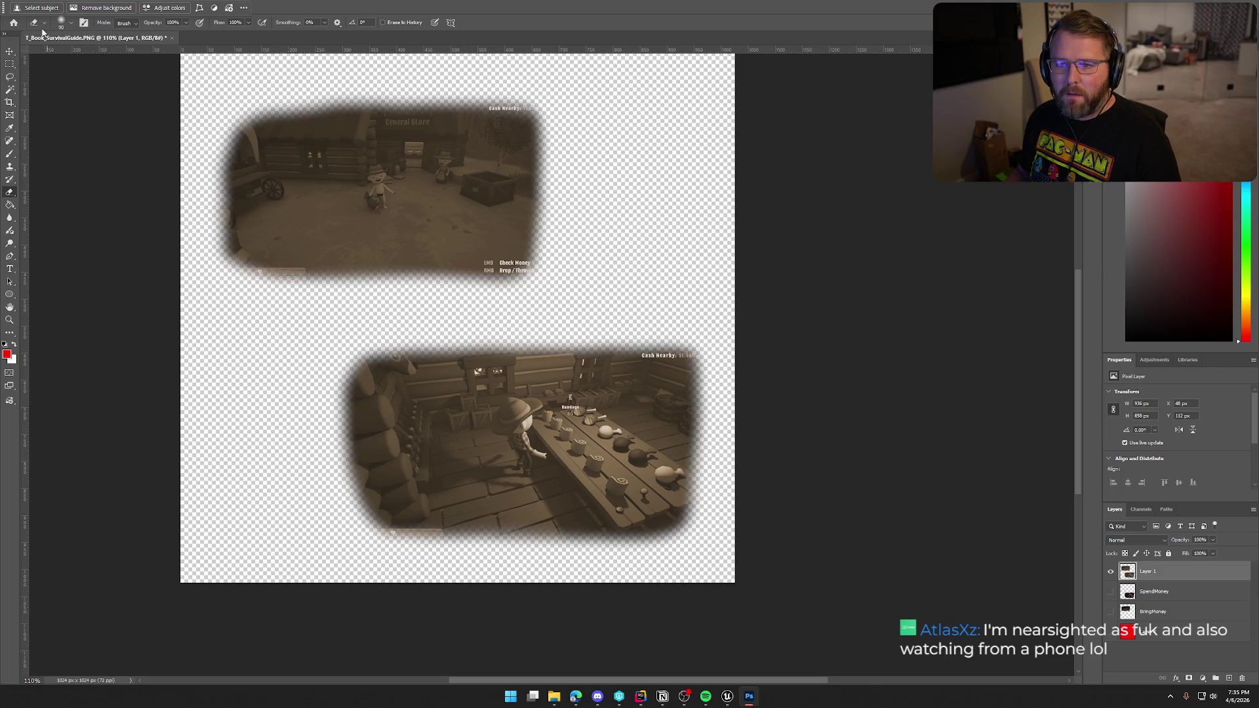
# Quick Export the page as PNG, overwriting MoneyLeft.png, then switch back to Unreal.
pyautogui.click(20, 6)
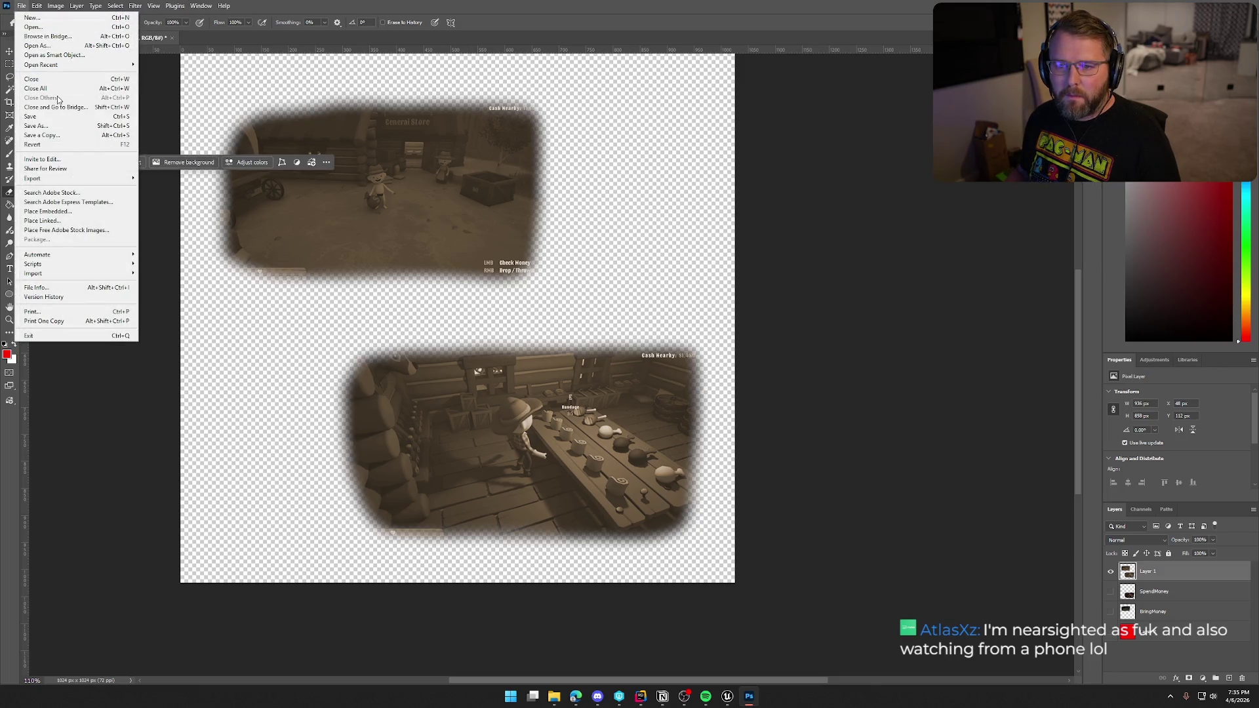
pyautogui.moveTo(79, 179)
pyautogui.click(172, 178)
pyautogui.click(348, 147)
pyautogui.click(849, 465)
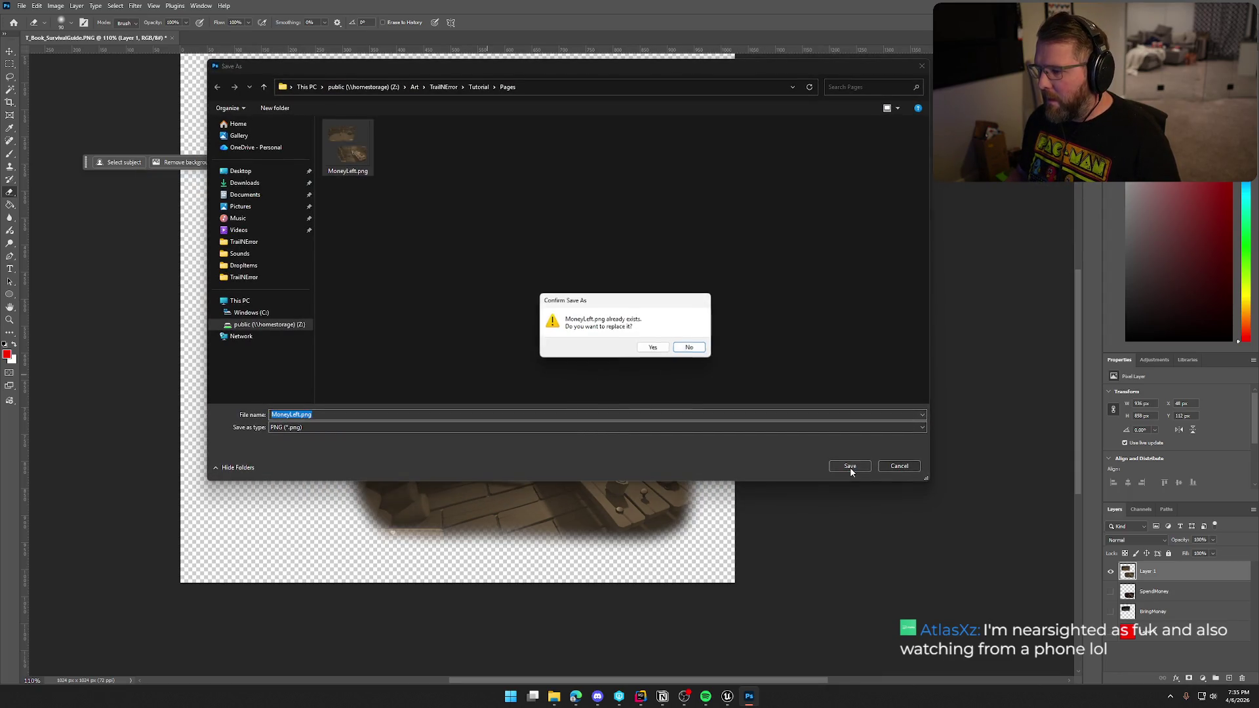
pyautogui.click(689, 347)
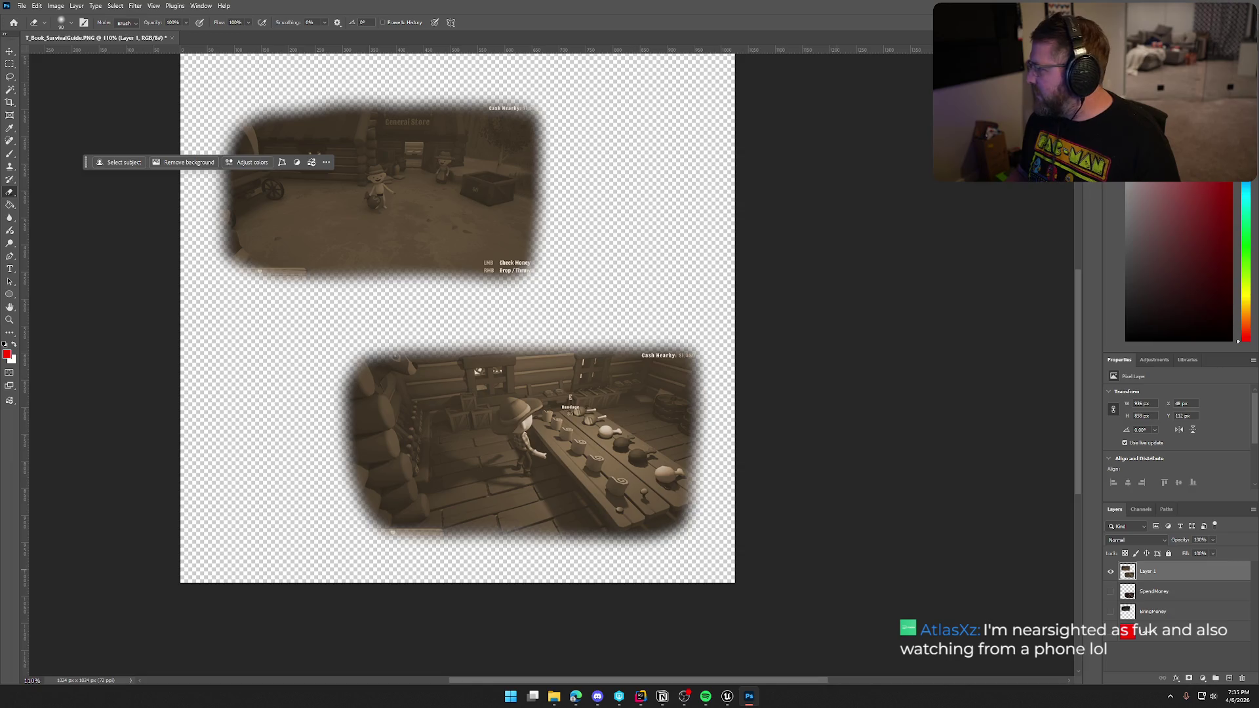
pyautogui.hotkey('alt', 'Tab')
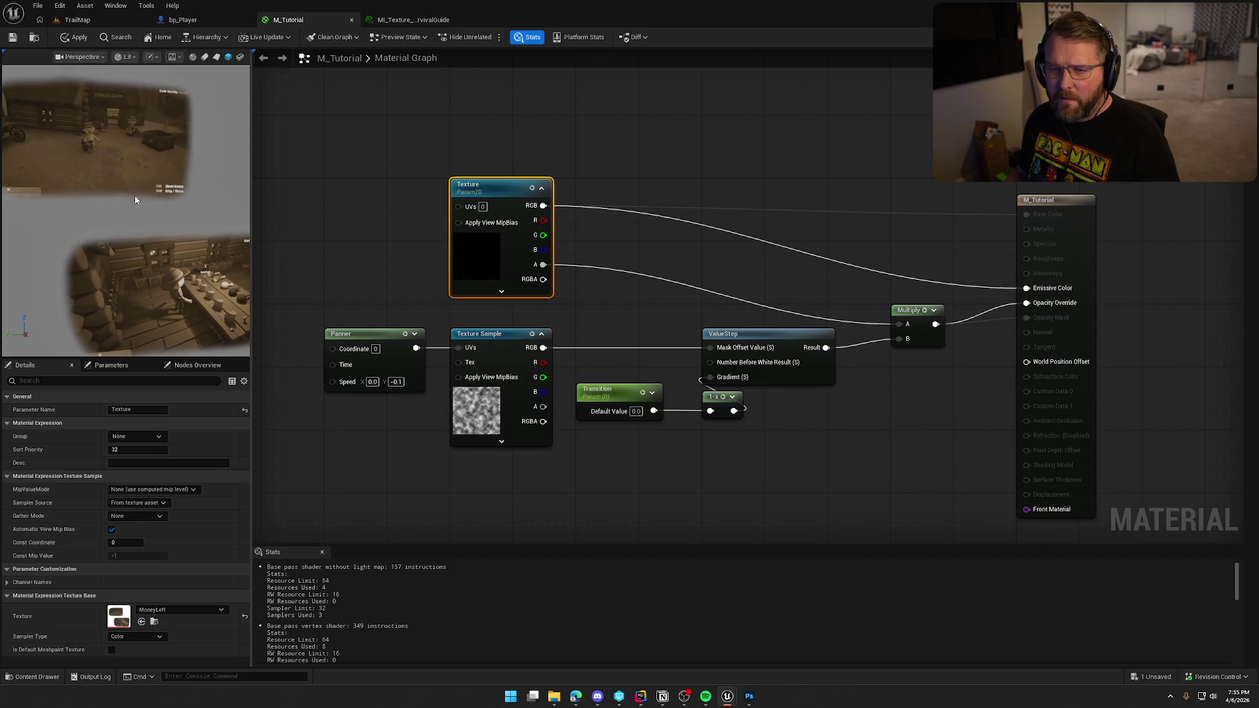
# Play the TrailMap level, check the tutorial book's left page, close the book, and return to Photoshop.
pyautogui.click(81, 21)
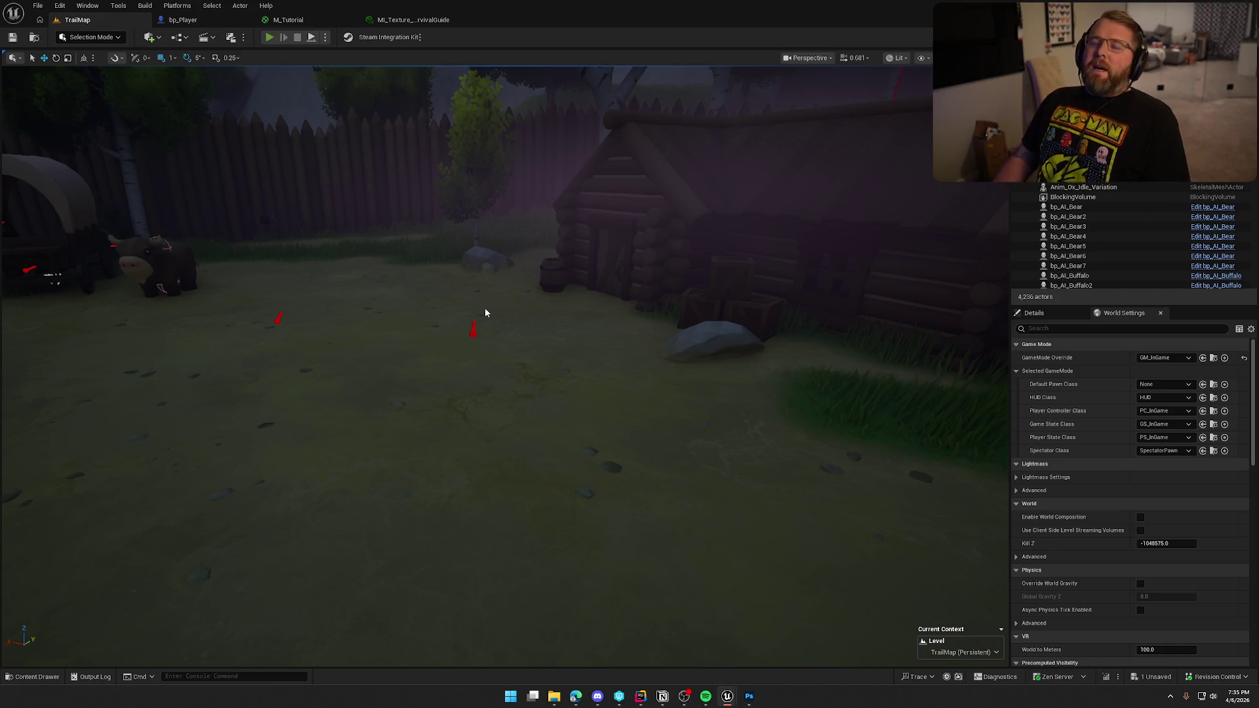
pyautogui.hotkey('alt', 'p')
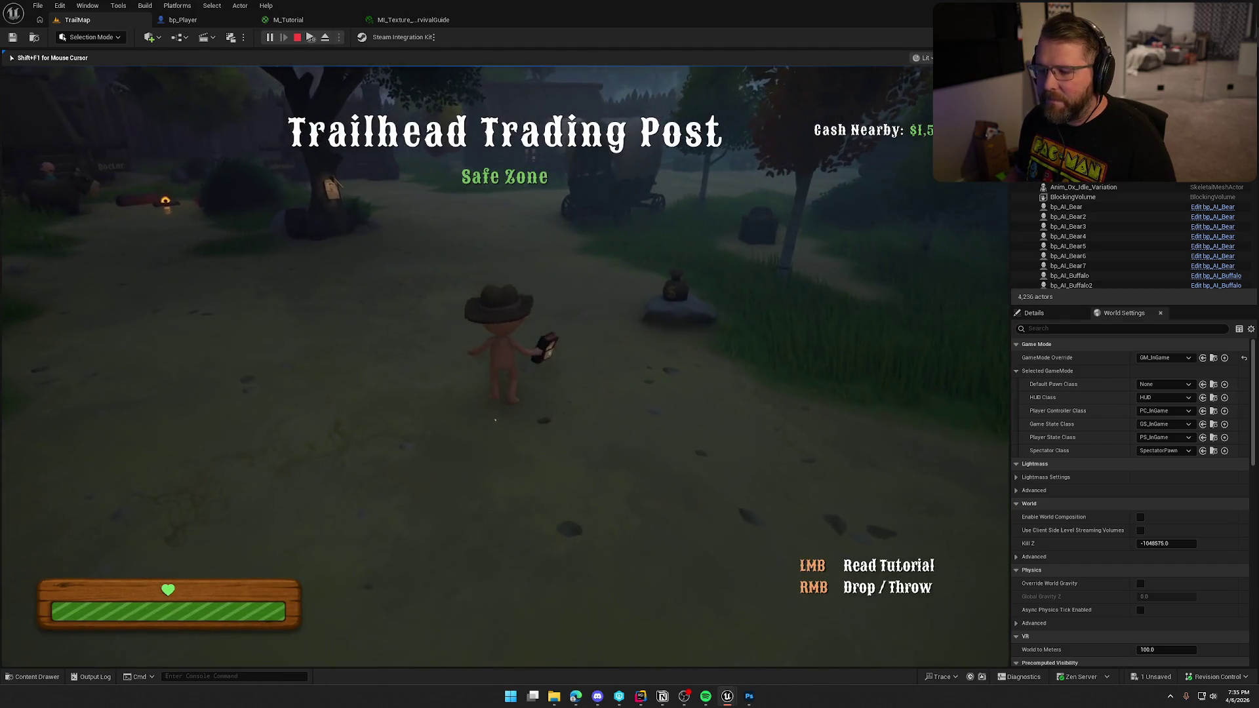
pyautogui.hotkey('shift', 'F1')
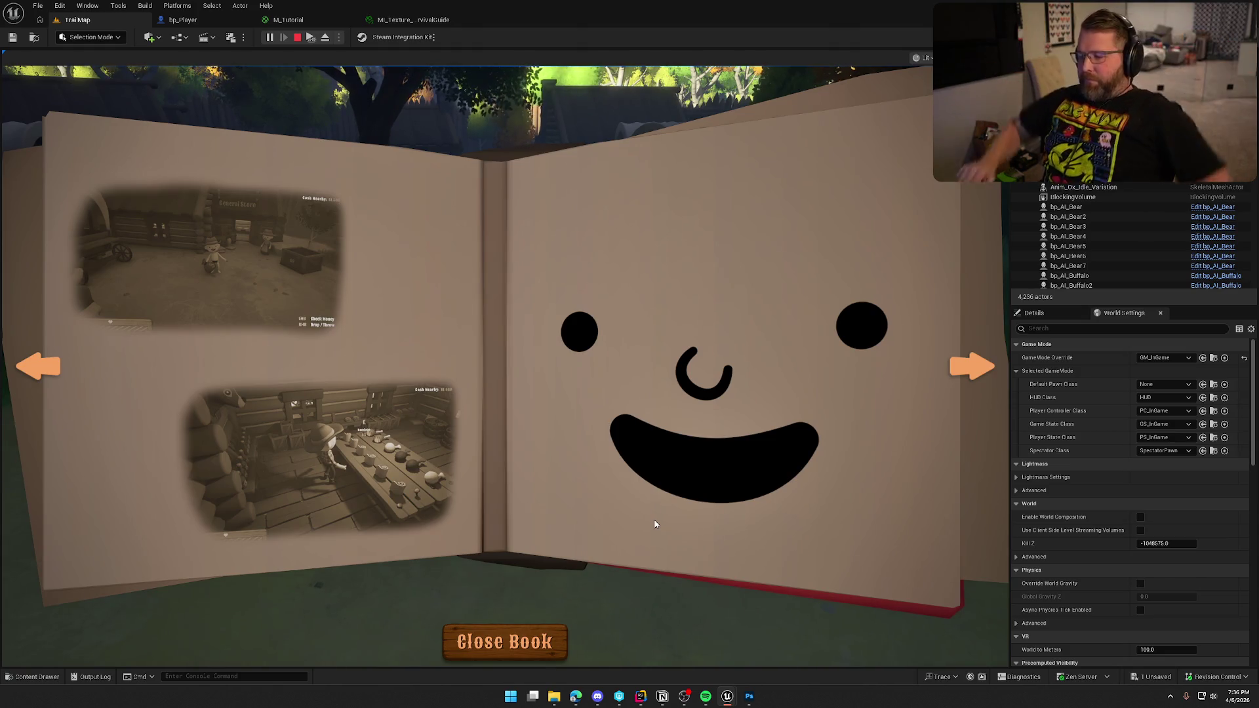
pyautogui.click(549, 647)
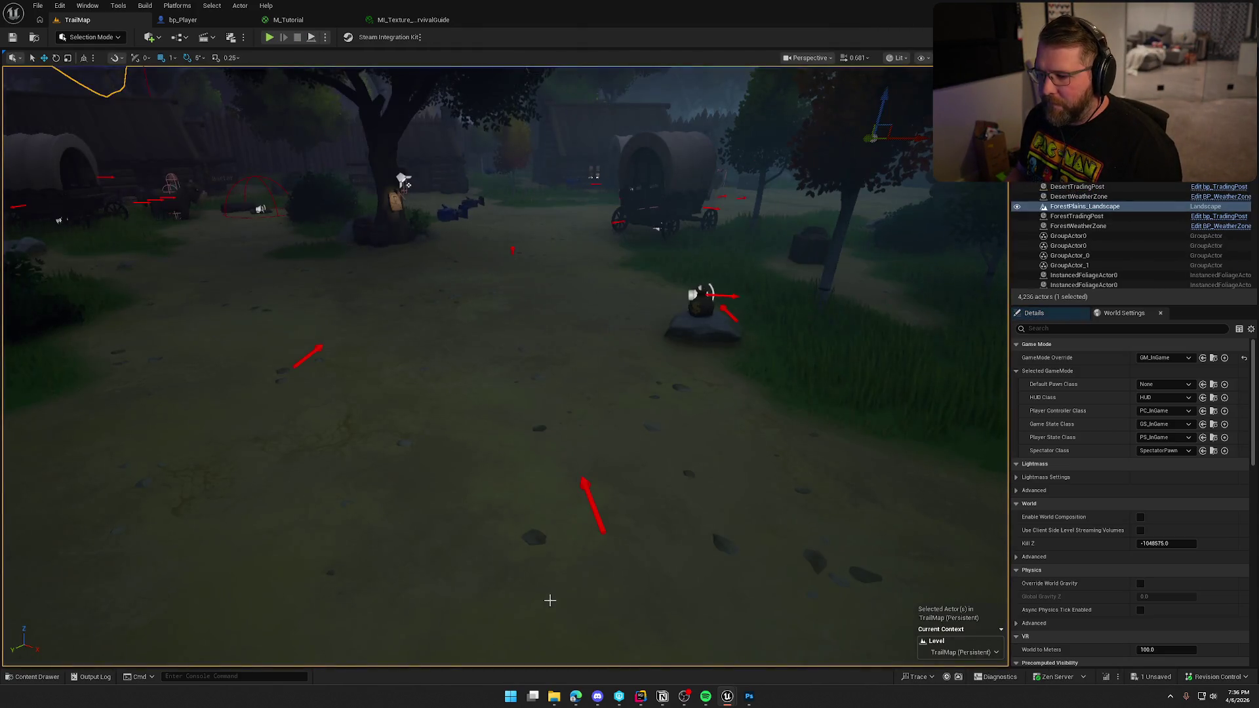
pyautogui.click(749, 696)
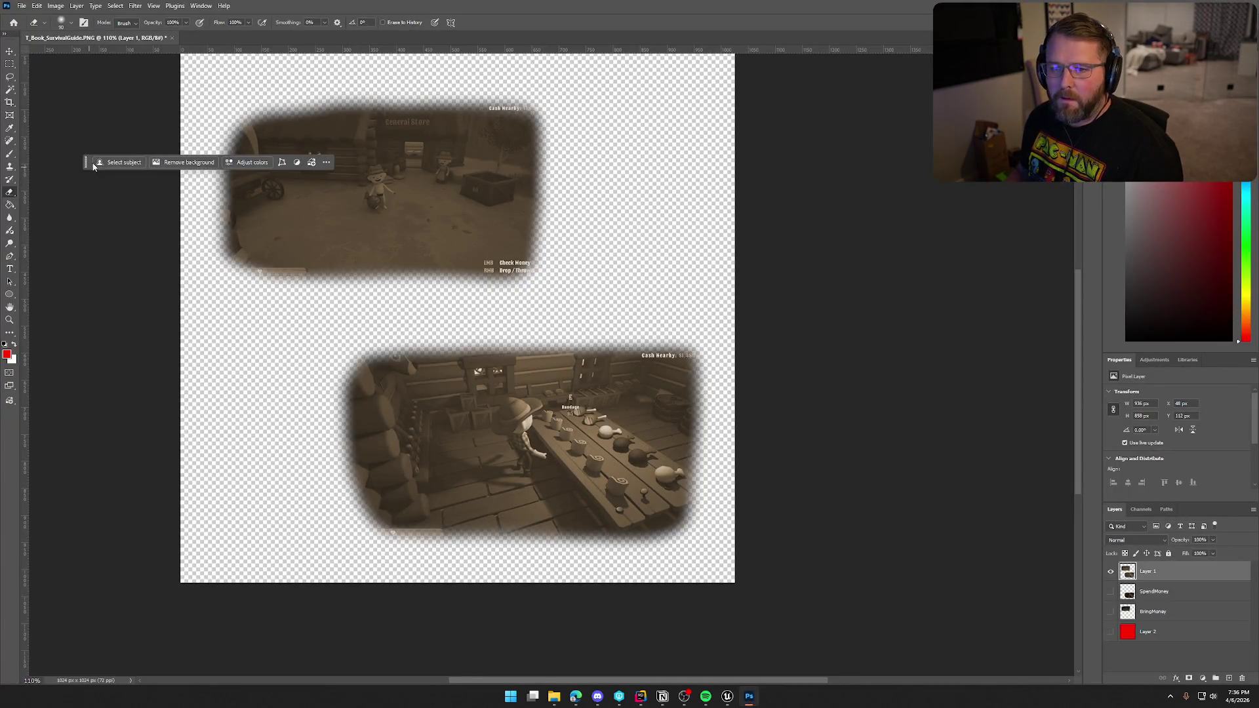
# Select the standard Brush Tool and add a new empty layer for doodles.
pyautogui.click(9, 154)
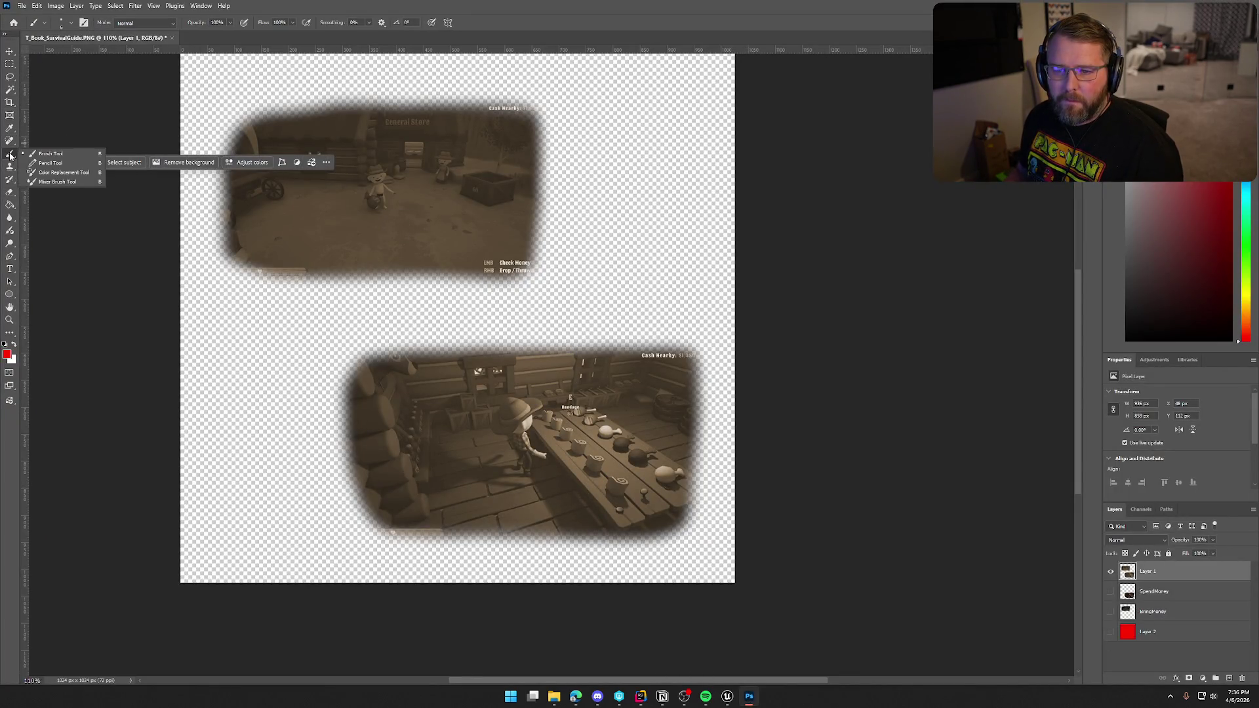
pyautogui.click(37, 154)
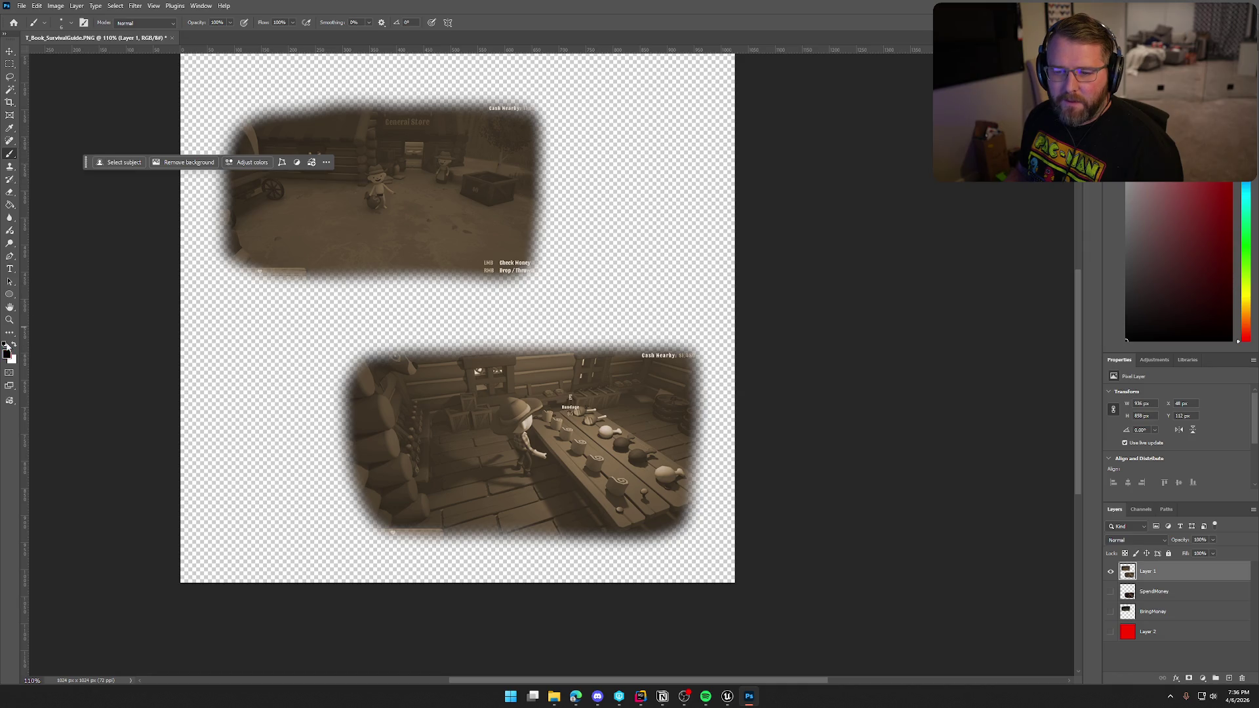
pyautogui.scroll(3, 280, 222)
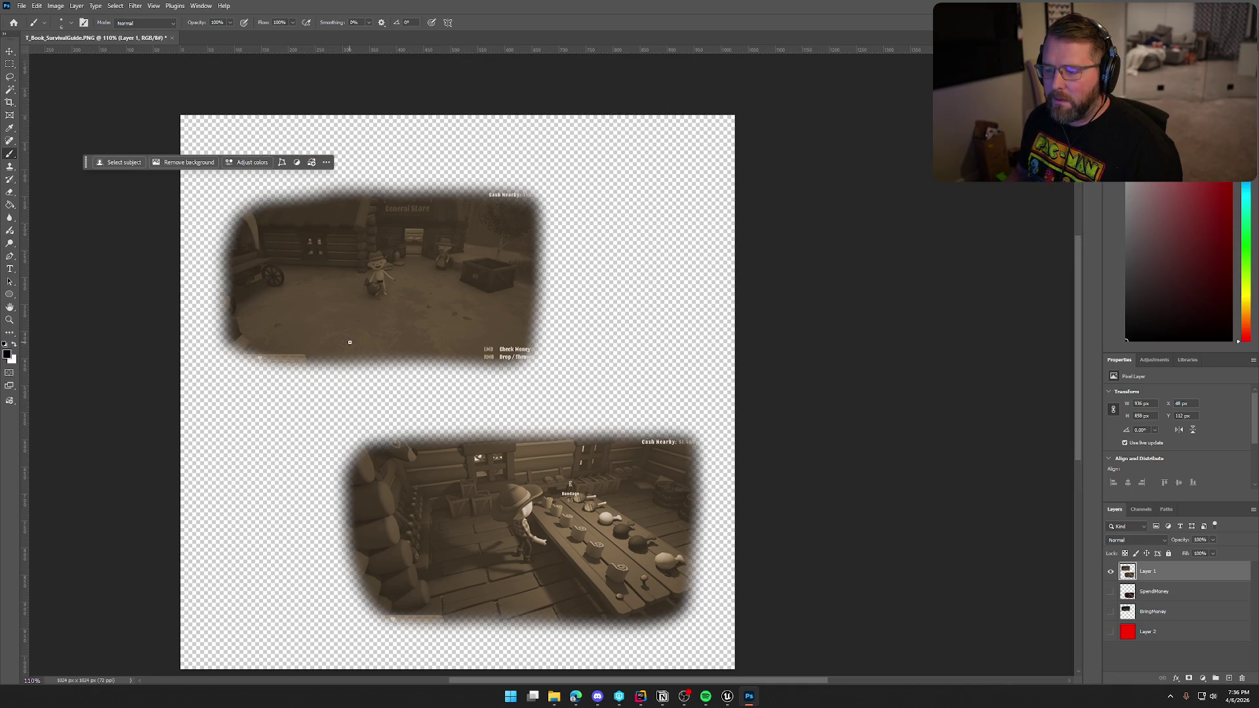
pyautogui.moveTo(86, 165); pyautogui.dragTo(94, 95)
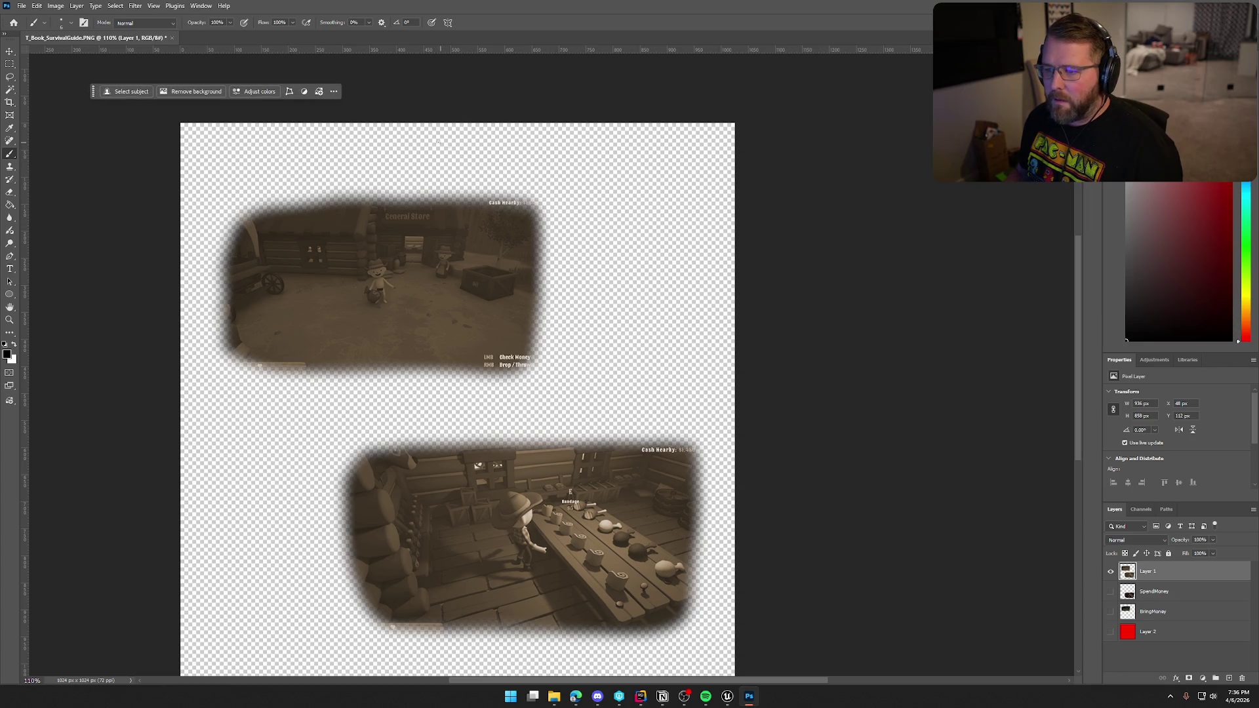
pyautogui.click(1228, 679)
pyautogui.moveTo(330, 153)
pyautogui.mouseDown()
pyautogui.moveTo(386, 144)
pyautogui.moveTo(597, 184)
pyautogui.mouseUp()
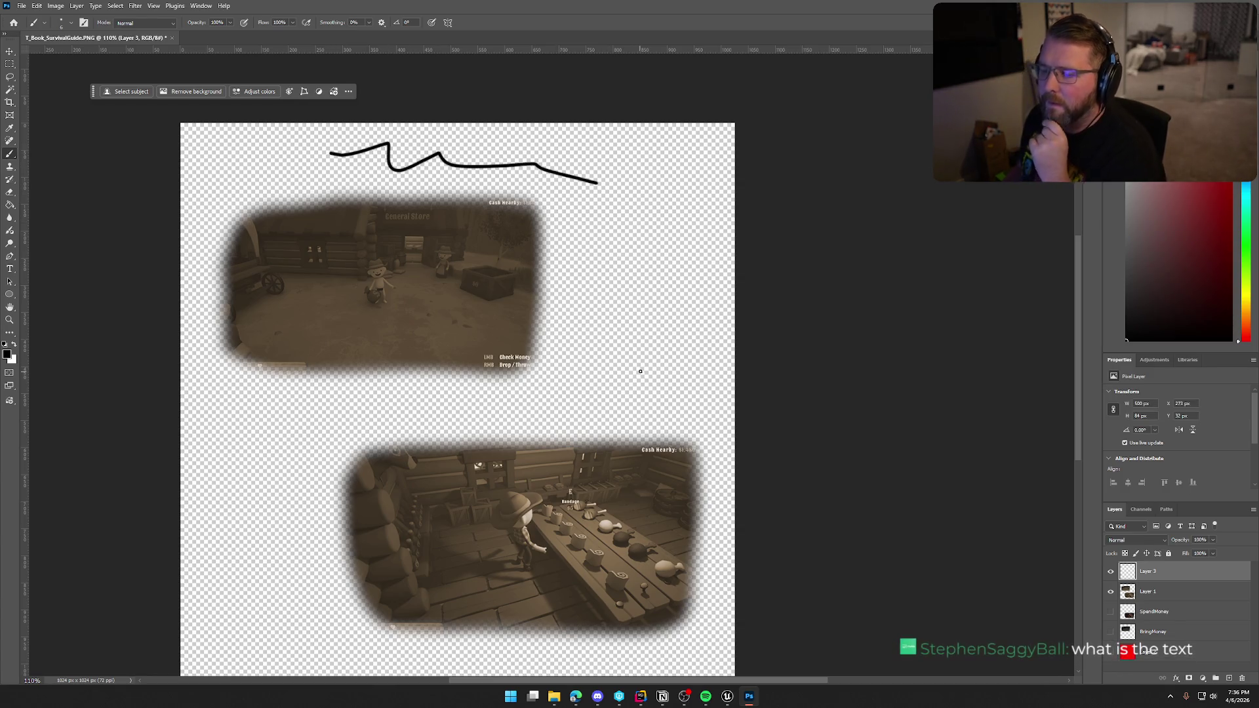
pyautogui.hotkey('ctrl', 'z')
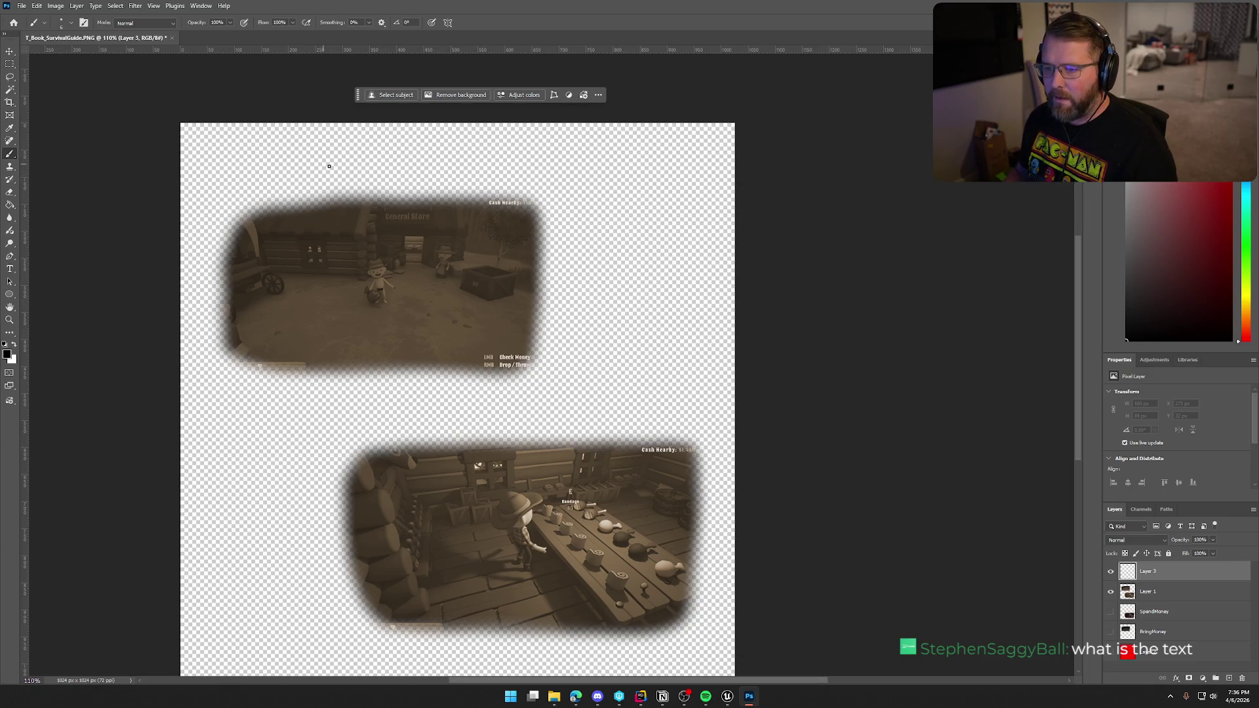
# Paint rough black 'HI' letters, a curved arrow and a frowning face on the new layer.
pyautogui.moveTo(360, 145); pyautogui.dragTo(394, 188)
pyautogui.moveTo(403, 145)
pyautogui.mouseDown()
pyautogui.moveTo(447, 185)
pyautogui.moveTo(432, 166)
pyautogui.moveTo(473, 187)
pyautogui.mouseUp()
pyautogui.moveTo(450, 158)
pyautogui.mouseDown()
pyautogui.moveTo(524, 168)
pyautogui.moveTo(517, 184)
pyautogui.moveTo(590, 379)
pyautogui.moveTo(628, 395)
pyautogui.mouseUp()
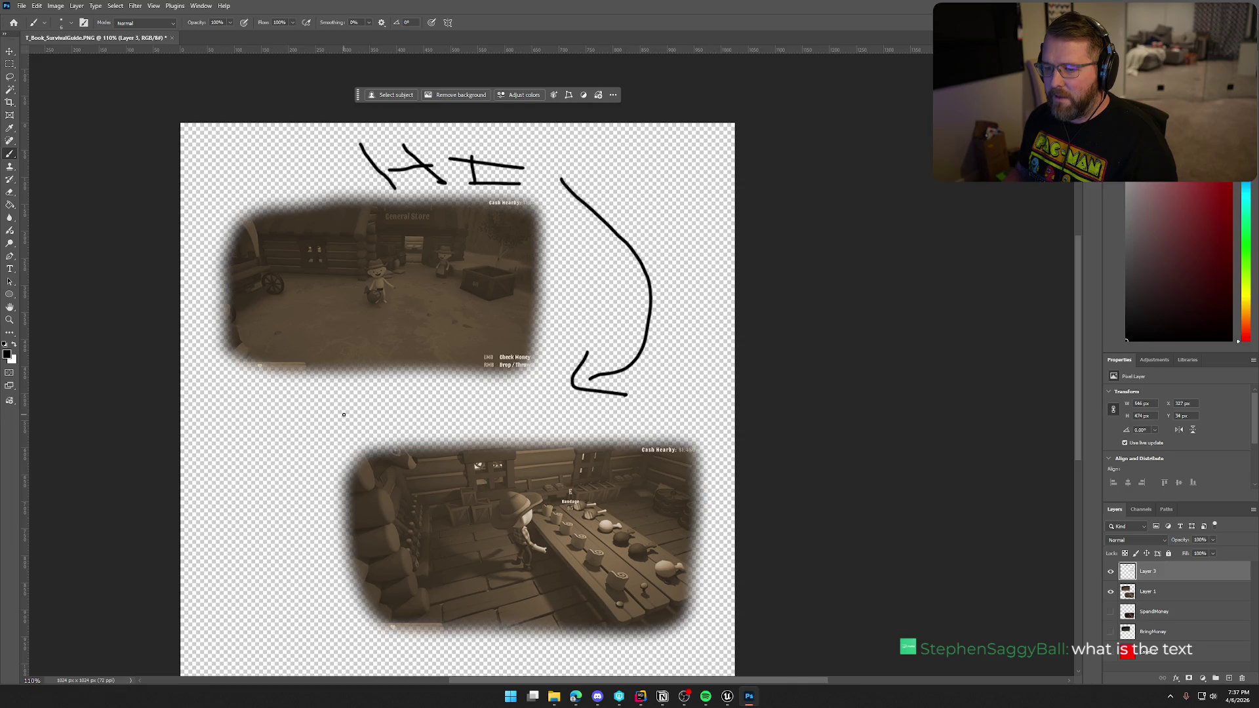
pyautogui.moveTo(257, 413)
pyautogui.mouseDown()
pyautogui.moveTo(294, 447)
pyautogui.moveTo(255, 413)
pyautogui.mouseUp()
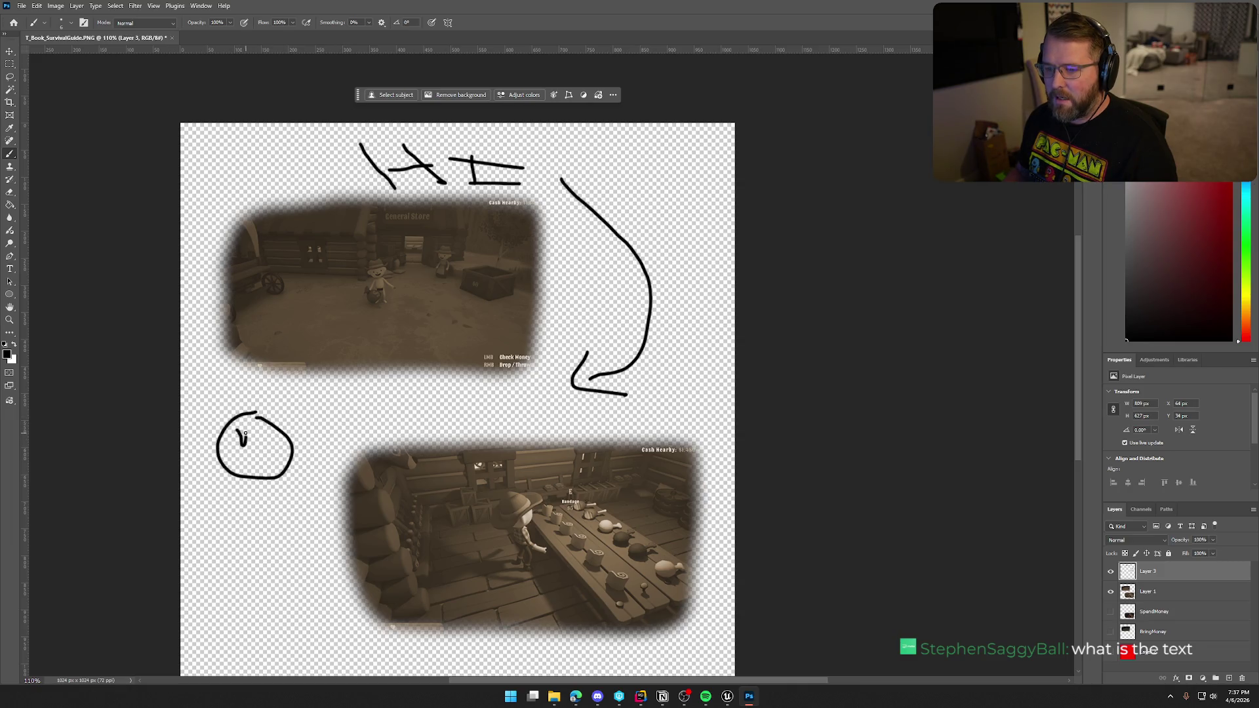
pyautogui.moveTo(255, 412); pyautogui.dragTo(270, 386)
pyautogui.moveTo(306, 420); pyautogui.dragTo(327, 404)
pyautogui.moveTo(227, 471); pyautogui.dragTo(289, 485)
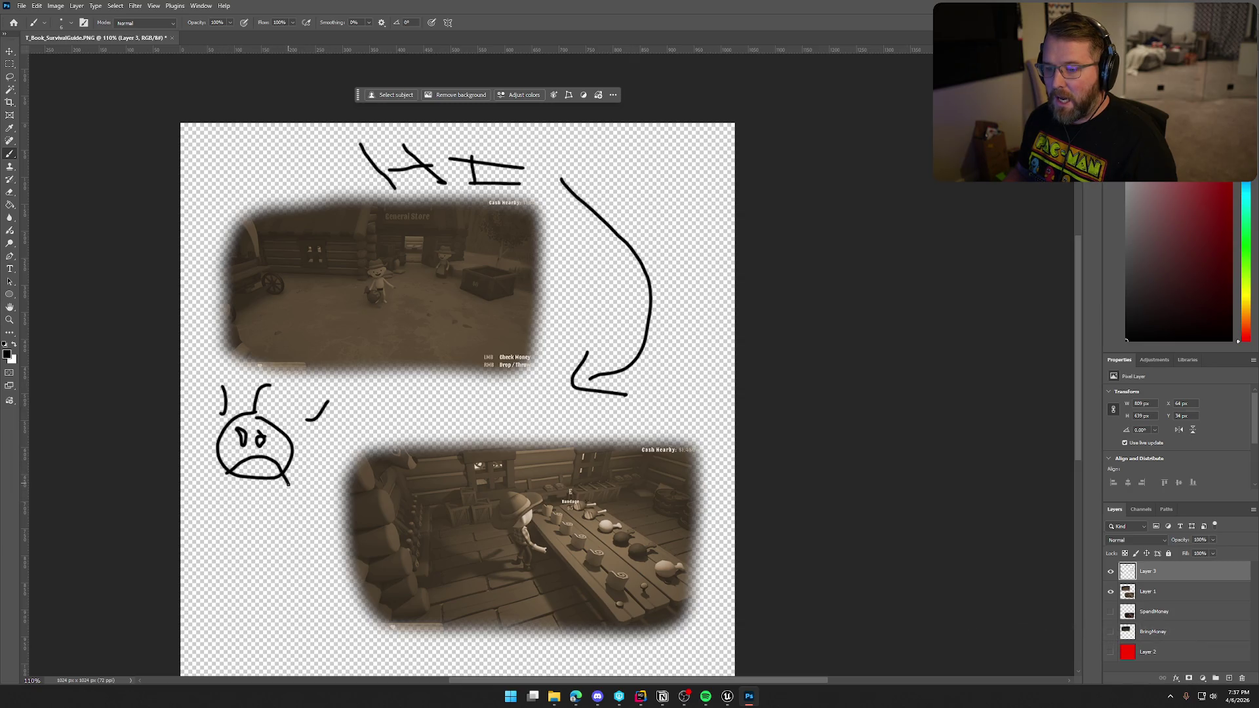
pyautogui.hotkey('ctrl', 'z')
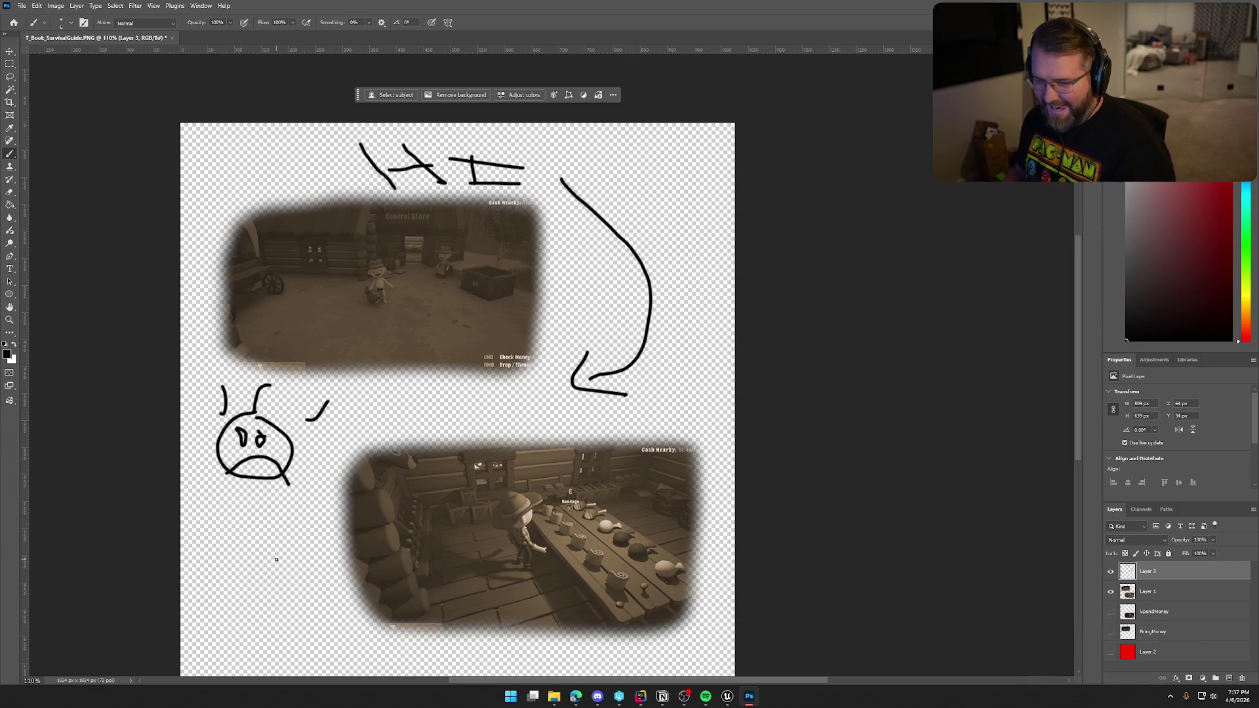
# Quick Export the page as PNG again, replacing MoneyLeft.png, and switch back to Unreal.
pyautogui.click(22, 6)
pyautogui.moveTo(91, 179)
pyautogui.click(161, 177)
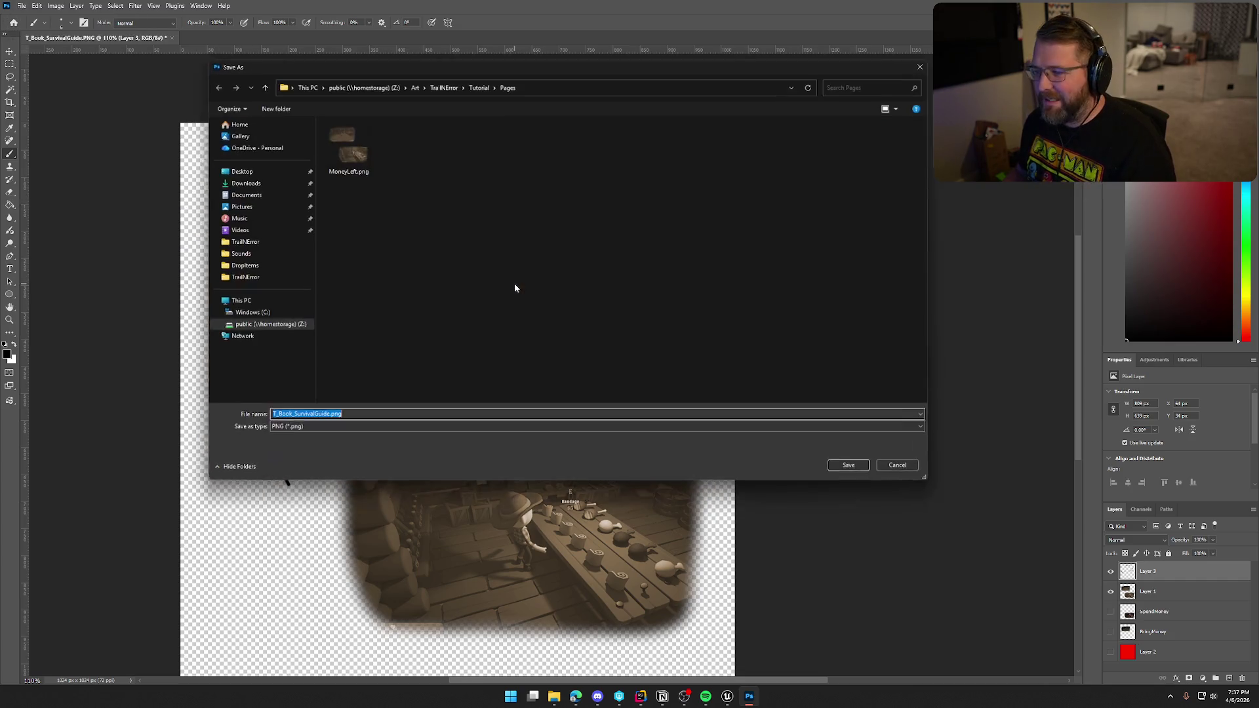
pyautogui.click(850, 466)
pyautogui.click(653, 350)
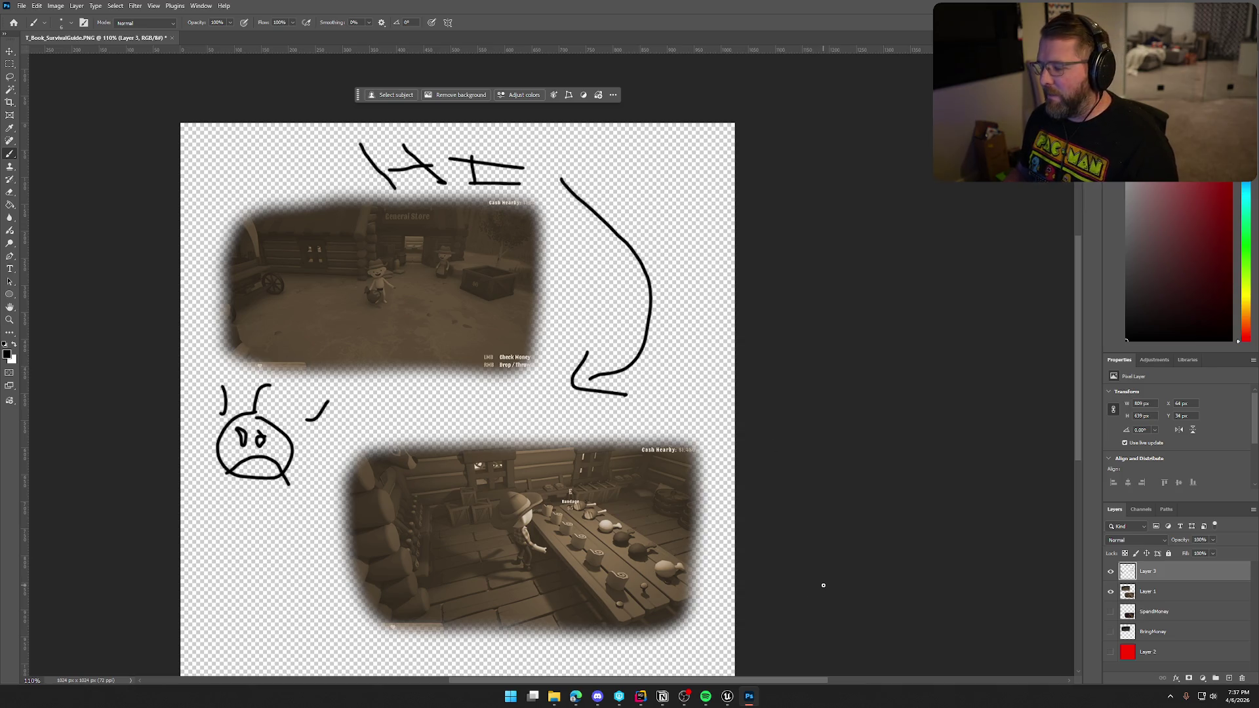
pyautogui.moveTo(727, 696)
pyautogui.click(711, 640)
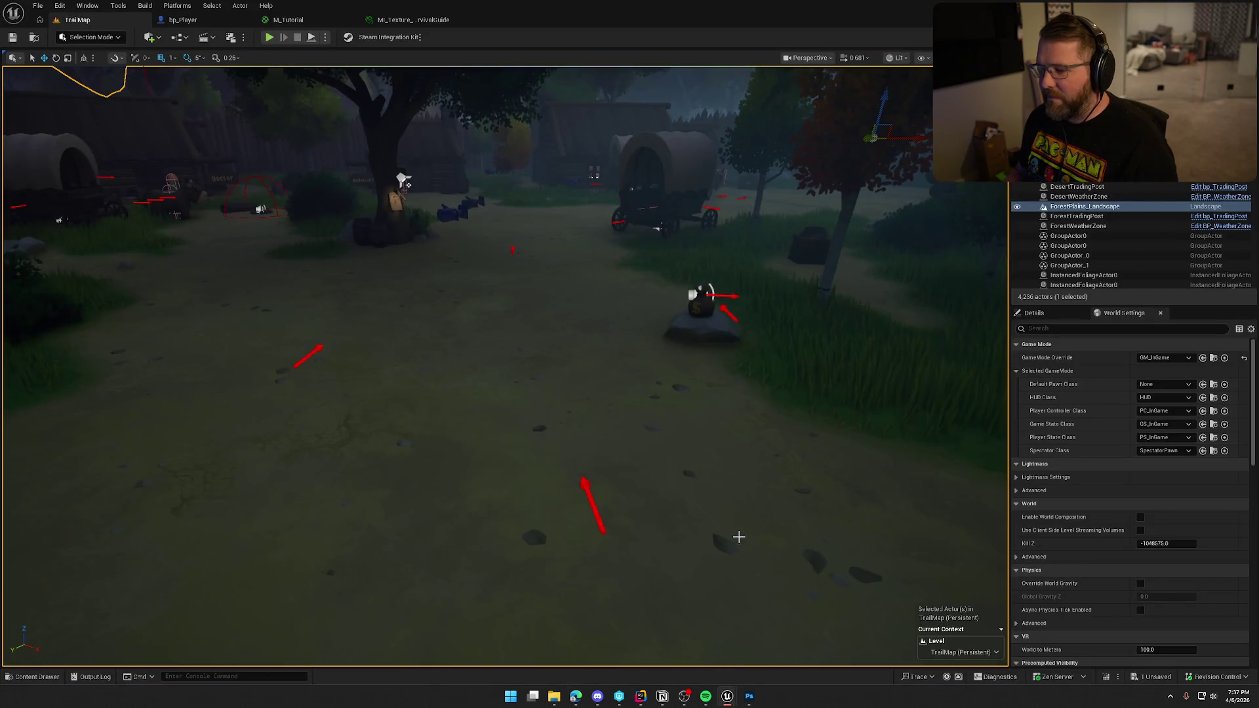
# Reimport the edited MoneyLeft texture from the Content Drawer.
pyautogui.hotkey('ctrl', 'space')
pyautogui.rightClick(152, 504)
pyautogui.click(197, 209)
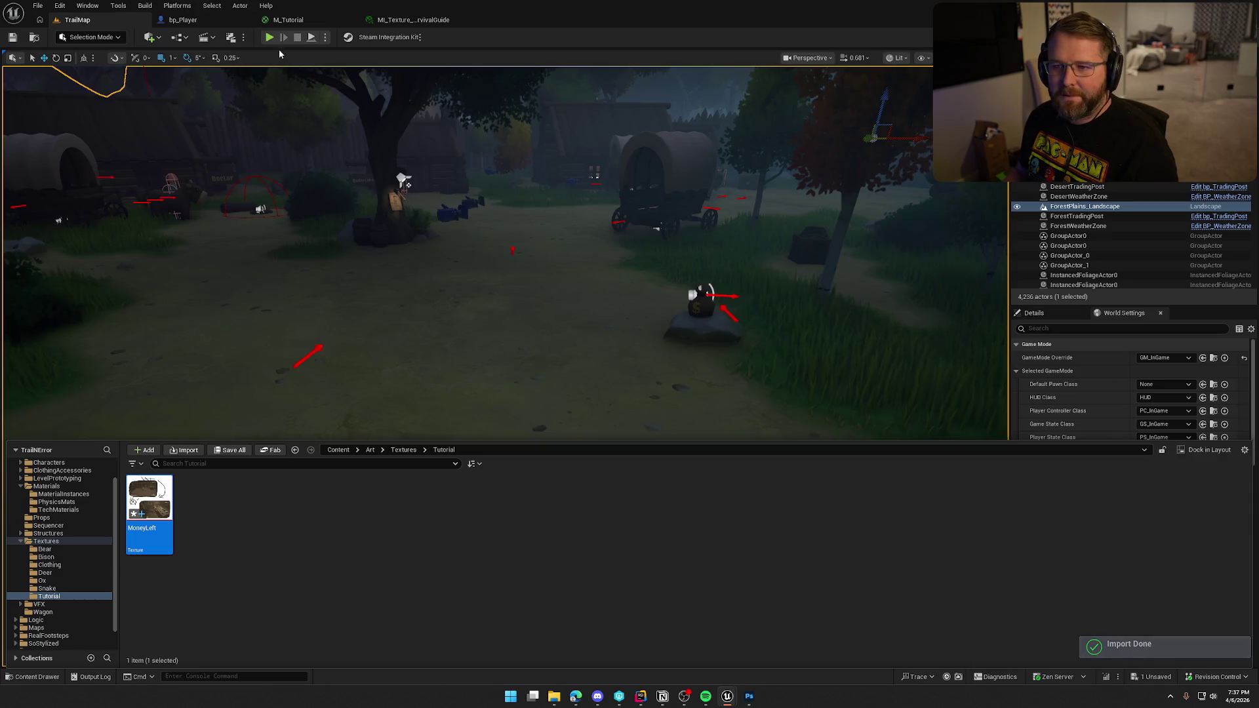
pyautogui.press('Escape')
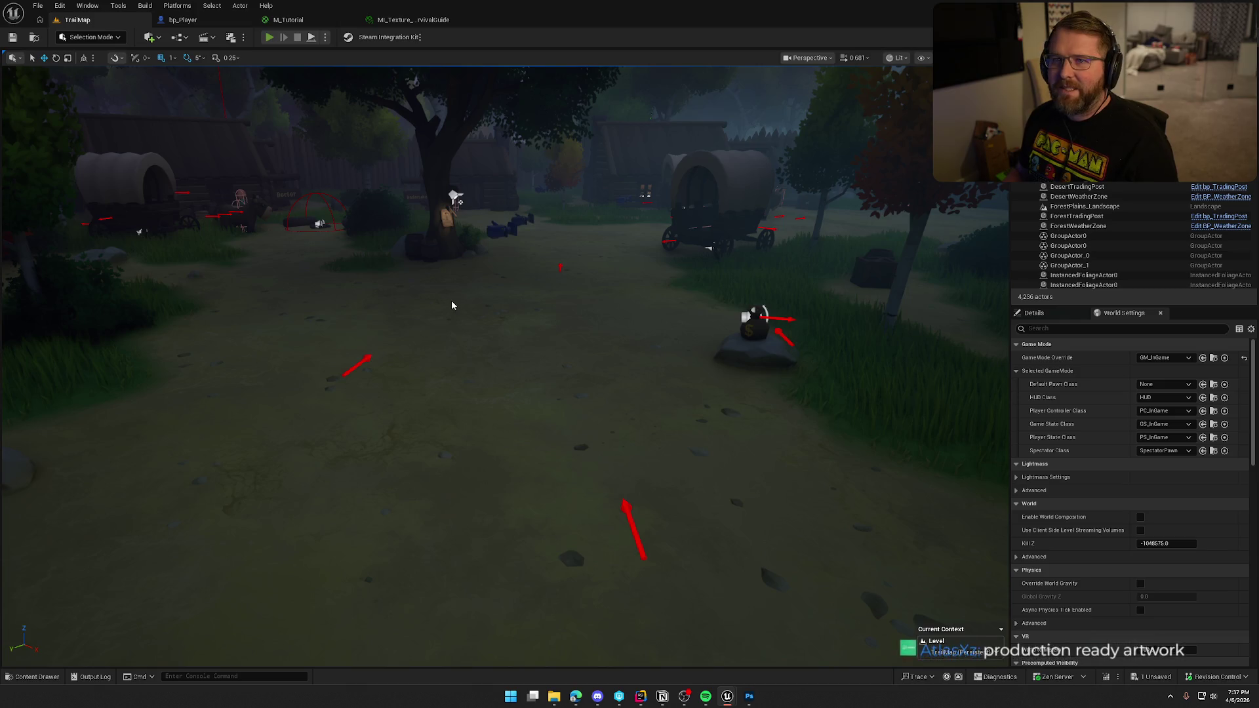
# Play the level, walk toward the wagons and open the tutorial book to see the doodles.
pyautogui.hotkey('alt', 'p')
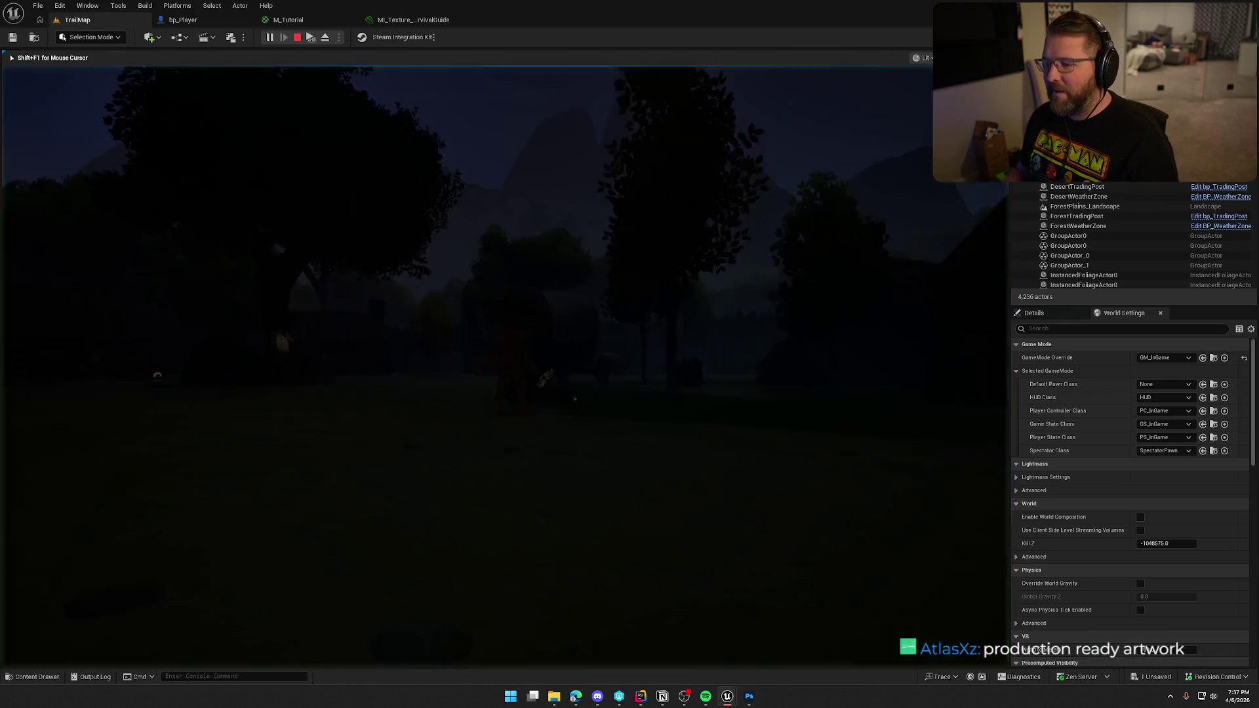
pyautogui.press('w')
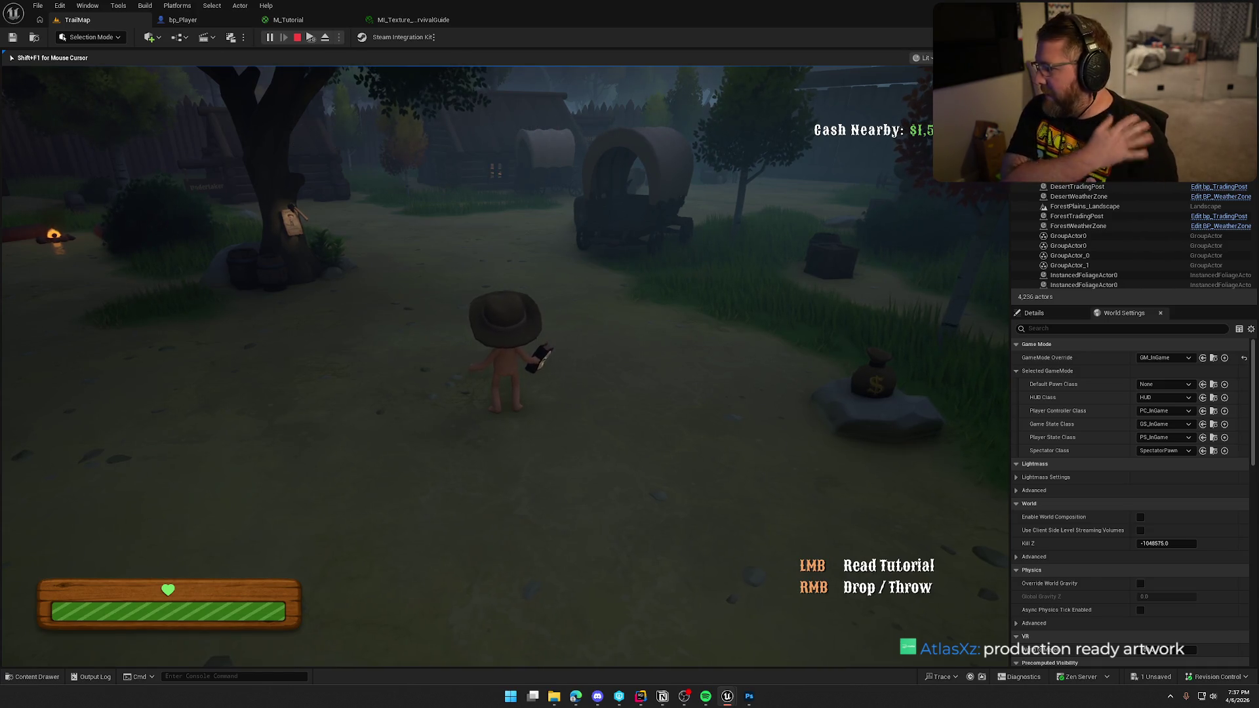
pyautogui.click(528, 351)
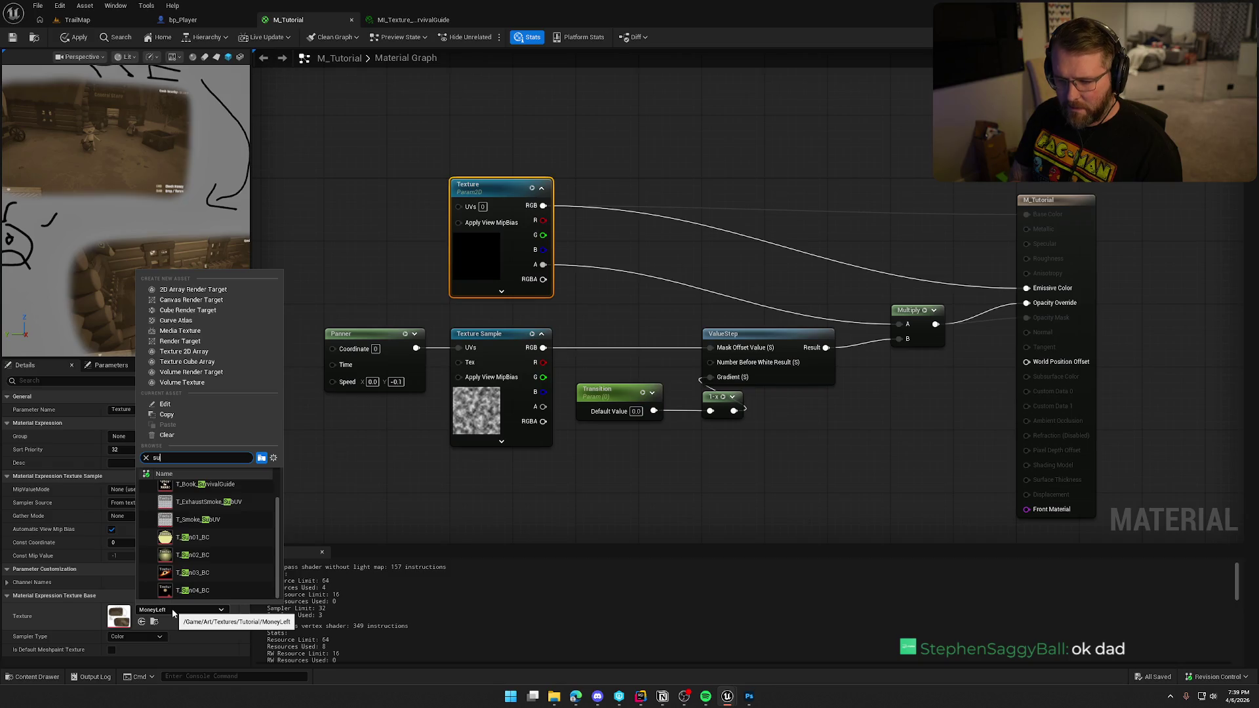
# Set M_Tutorial's Texture parameter to T_Book_SurvivalGuide and stop the play session.
pyautogui.click(216, 484)
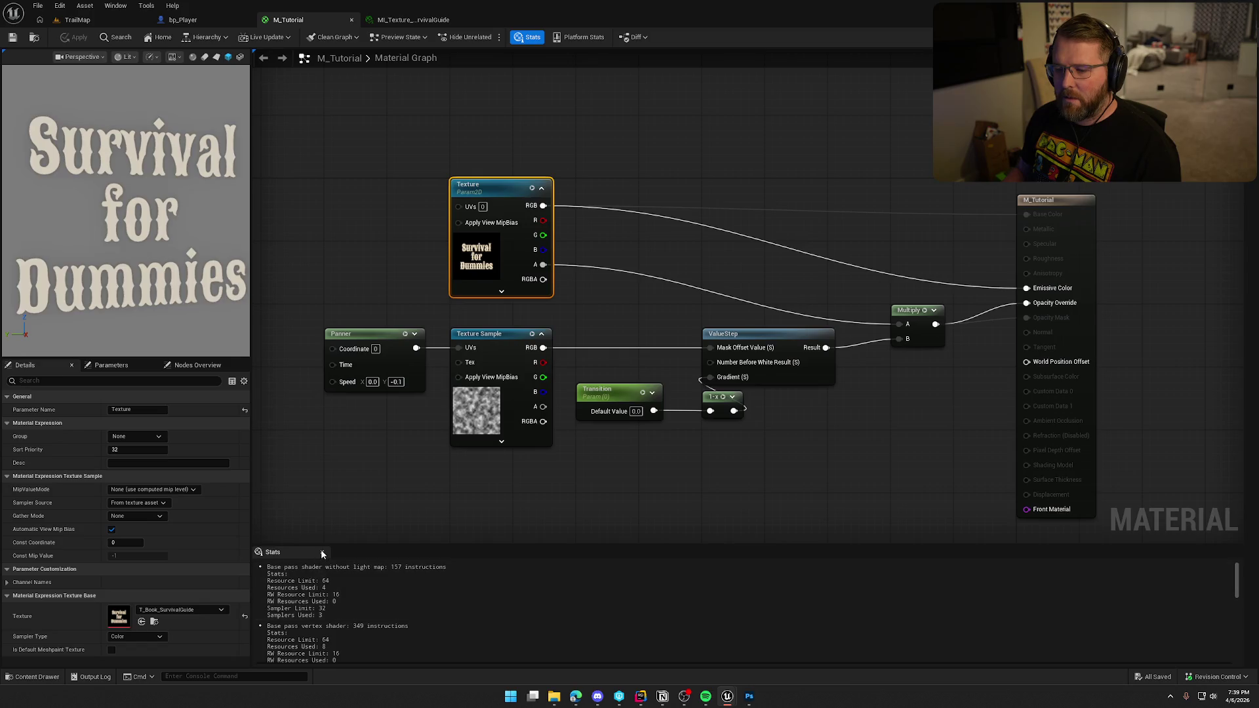
pyautogui.click(78, 20)
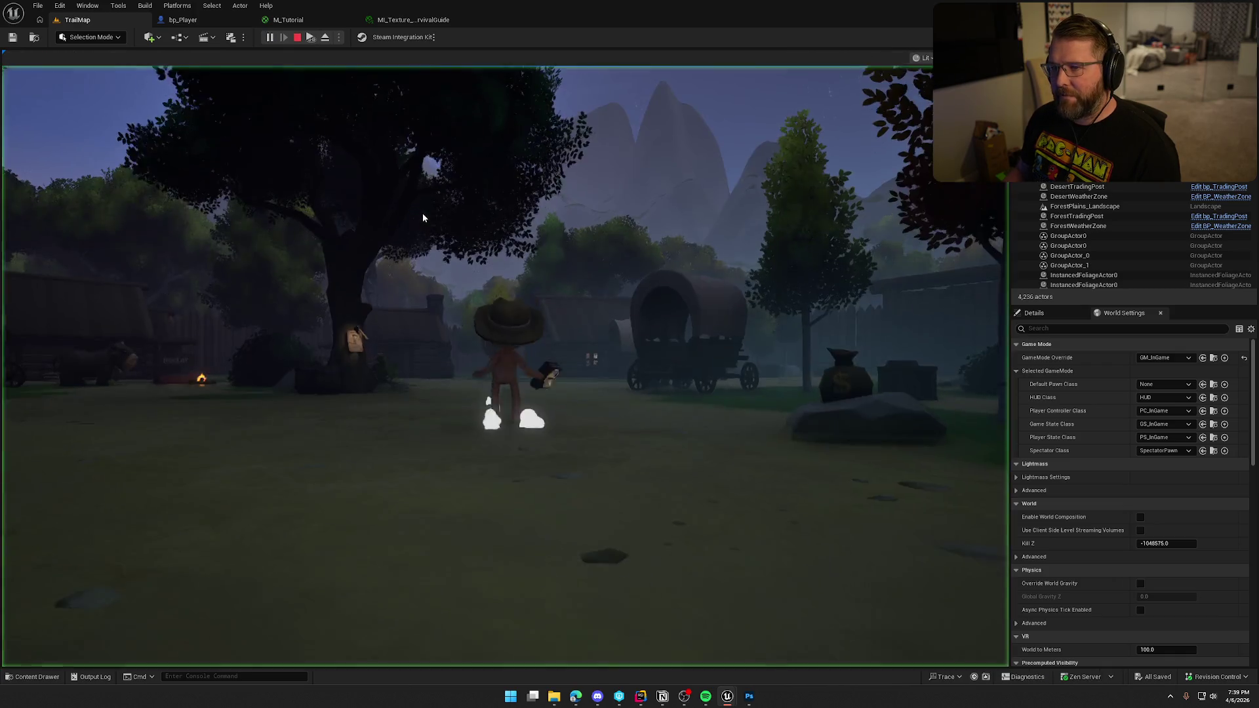
pyautogui.press('Escape')
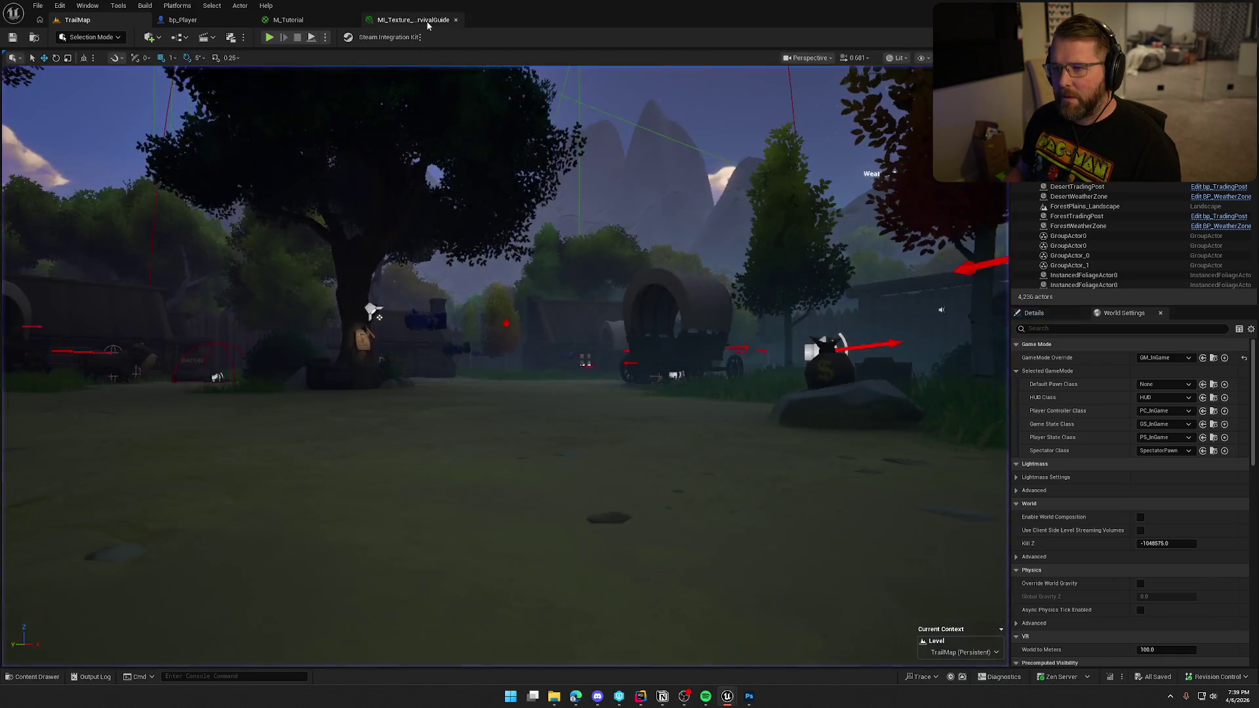
# Set MI_Texture's Texture slot to the Survival for Dummies cover and save it.
pyautogui.click(414, 20)
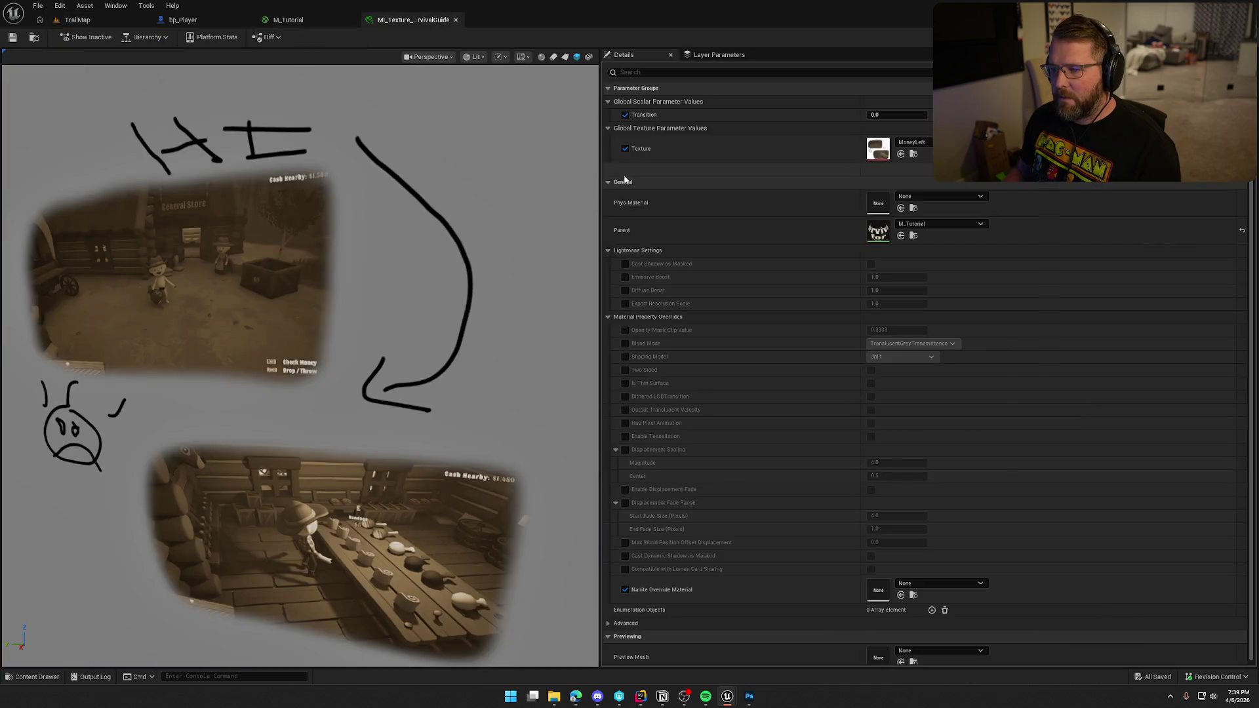
pyautogui.click(911, 143)
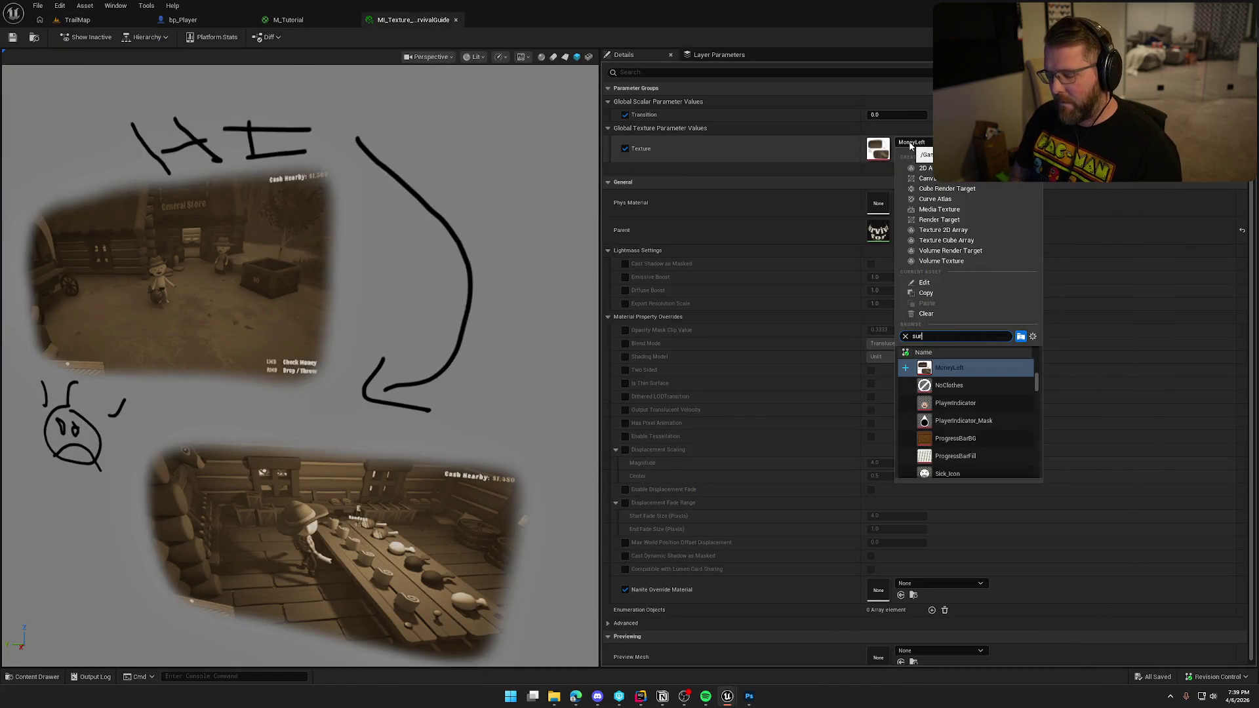
pyautogui.click(957, 368)
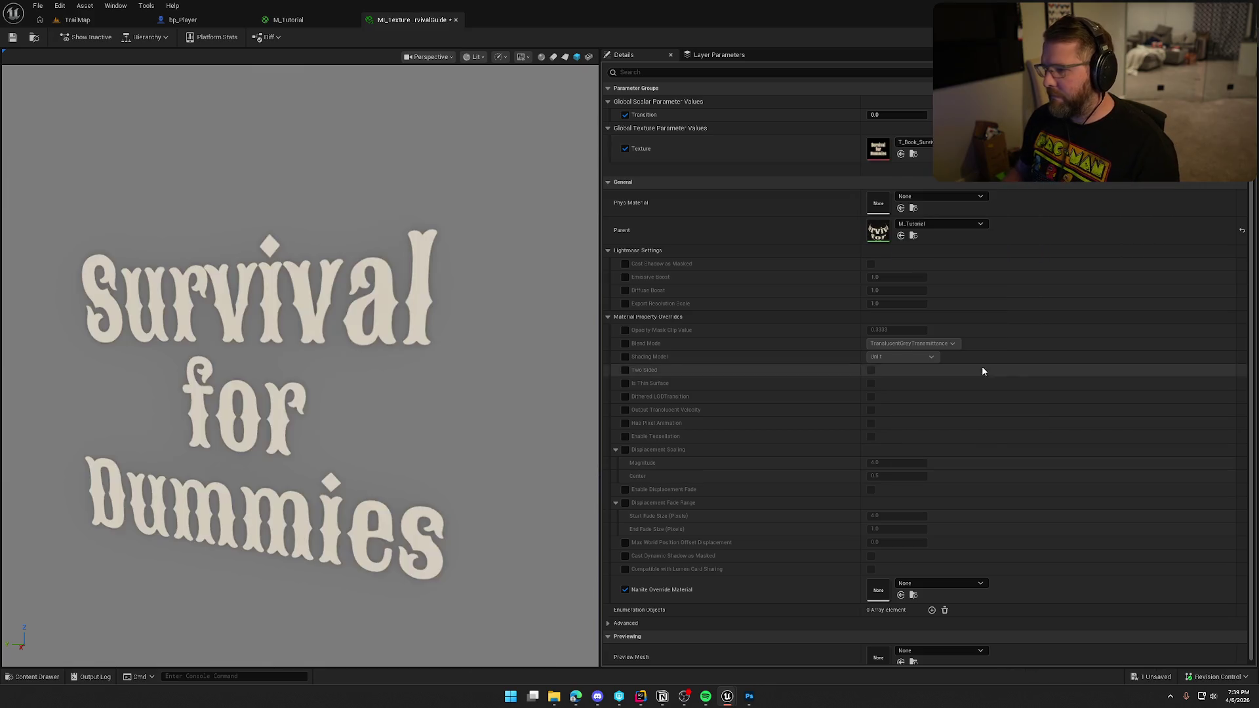
pyautogui.click(16, 38)
pyautogui.click(77, 19)
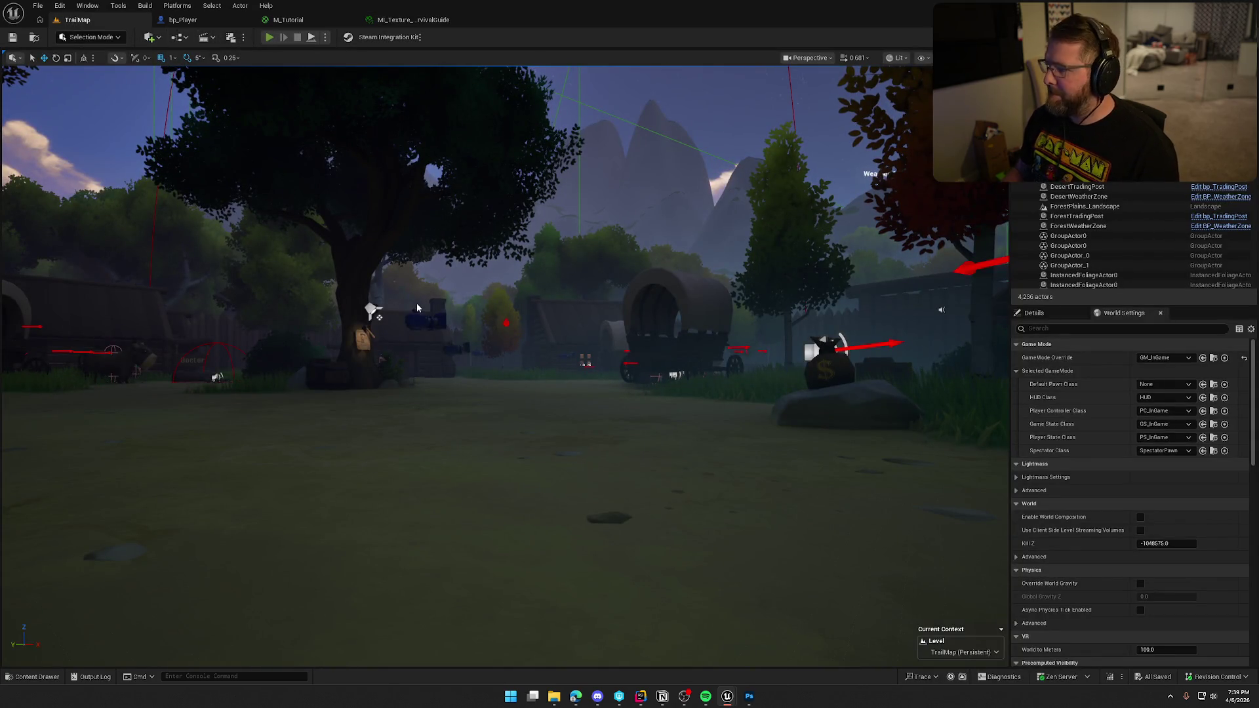
pyautogui.hotkey('alt', 'p')
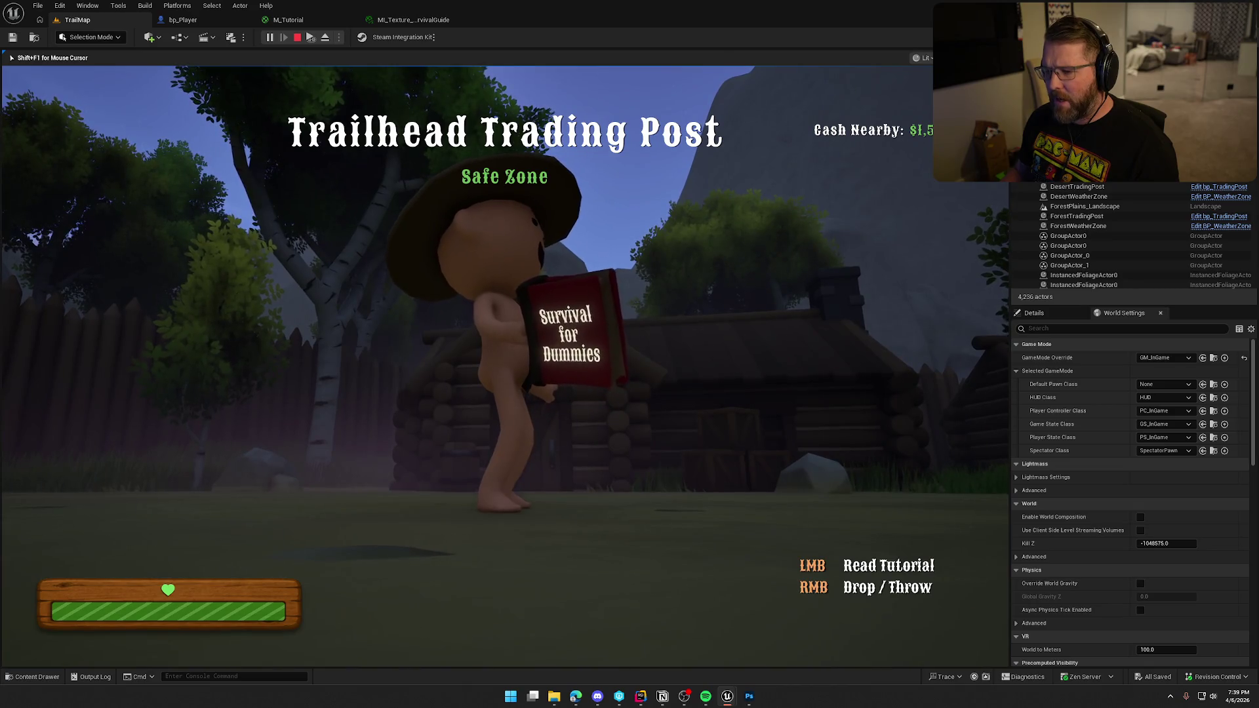
pyautogui.press('w')
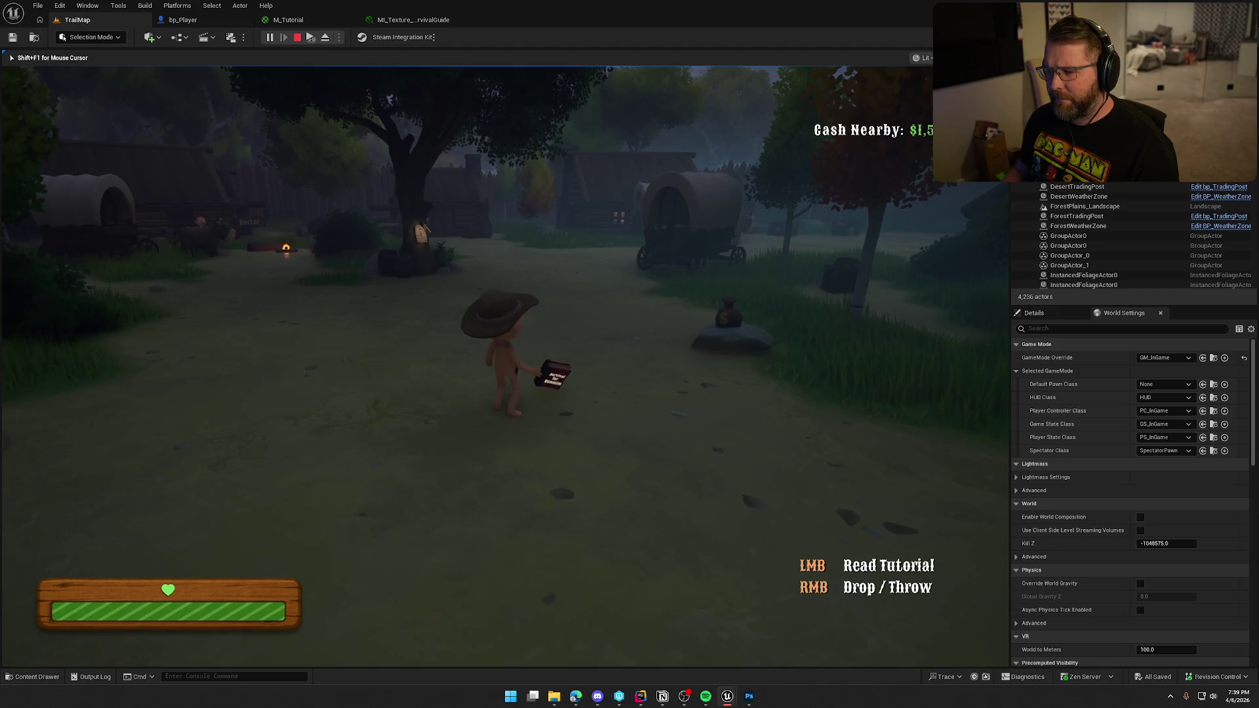
pyautogui.hotkey('shift', 'F1')
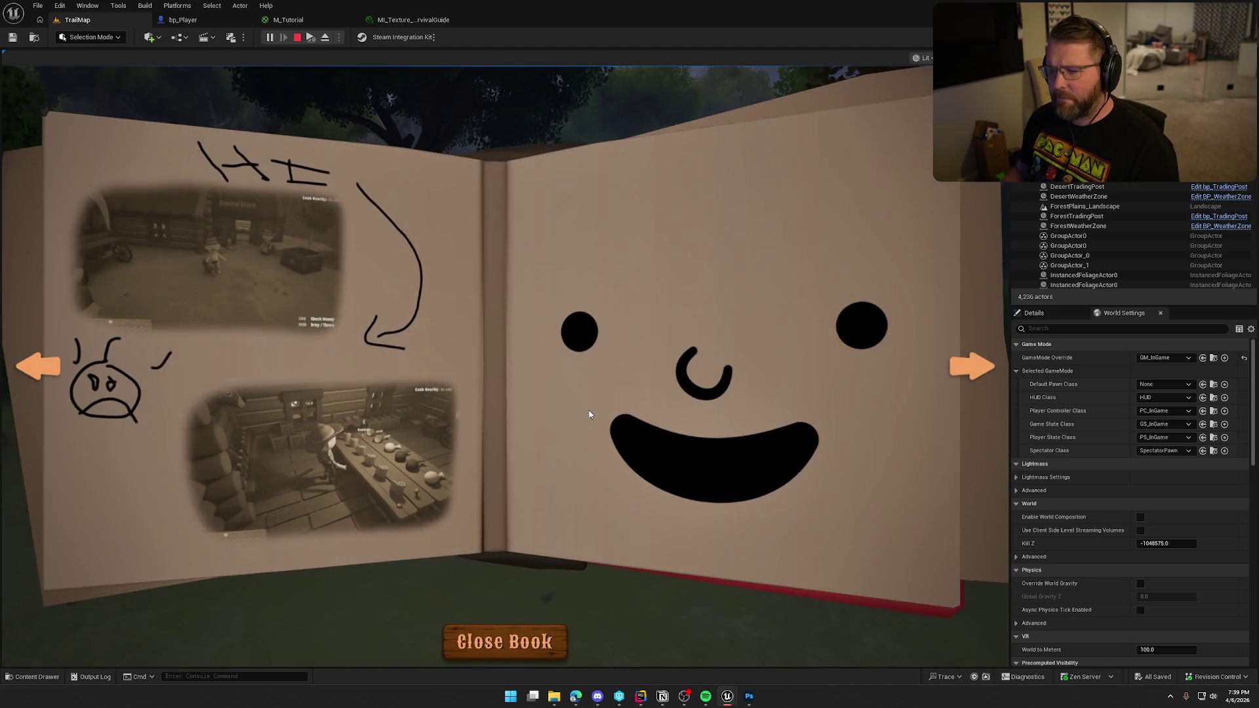
pyautogui.click(973, 371)
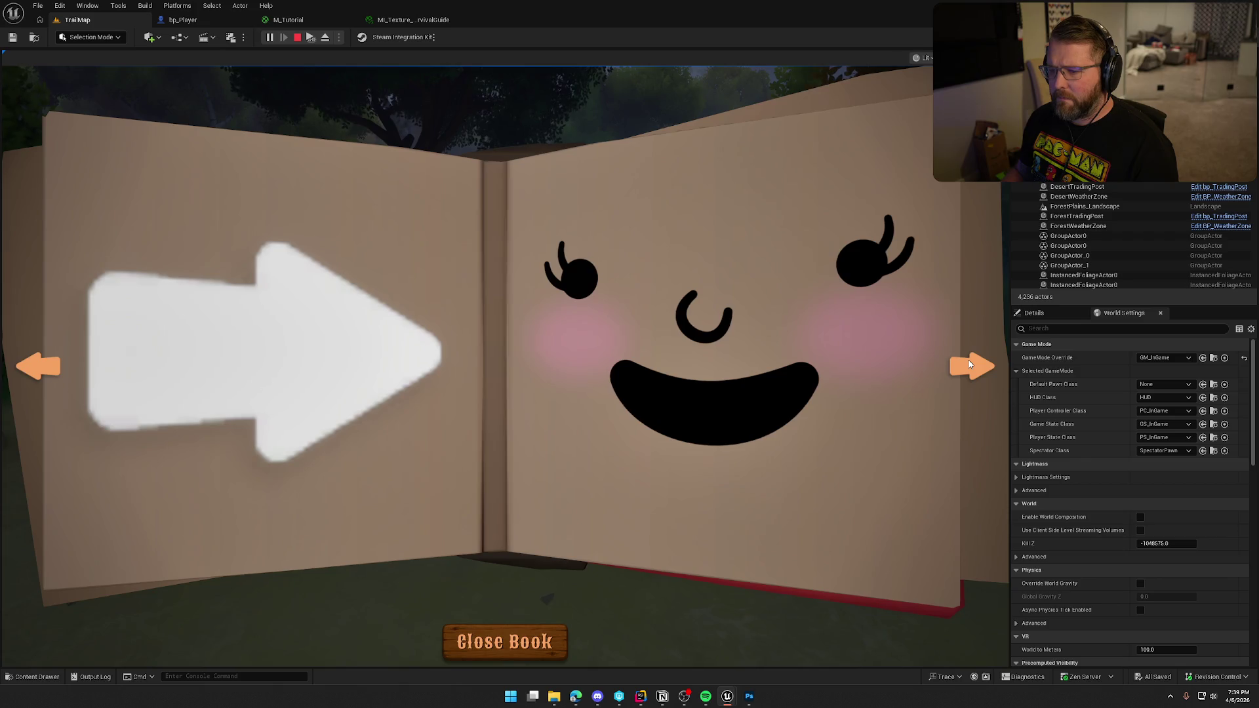
pyautogui.click(970, 364)
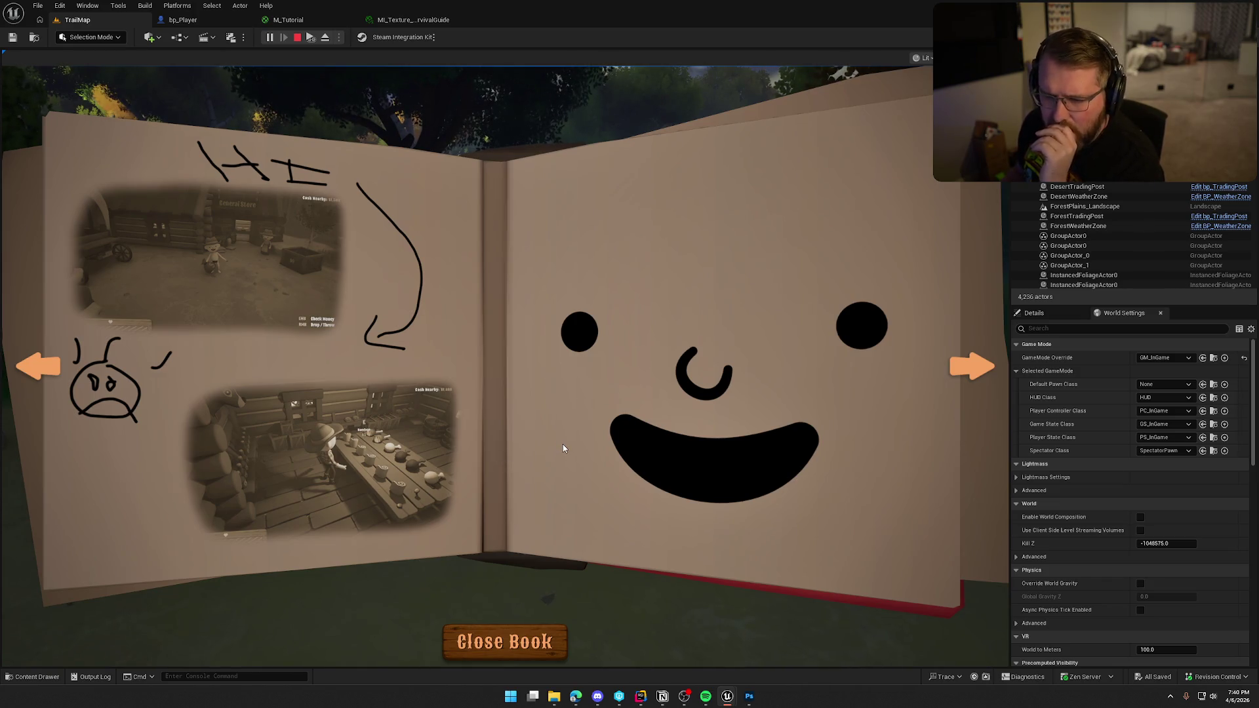
pyautogui.click(980, 362)
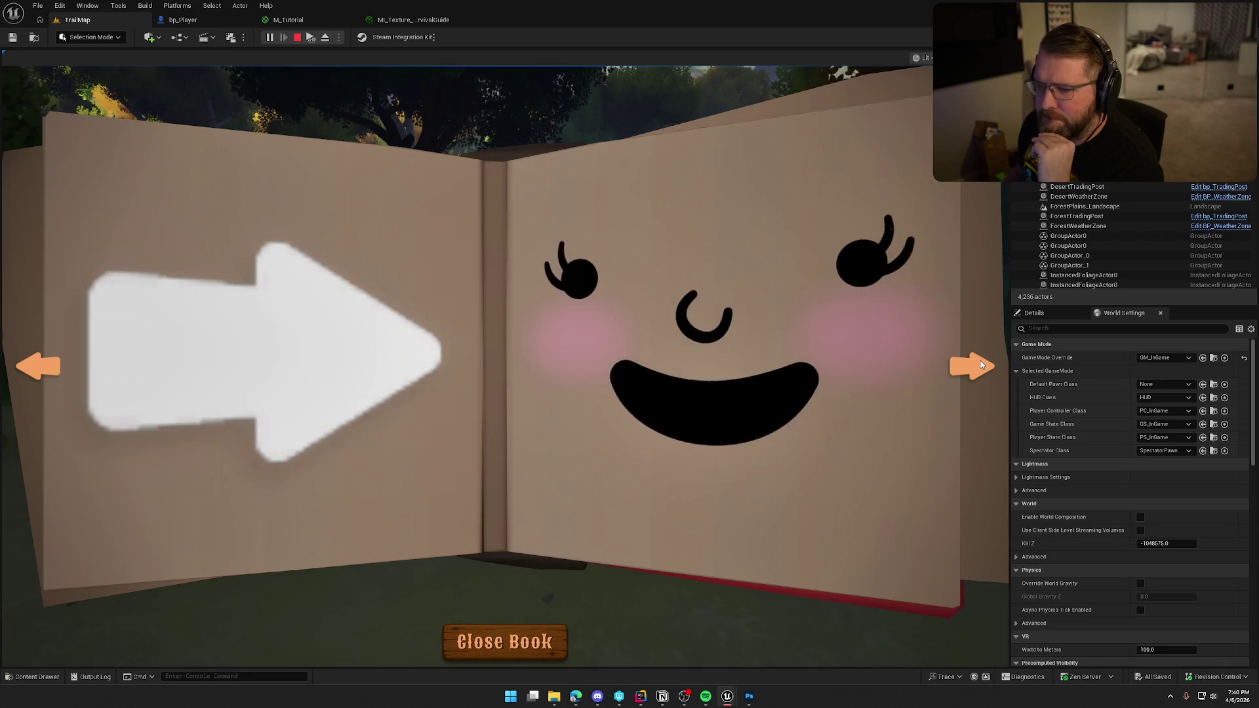
pyautogui.click(982, 361)
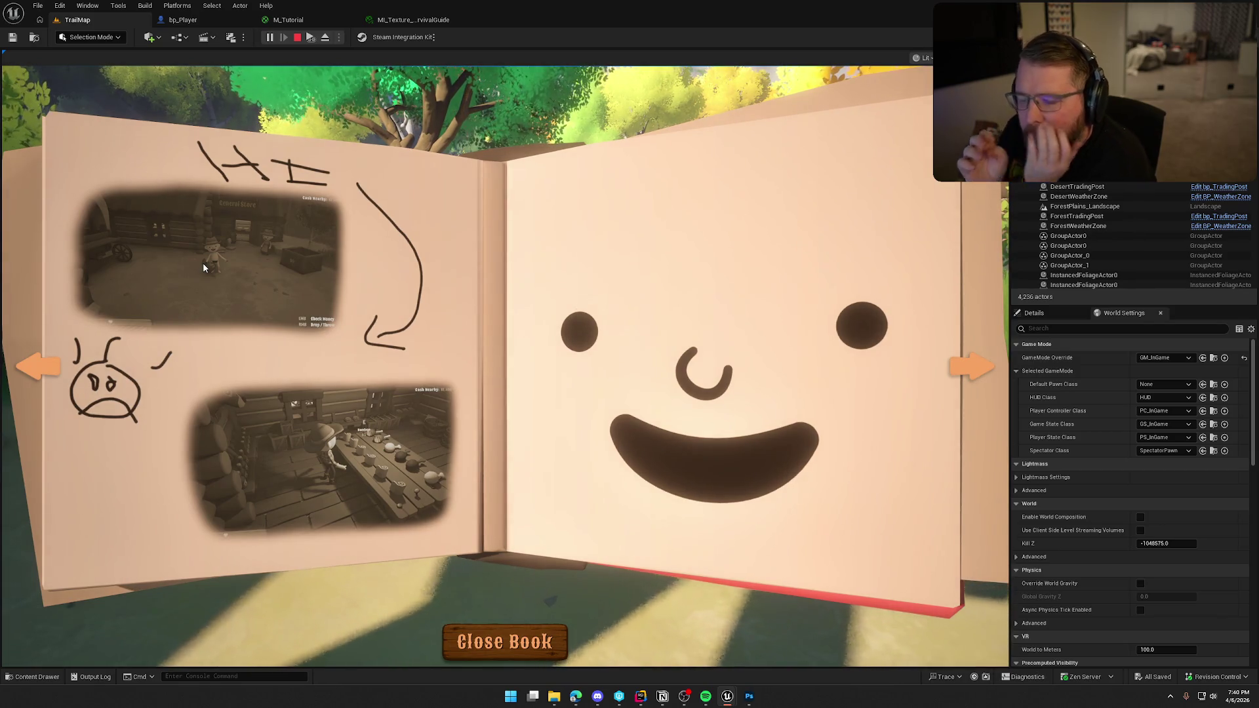
pyautogui.click(30, 368)
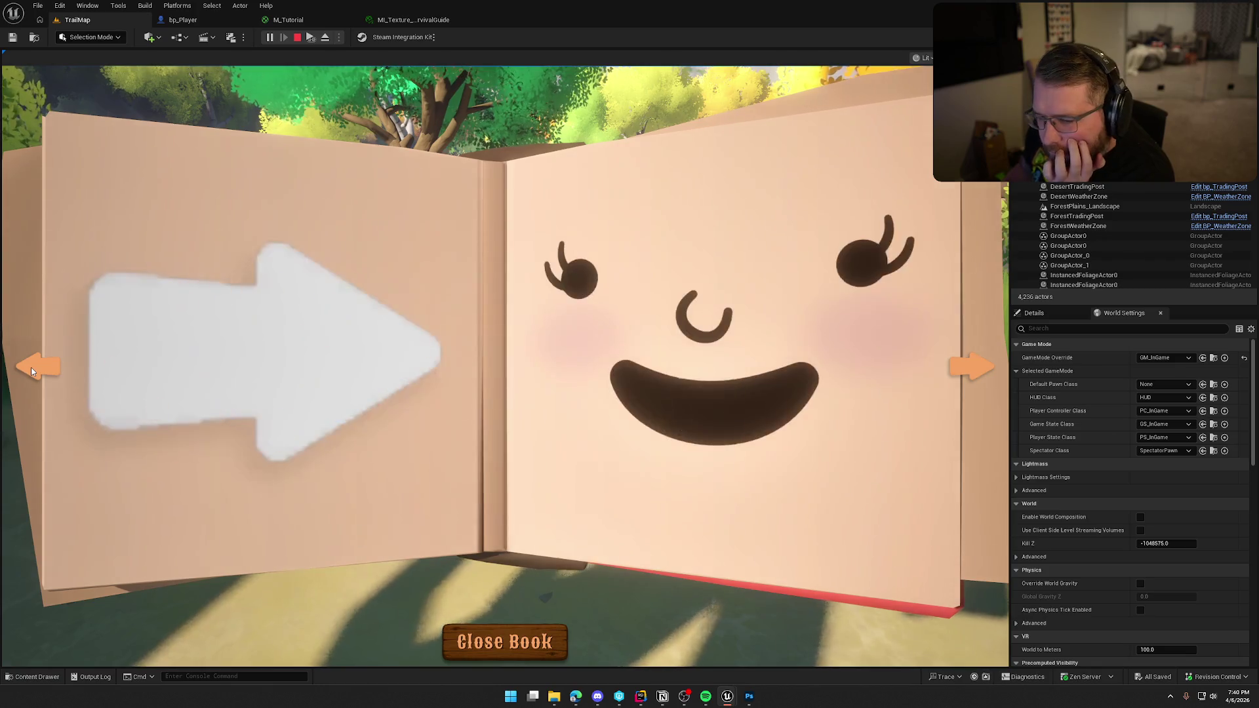
pyautogui.click(30, 367)
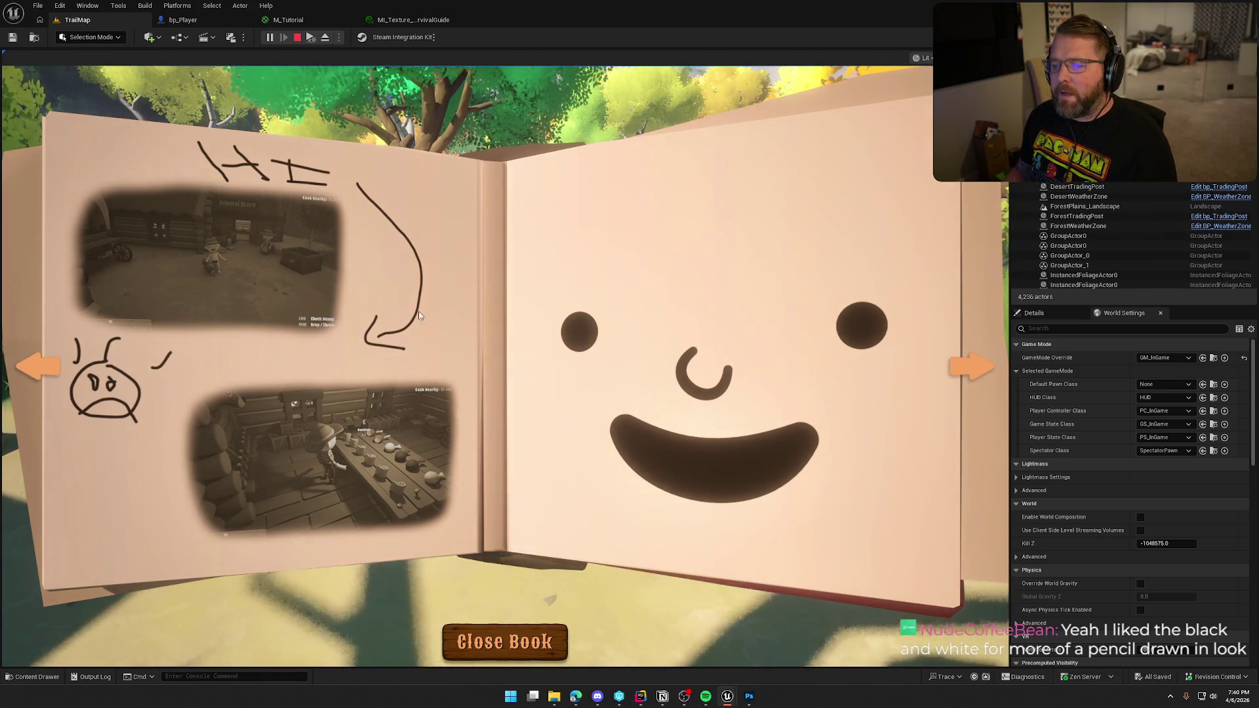
pyautogui.press('Escape')
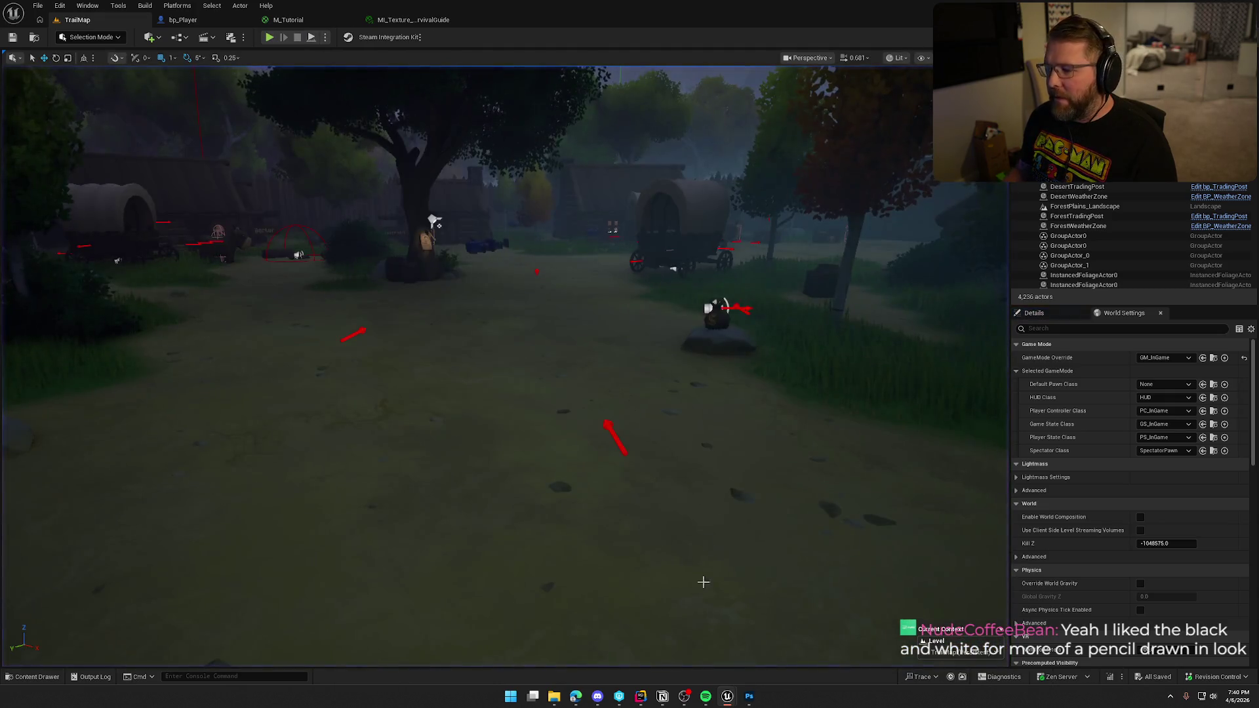
pyautogui.click(748, 698)
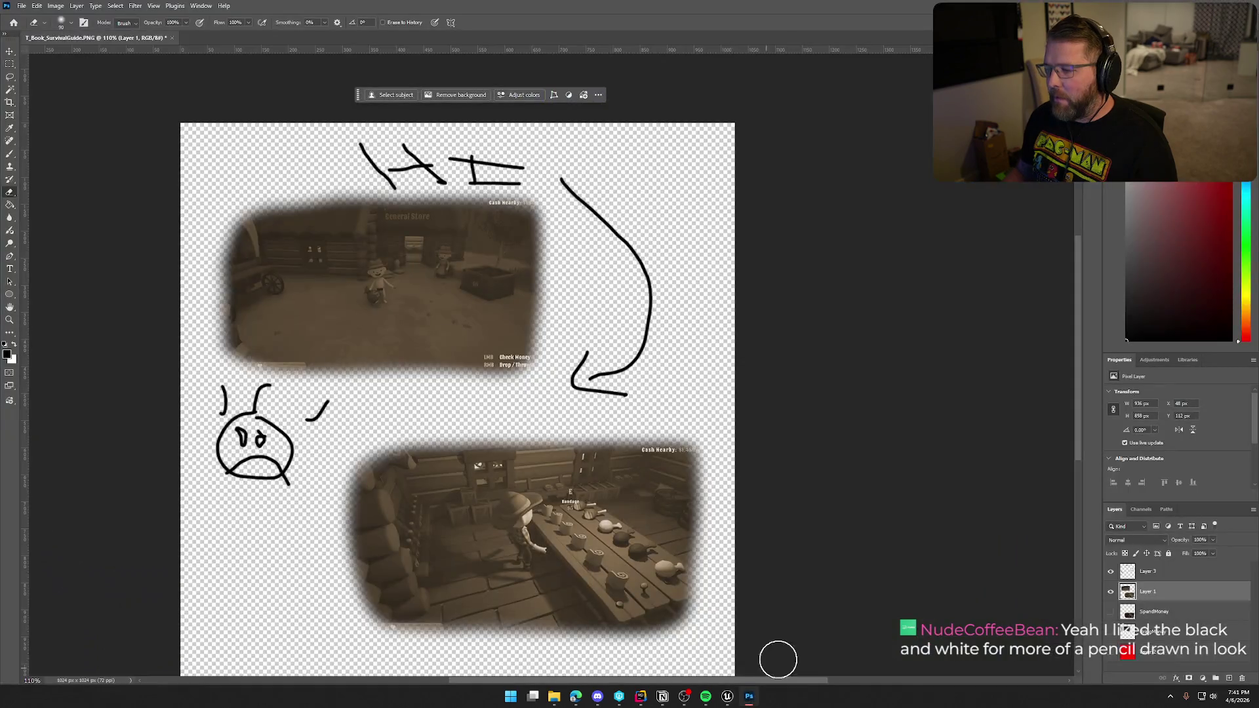
# Duplicate Layer 1 and hide the original so only the copy shows.
pyautogui.click(1111, 593)
pyautogui.click(1111, 632)
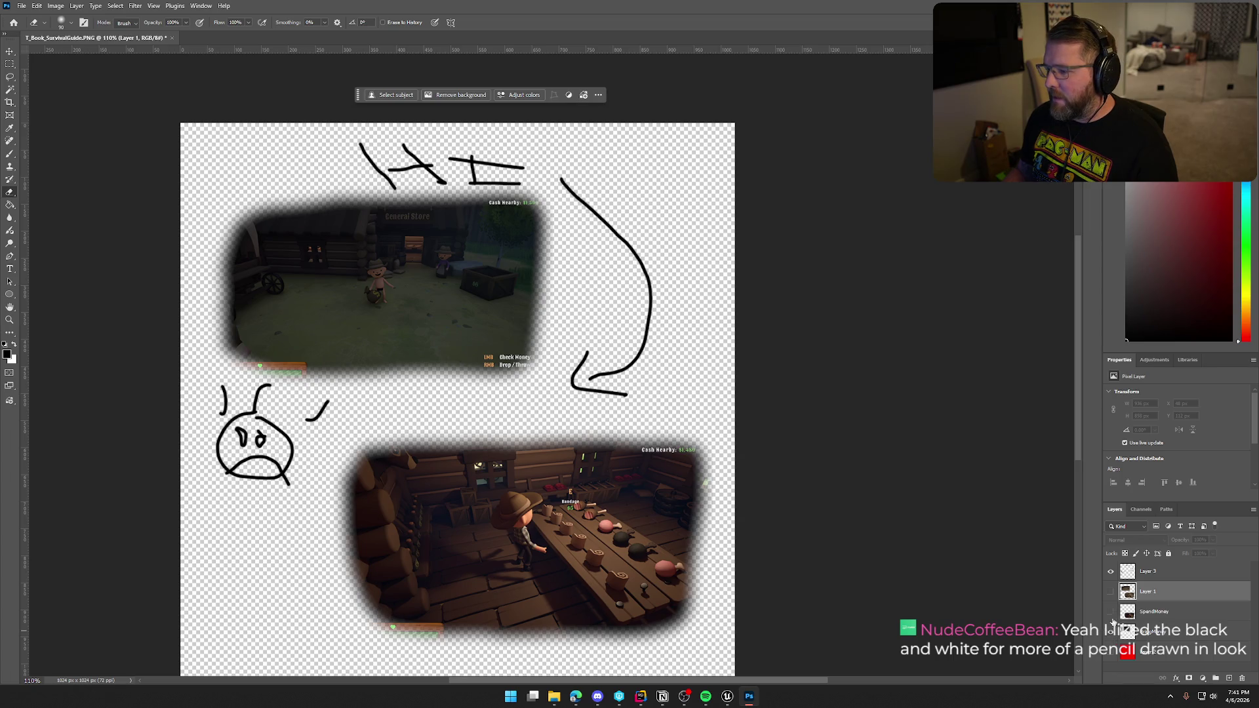
pyautogui.click(1112, 624)
pyautogui.click(1111, 593)
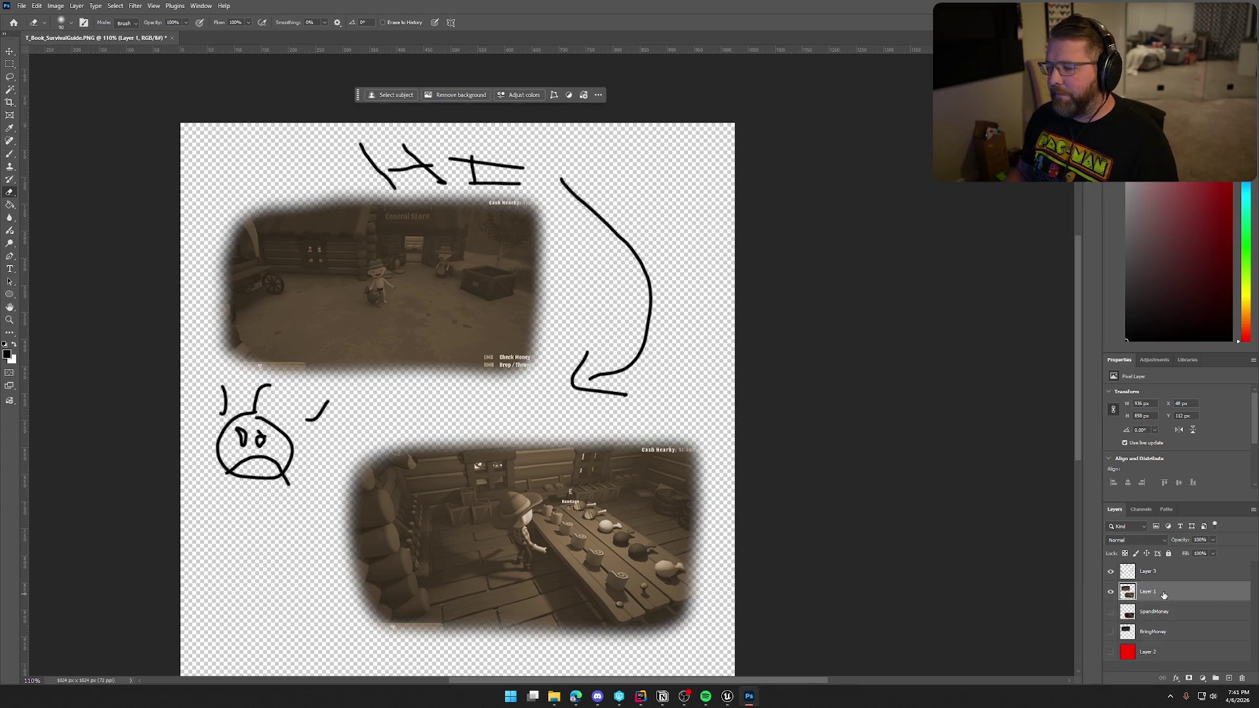
pyautogui.rightClick(1164, 595)
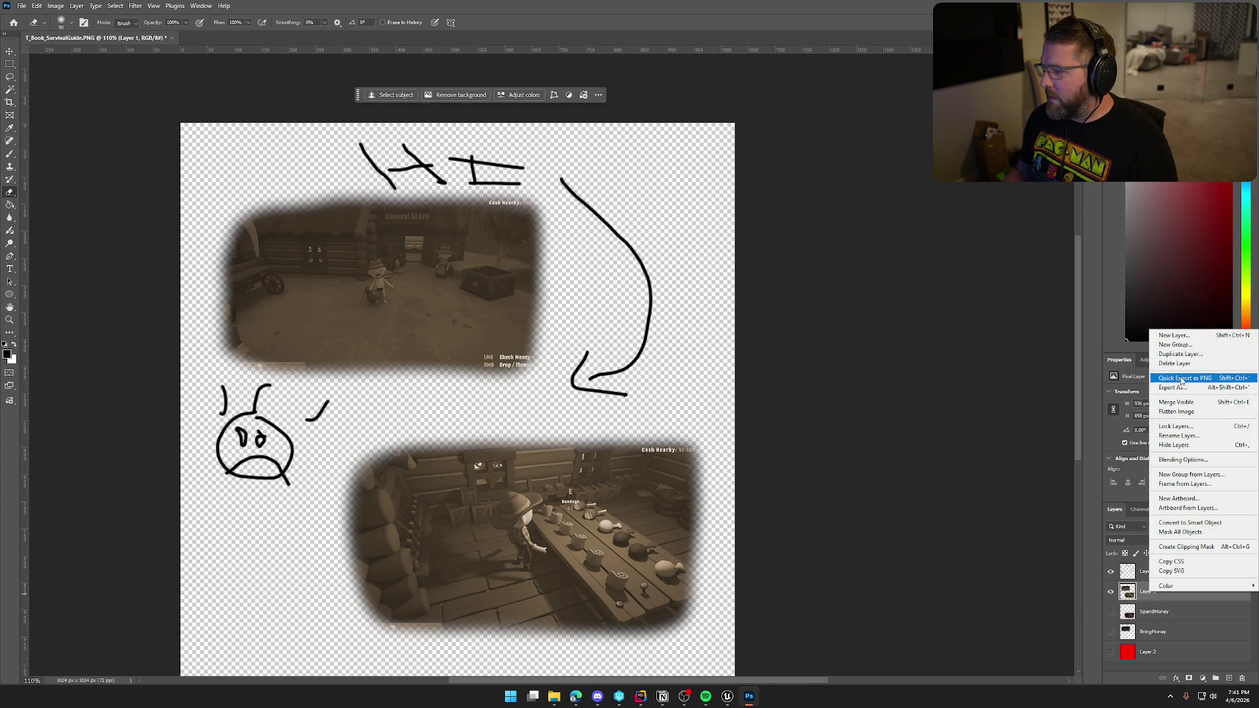
pyautogui.click(1179, 355)
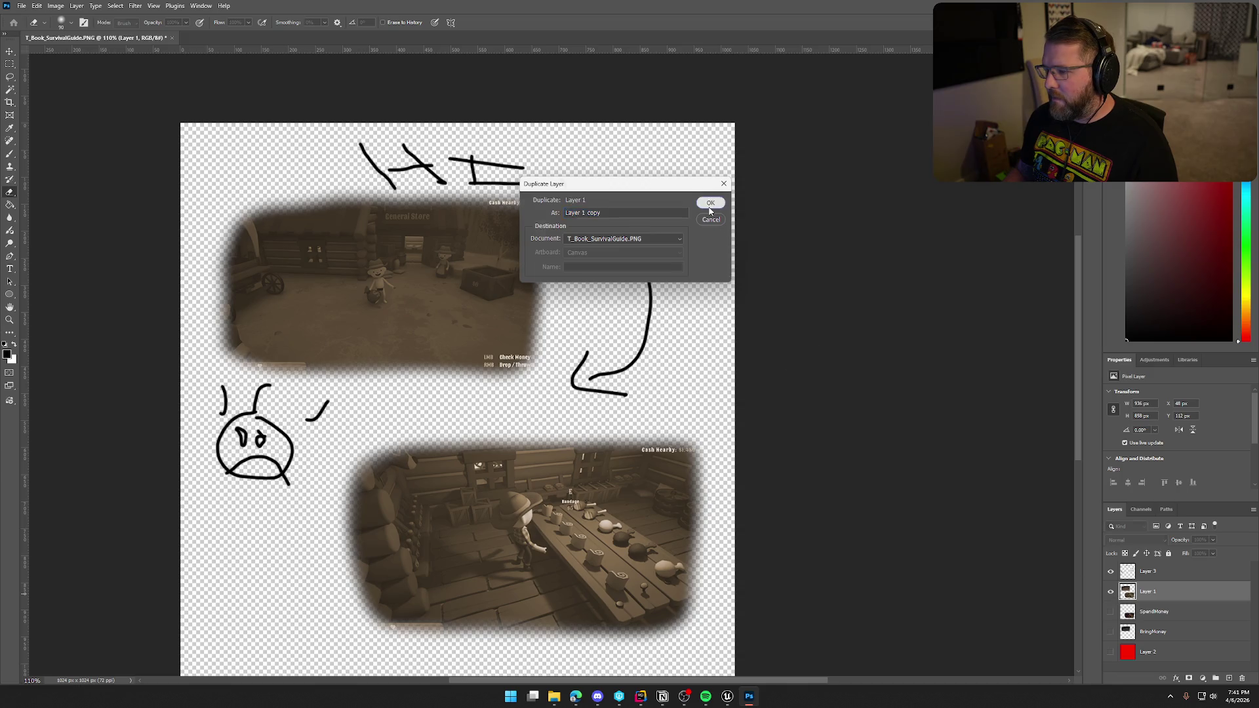
pyautogui.click(711, 204)
pyautogui.click(1112, 611)
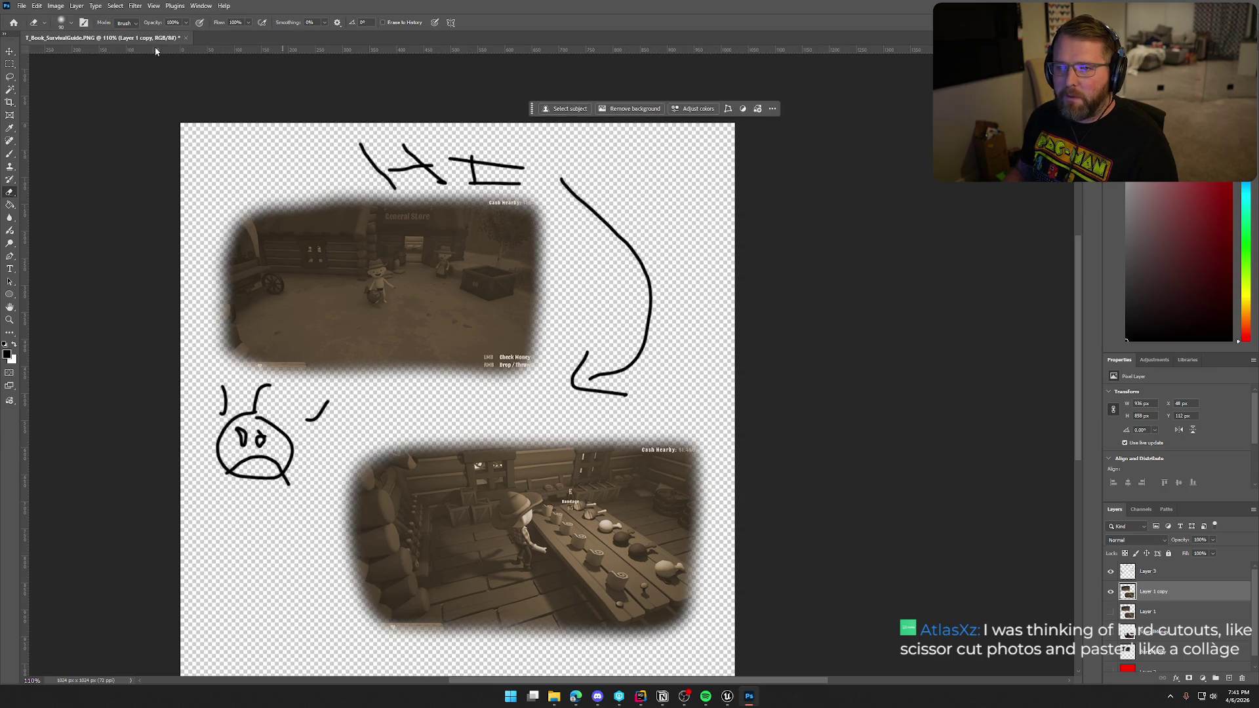
# Apply a Black & White adjustment to turn the screenshot copy grey.
pyautogui.click(55, 6)
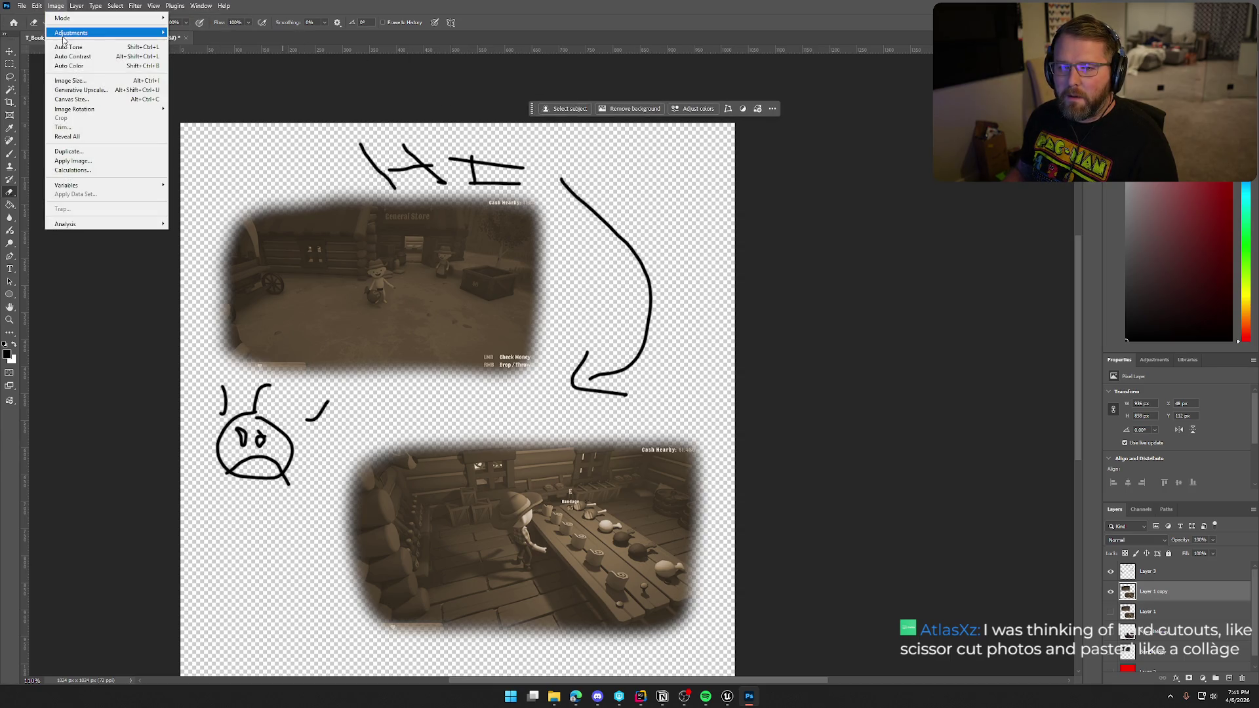
pyautogui.moveTo(85, 40)
pyautogui.click(203, 98)
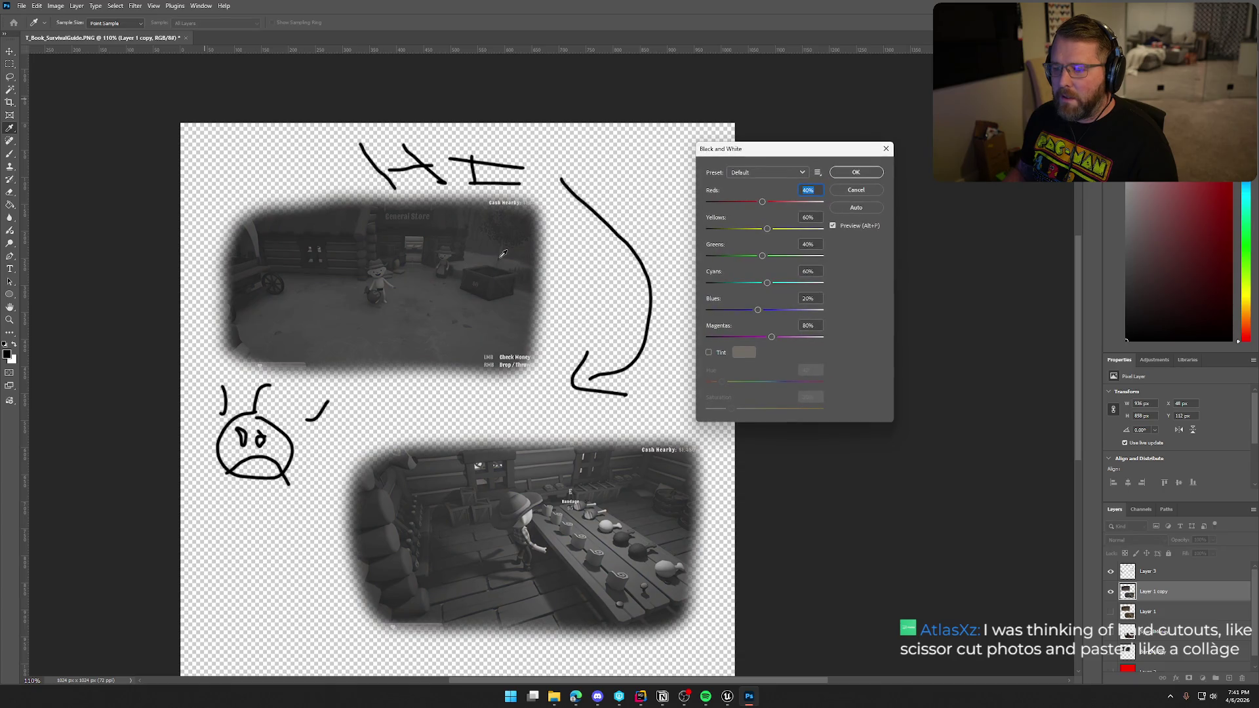
pyautogui.click(855, 173)
pyautogui.press('e')
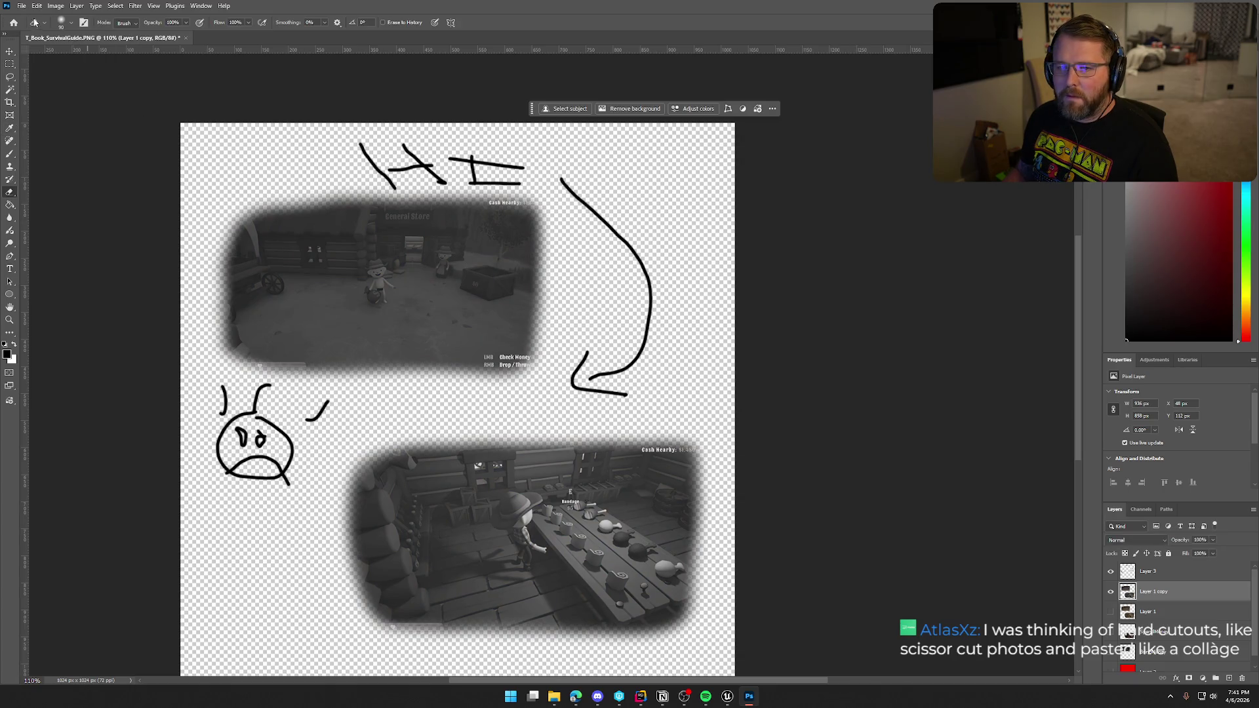
# Export the page as PNG over the existing MoneyLeft.png and switch to Unreal.
pyautogui.click(22, 6)
pyautogui.click(164, 178)
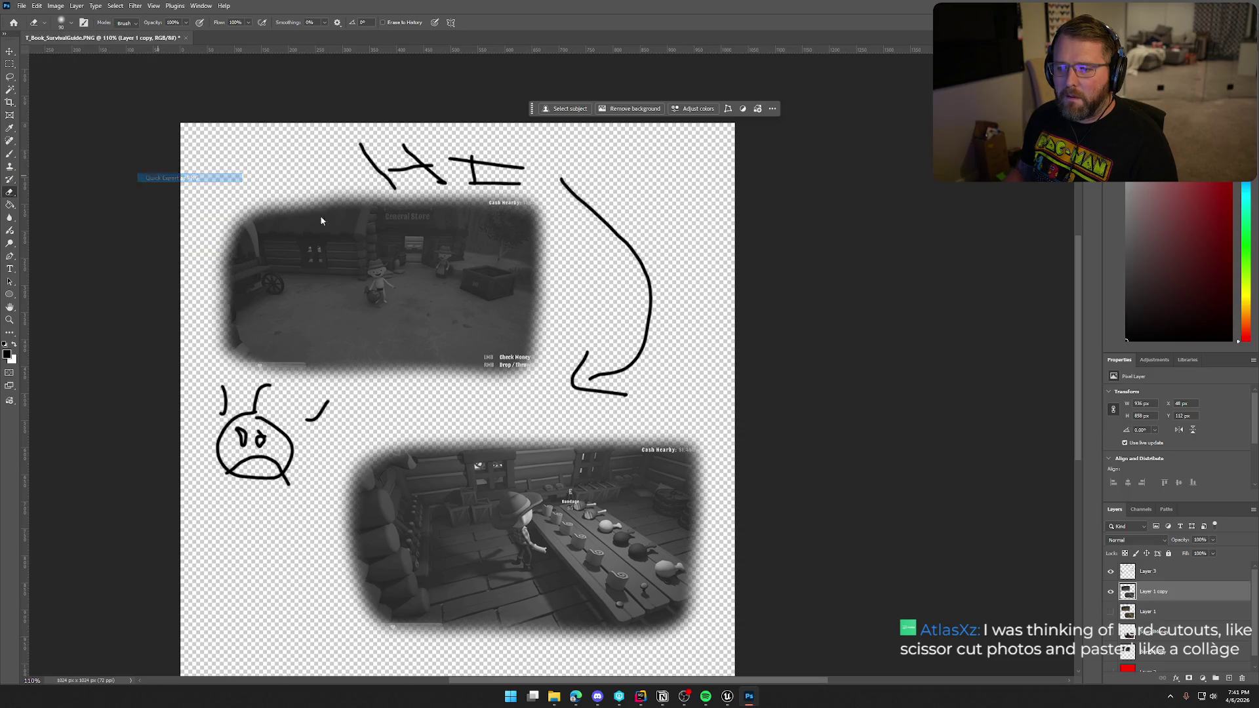
pyautogui.click(347, 148)
pyautogui.click(840, 470)
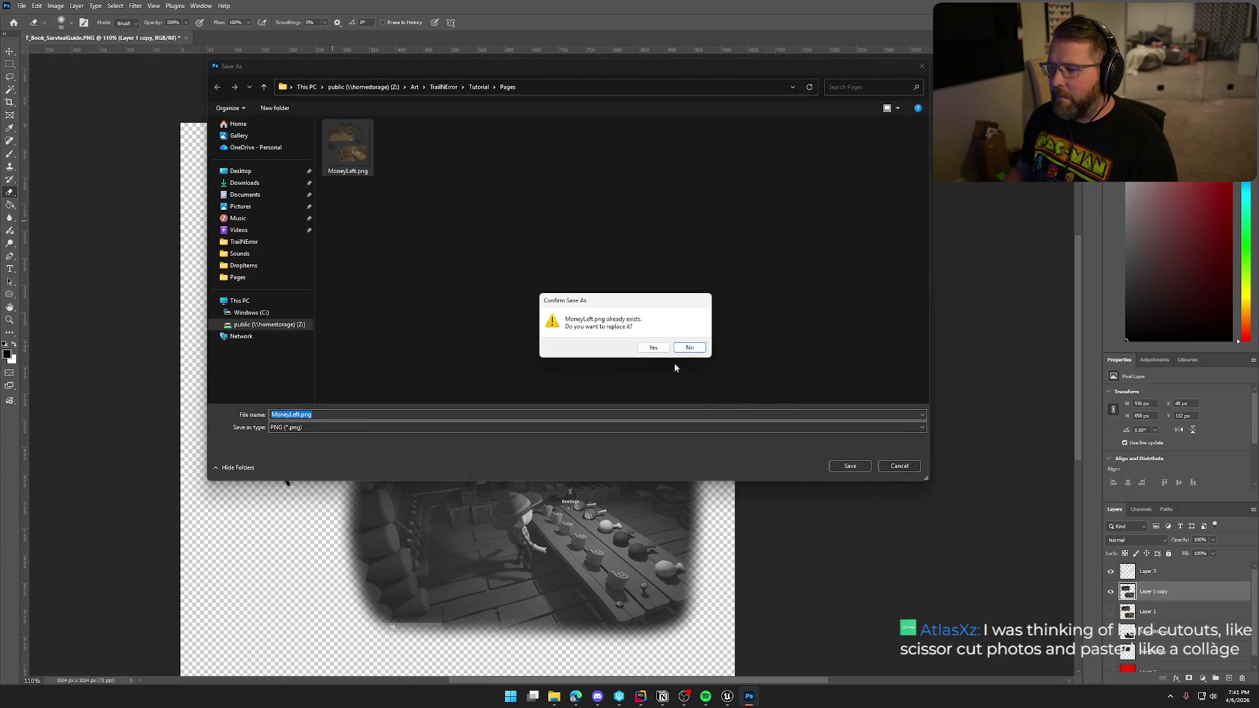
pyautogui.click(655, 345)
pyautogui.moveTo(728, 697)
pyautogui.click(678, 660)
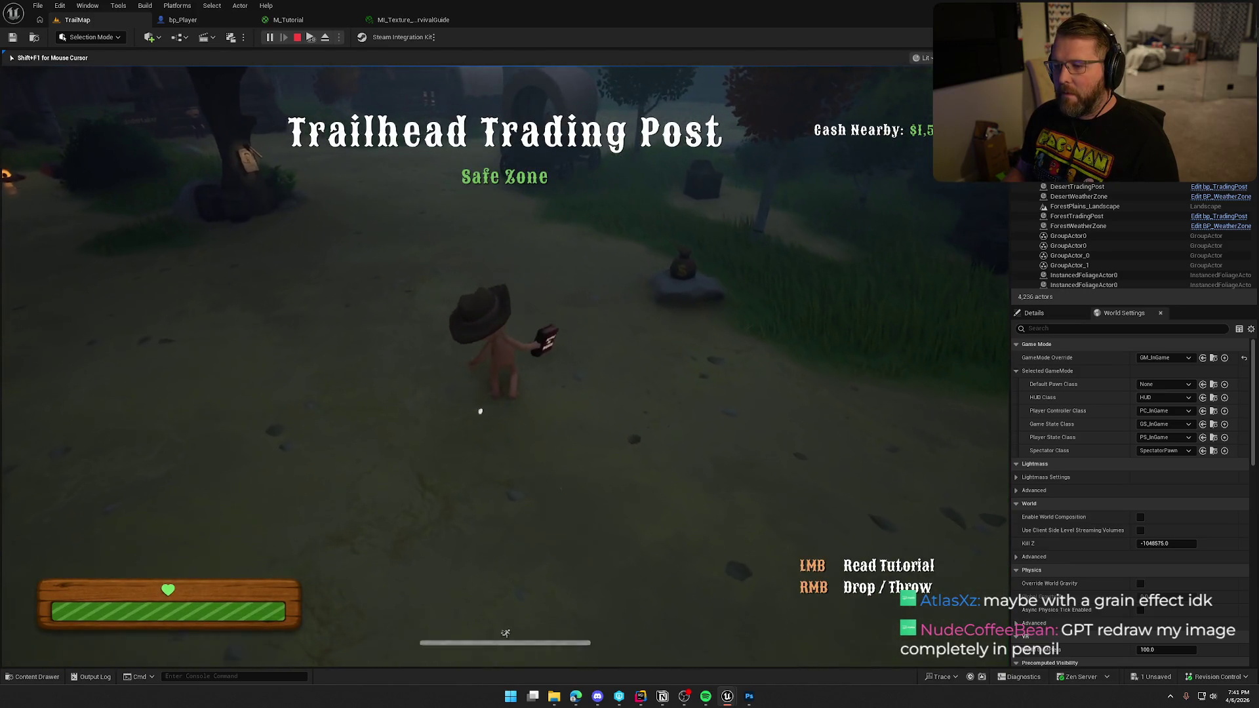
# In play, open the tutorial book to the greyed screenshot page, then stop and return to Photoshop.
pyautogui.click(599, 434)
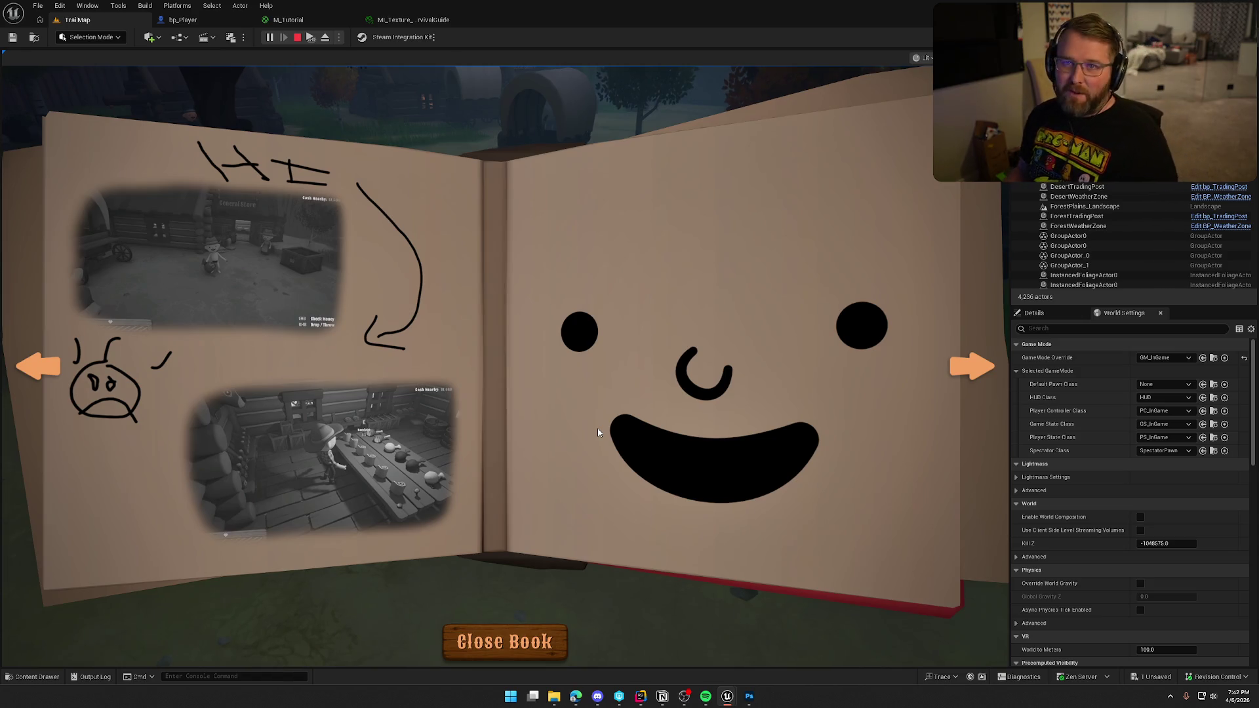
pyautogui.click(962, 371)
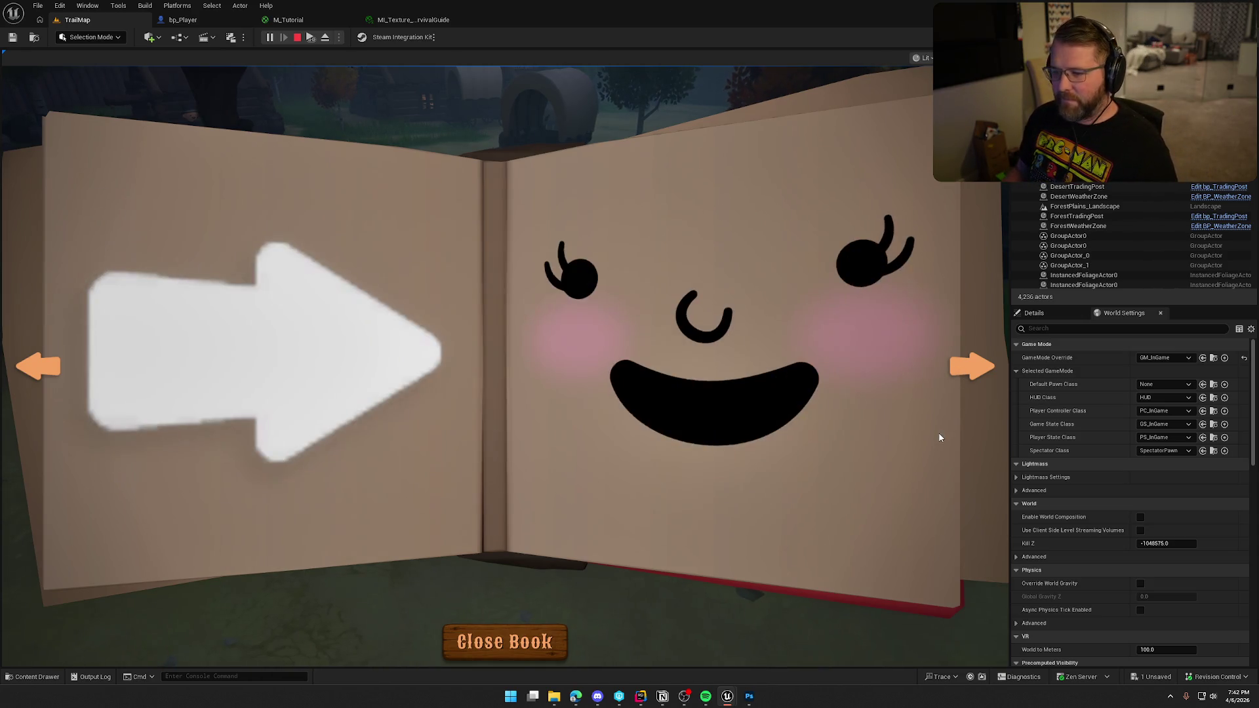
pyautogui.click(971, 366)
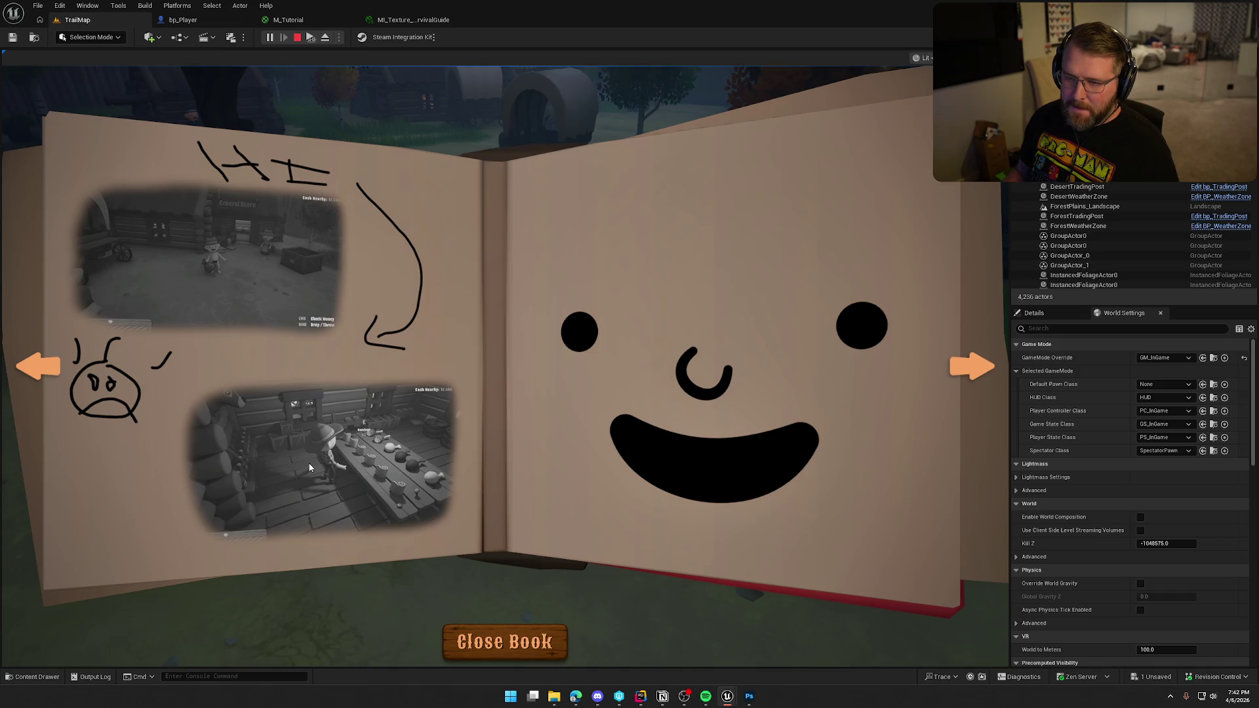
pyautogui.press('Escape')
pyautogui.click(749, 697)
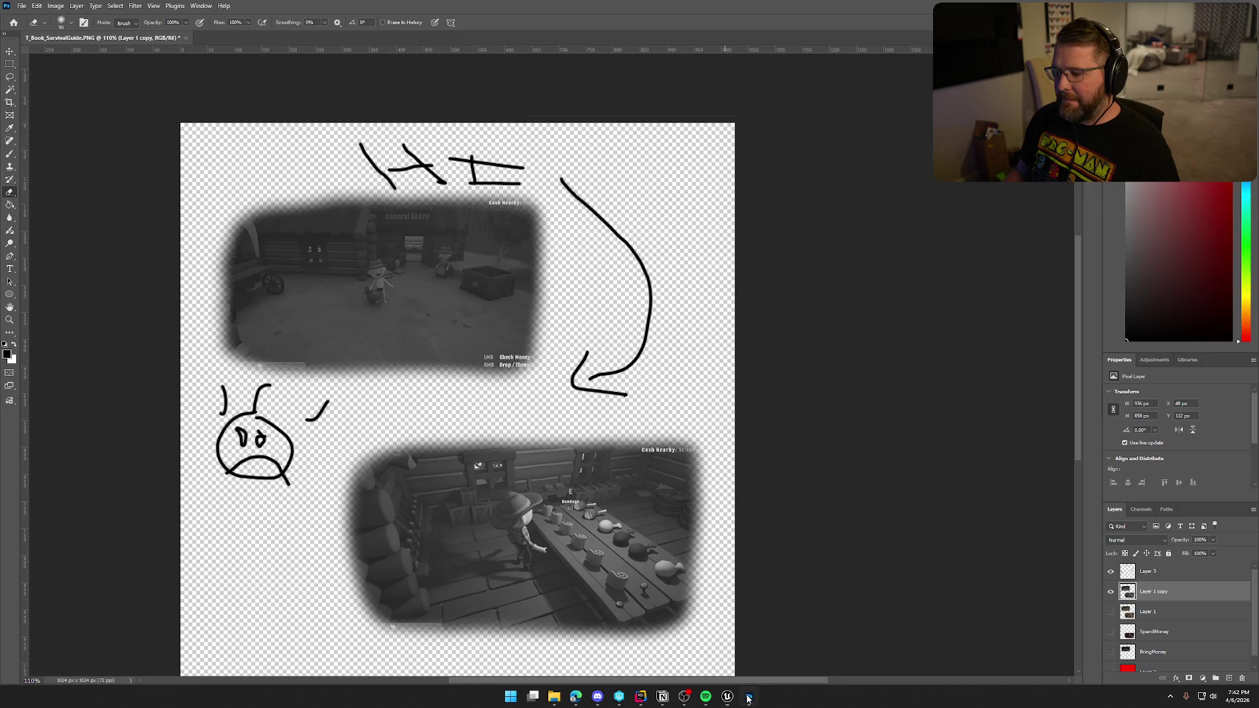
# Scroll the Photoshop canvas slightly, then switch back to the Unreal Editor.
pyautogui.scroll(-1, 781, 321)
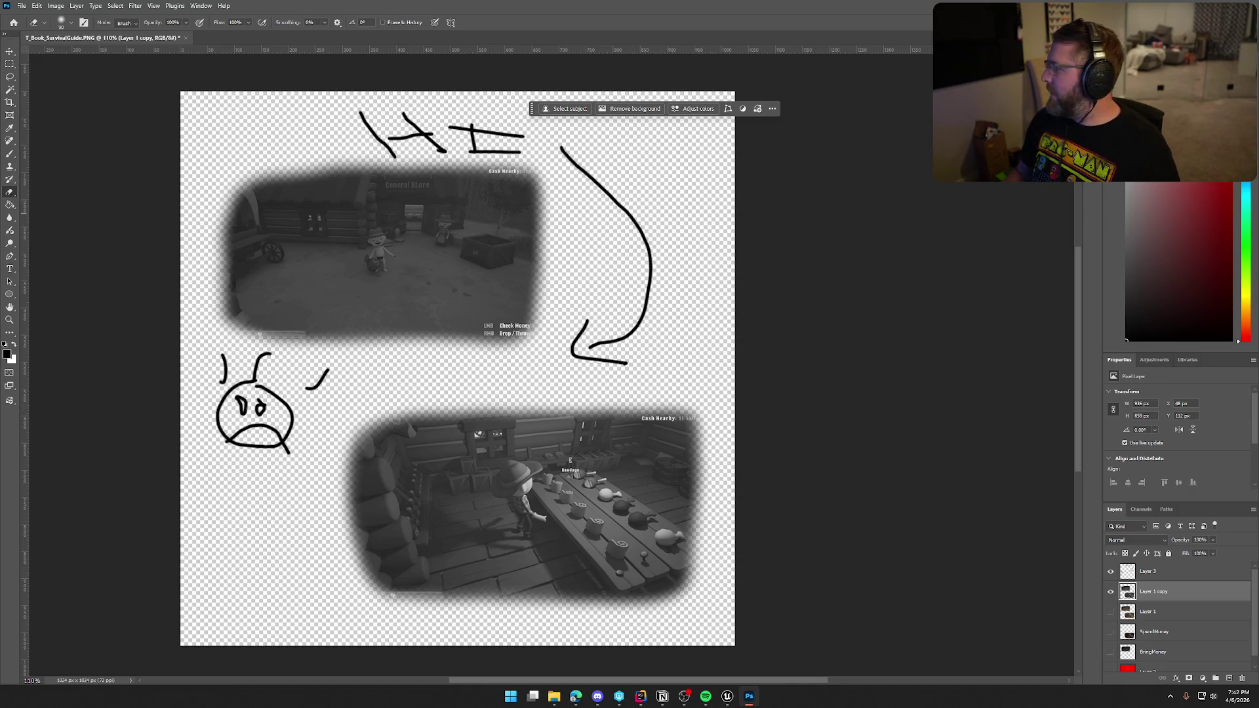
pyautogui.hotkey('alt', 'Tab')
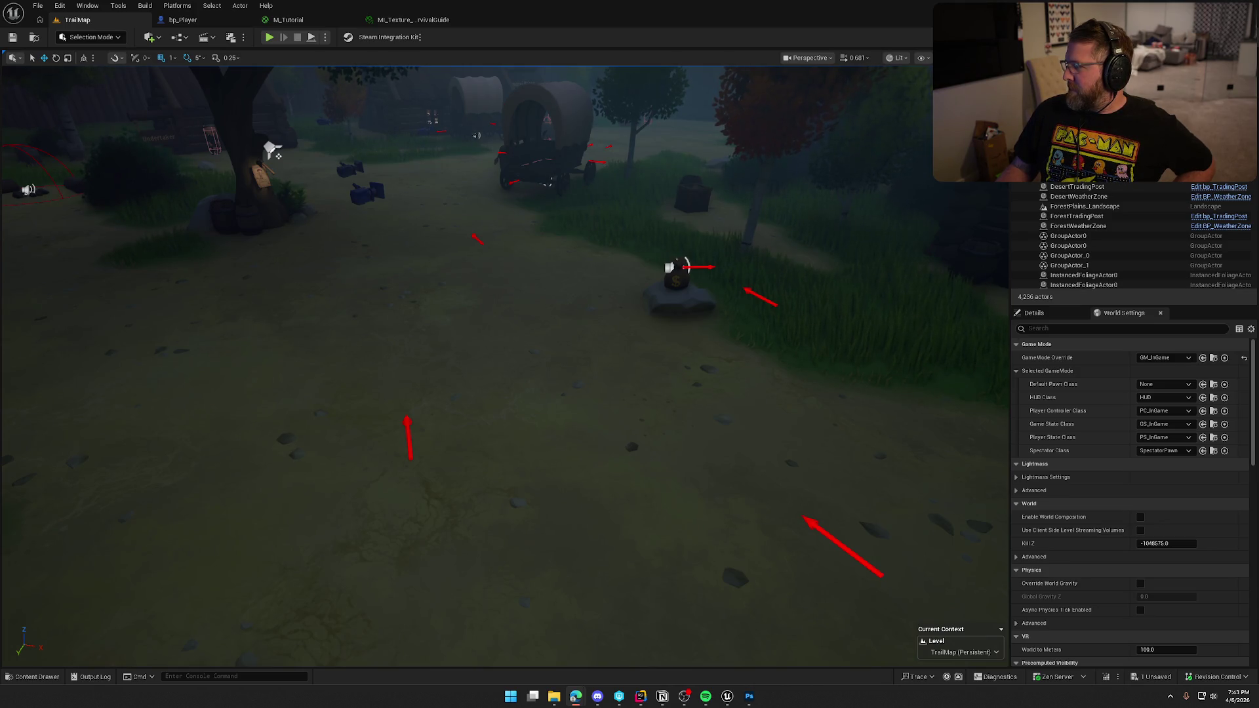
# Maximize the browser with the ChatGPT pencil sketch and dock the Gemini window as a tab.
pyautogui.hotkey('alt', 'Tab')
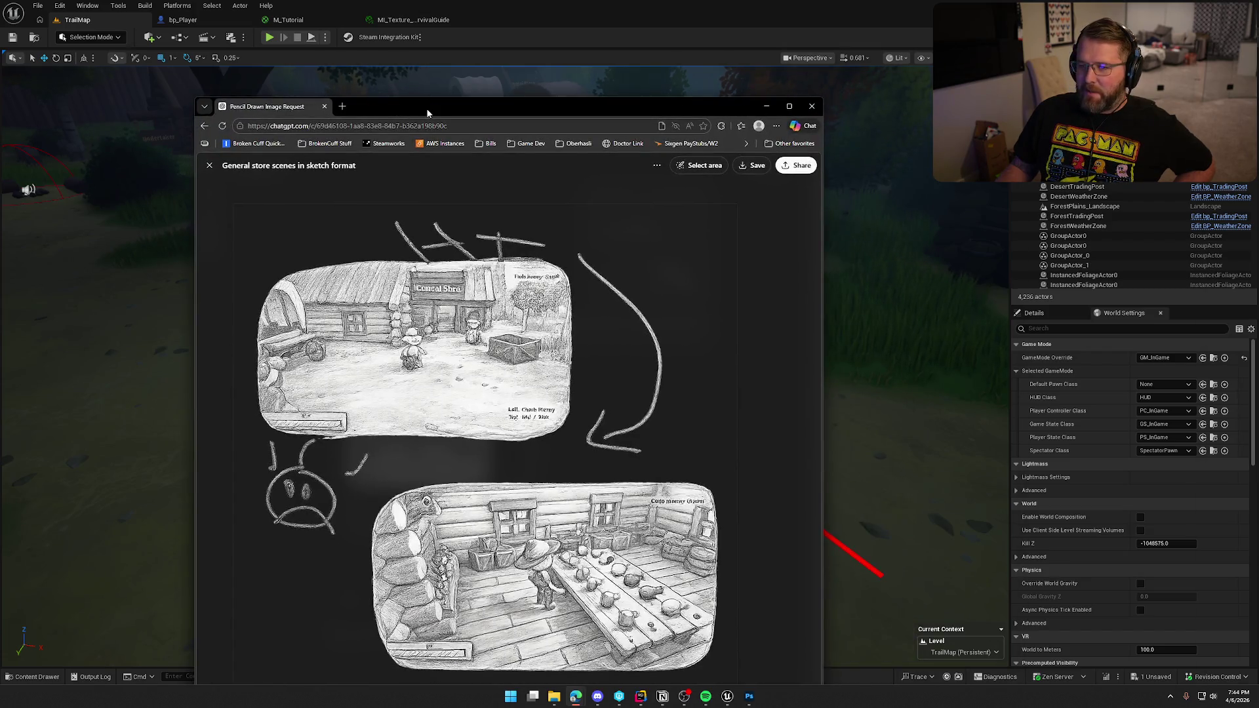
pyautogui.doubleClick(427, 112)
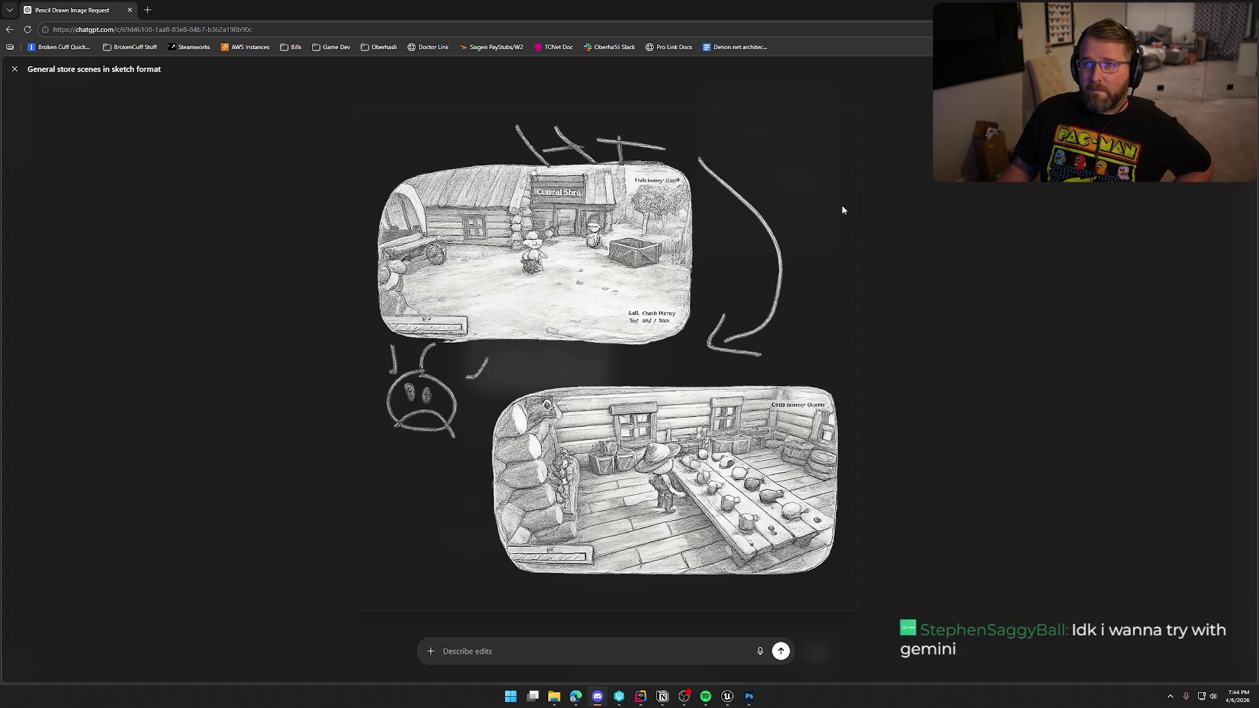
pyautogui.moveTo(1258, 10); pyautogui.dragTo(194, 10)
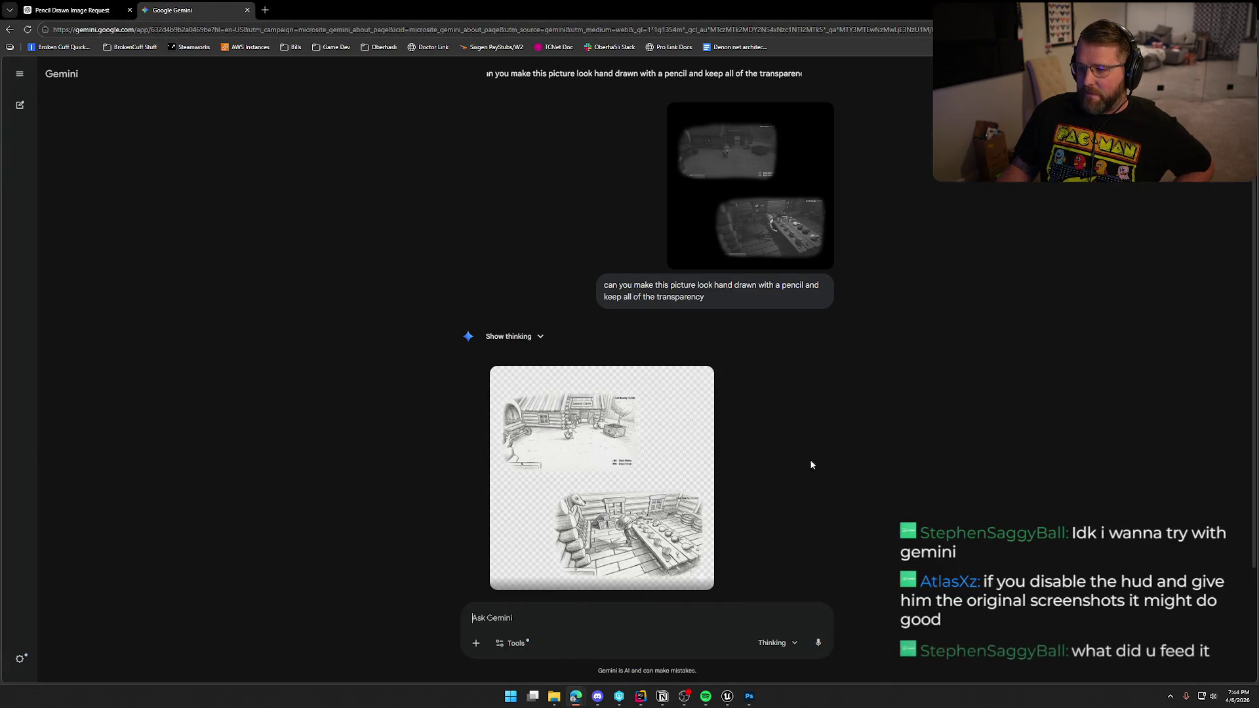
# Download Gemini's pencil image to Z:\TrailNError as MoneyLeft.png, then open Unreal's Content Drawer.
pyautogui.click(668, 472)
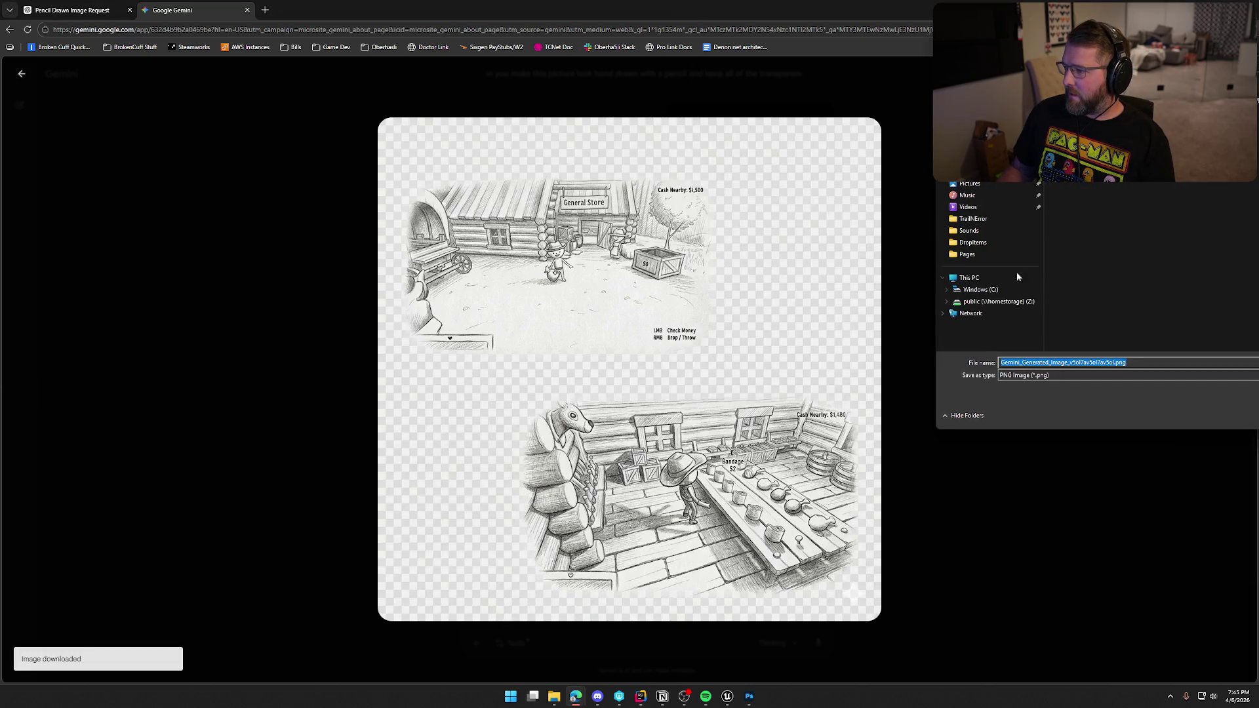
pyautogui.click(999, 301)
pyautogui.scroll(-6, 1113, 318)
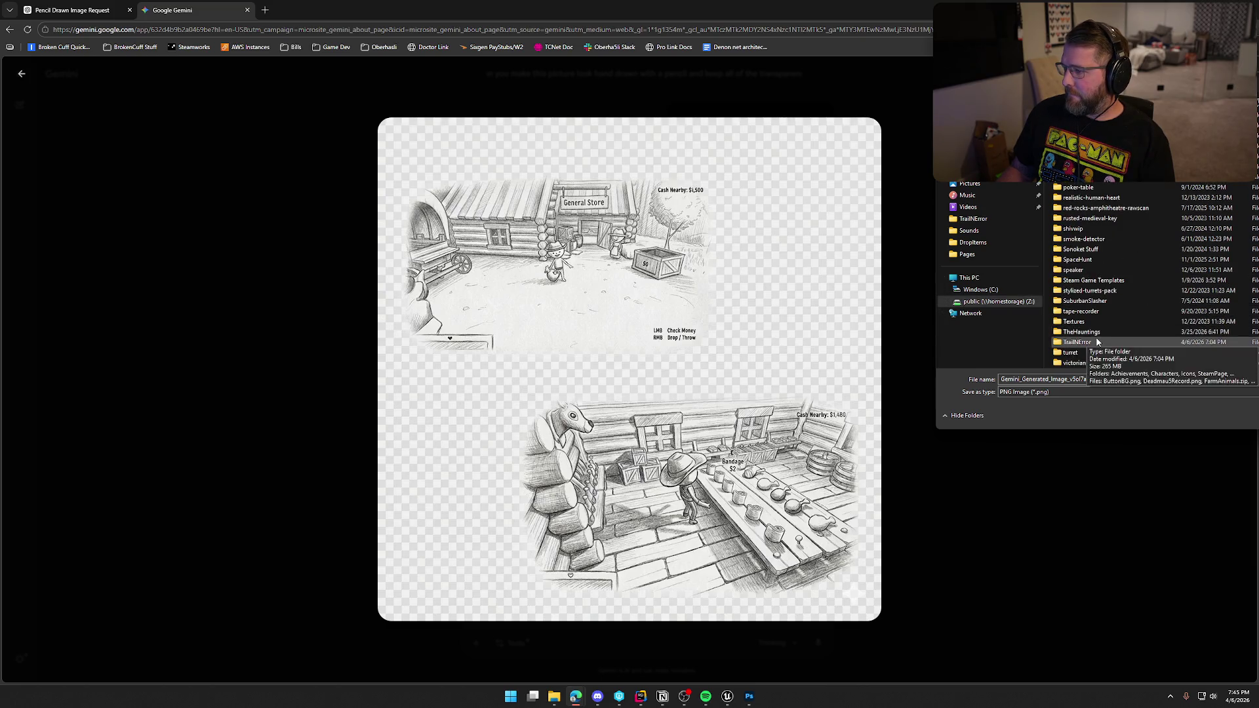
pyautogui.doubleClick(1097, 342)
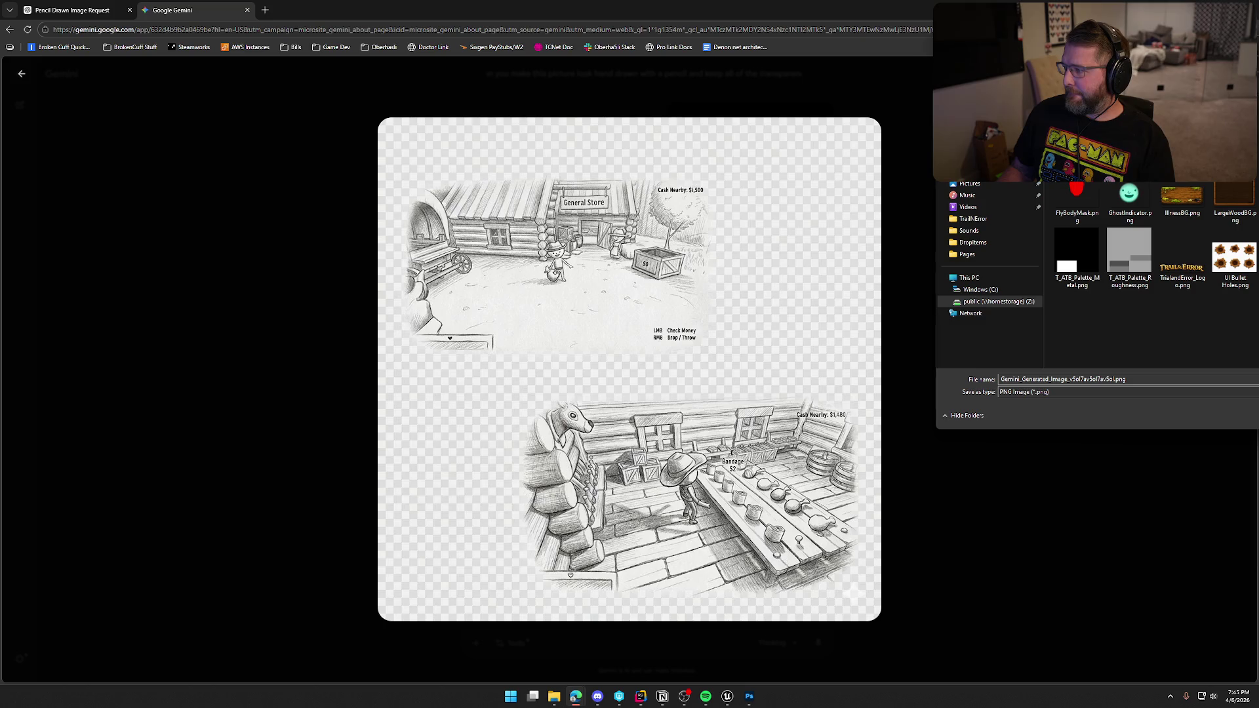
pyautogui.write('MoneyLeft.png')
pyautogui.hotkey('ctrl', 'a')
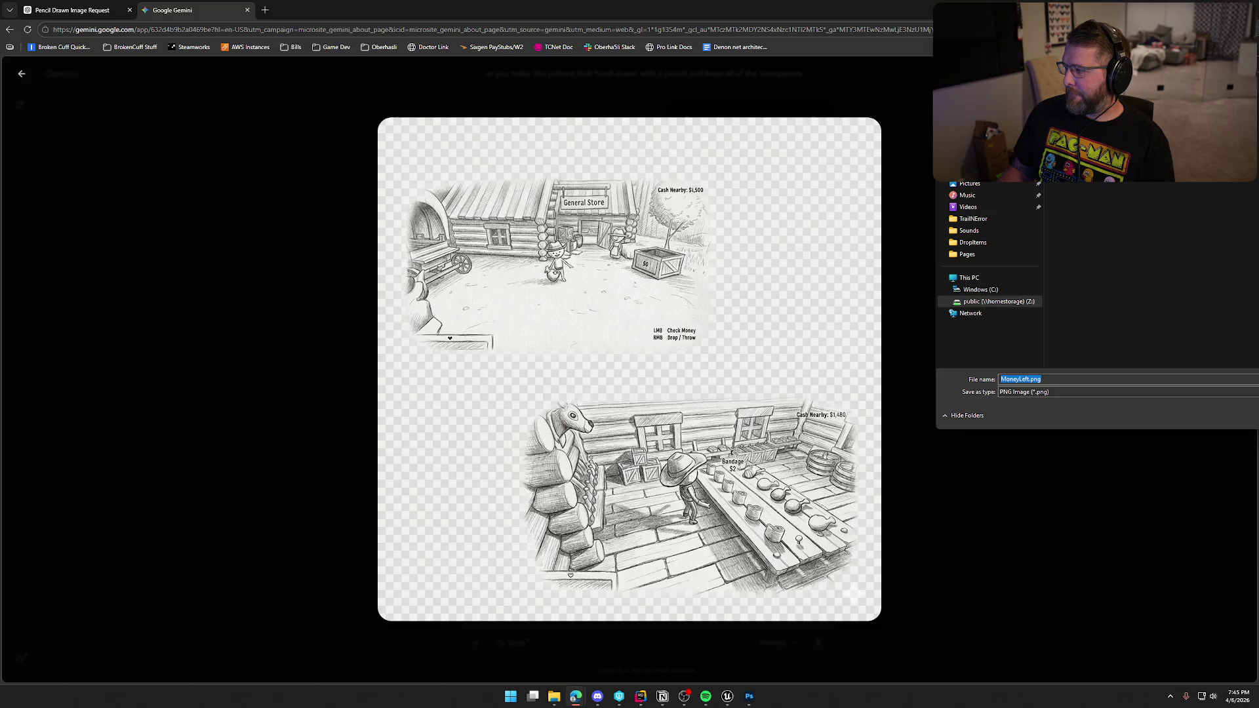
pyautogui.press('Return')
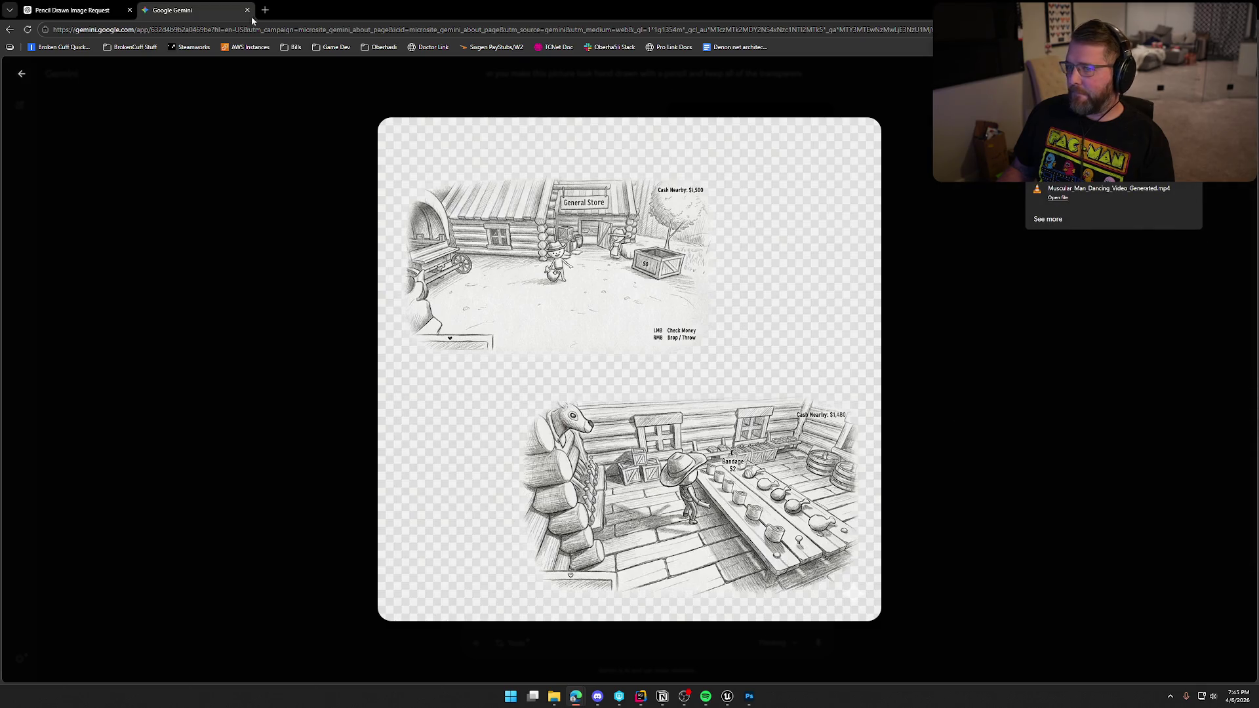
pyautogui.hotkey('alt', 'Tab')
pyautogui.hotkey('ctrl', 'space')
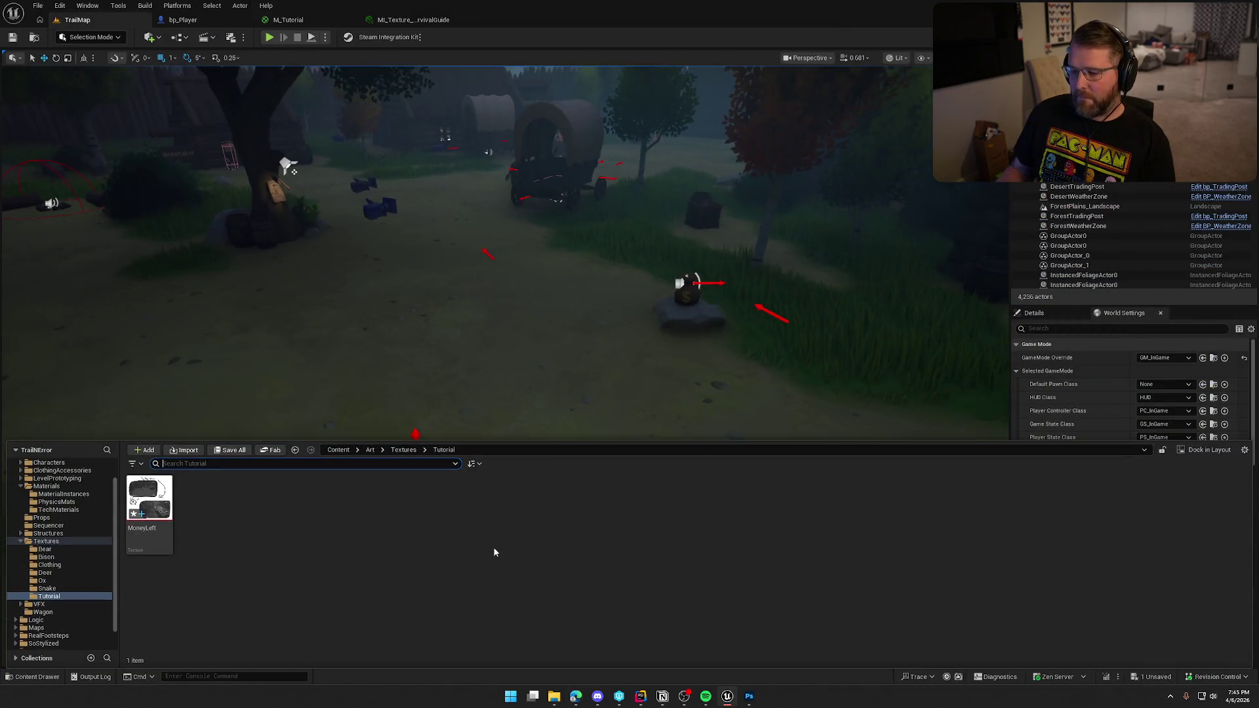
# Reimport the MoneyLeft texture from the updated file and save all.
pyautogui.rightClick(151, 501)
pyautogui.click(219, 193)
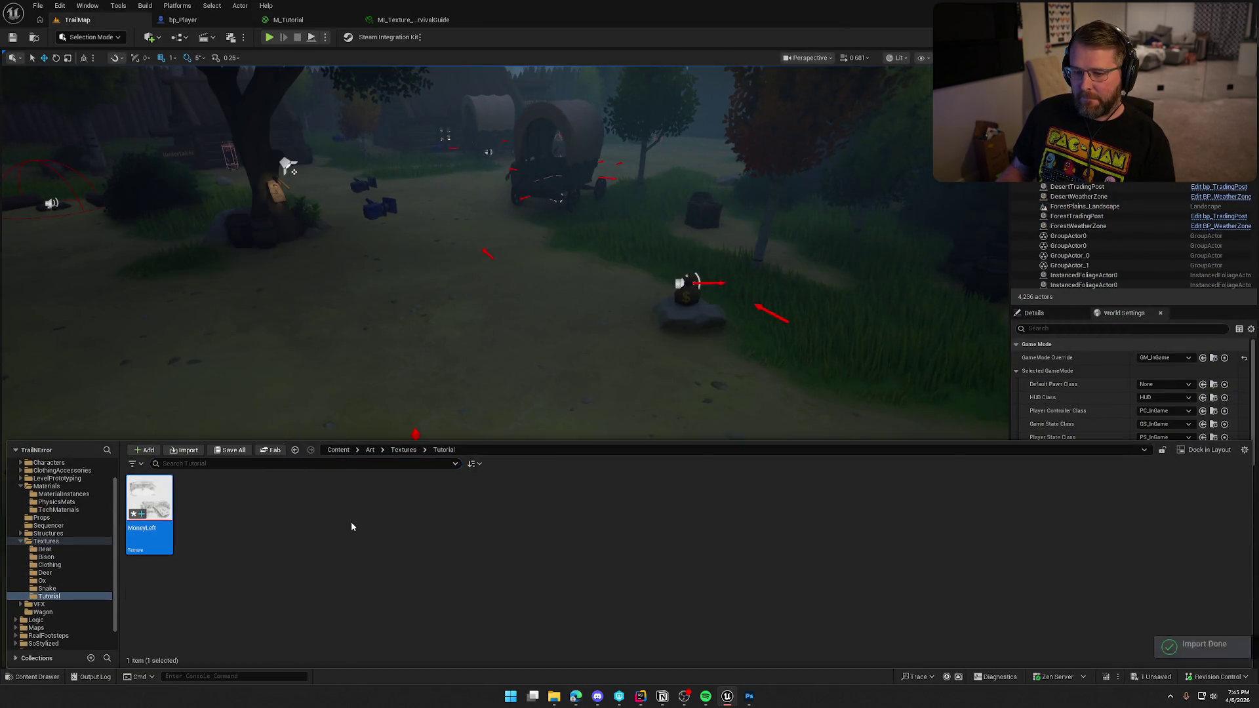
pyautogui.click(376, 532)
pyautogui.hotkey('ctrl', 'shift', 's')
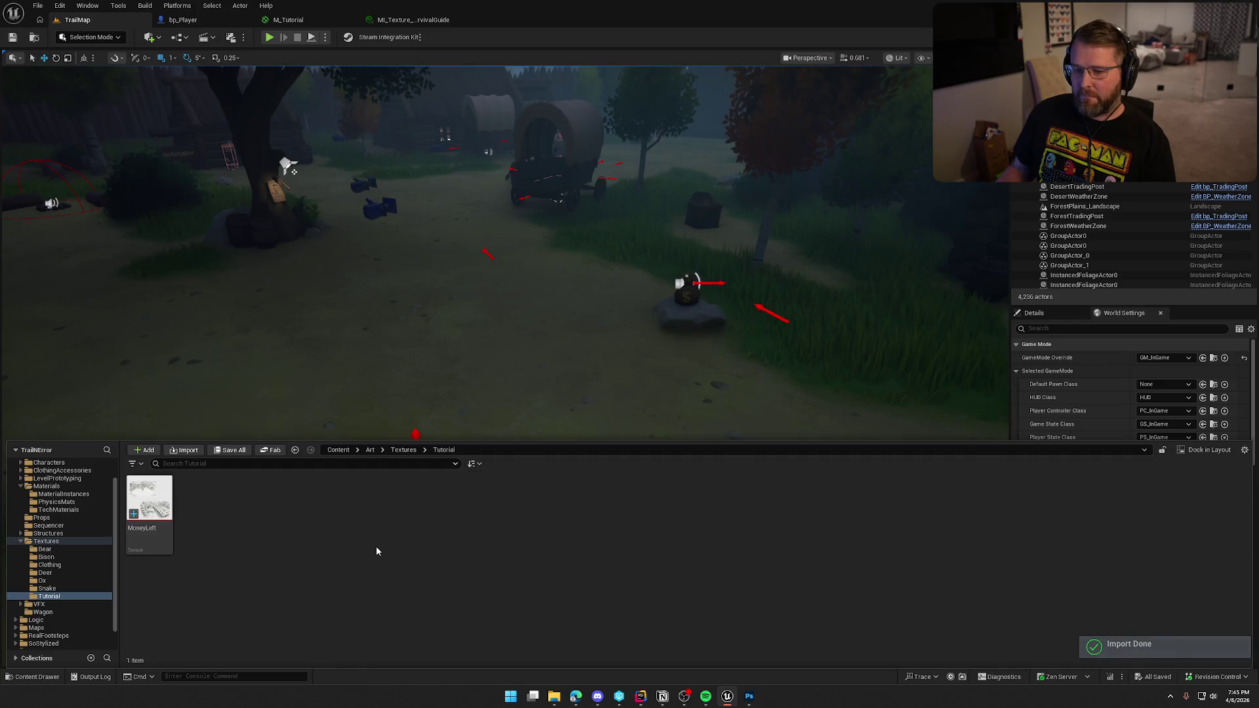
pyautogui.hotkey('ctrl', 'space')
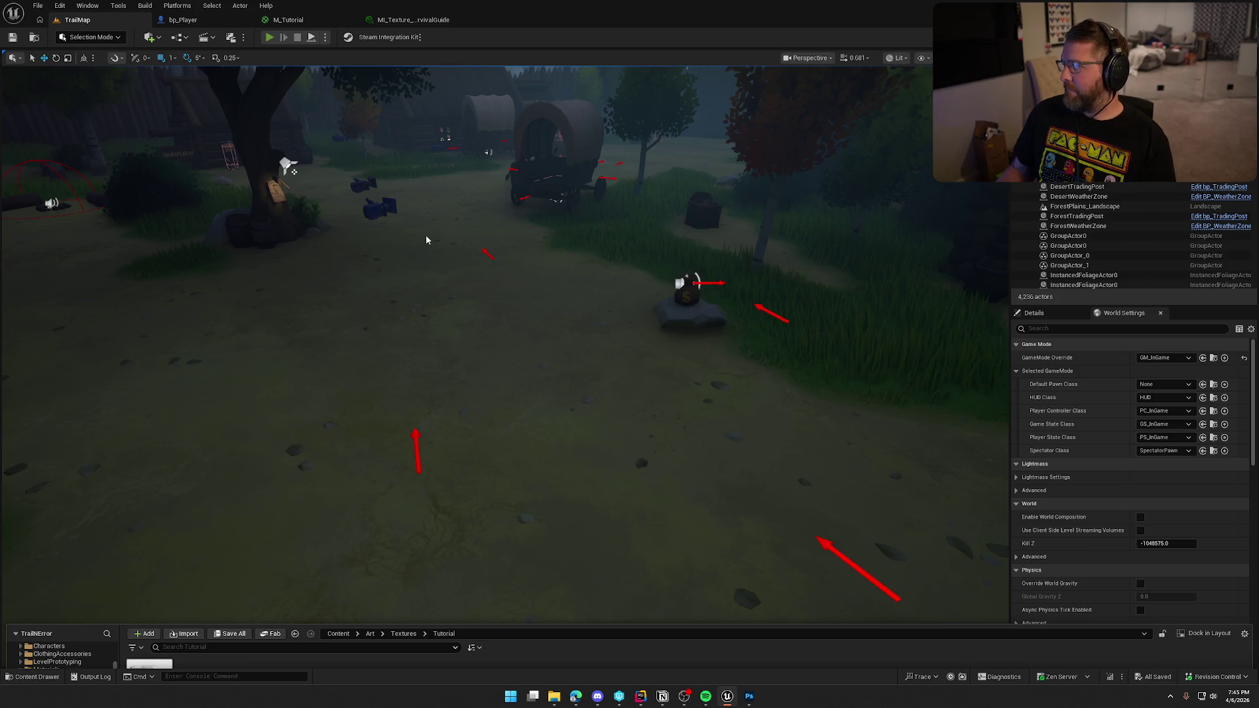
# Play the level, check the pencil-sketch page in the tutorial book, then stop.
pyautogui.hotkey('alt', 'p')
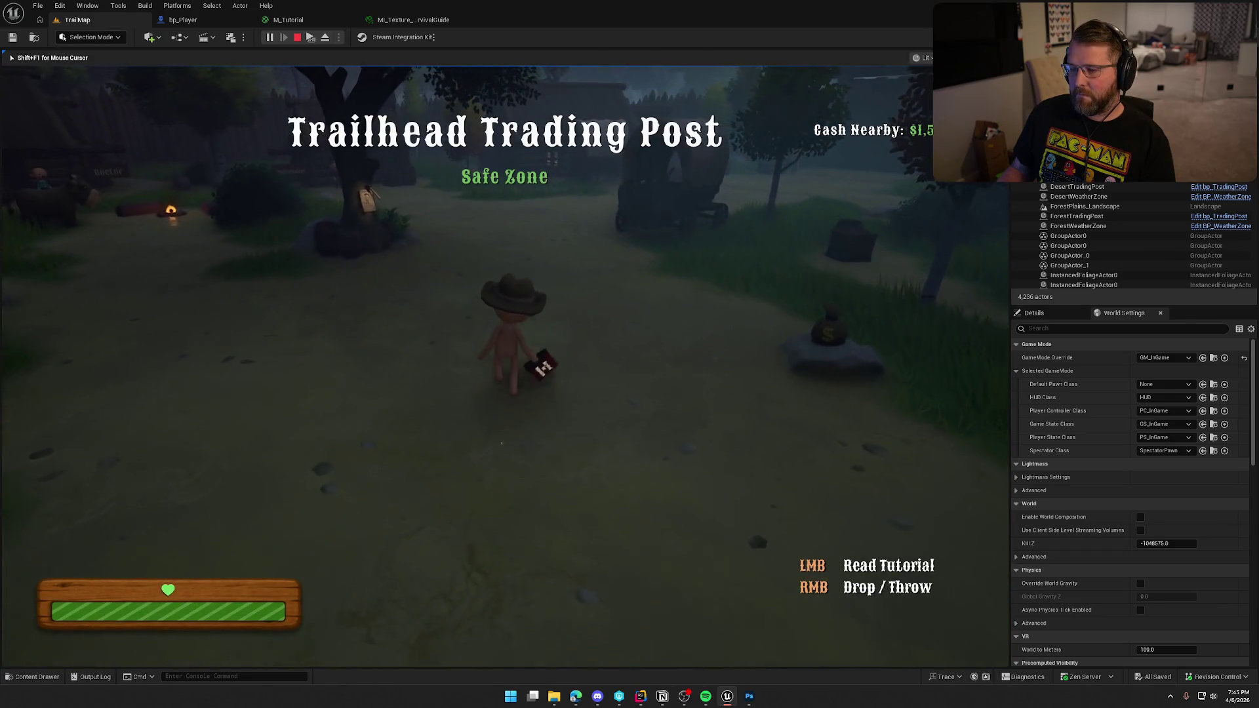
pyautogui.click(577, 430)
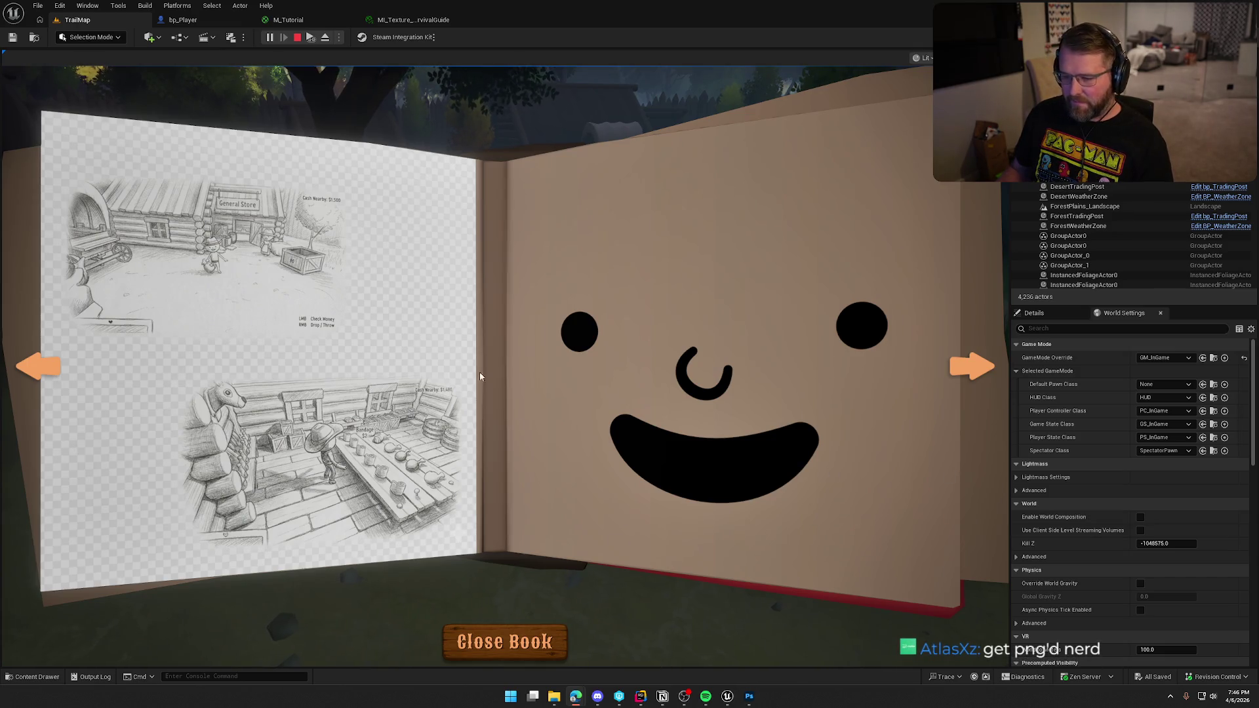
pyautogui.click(298, 38)
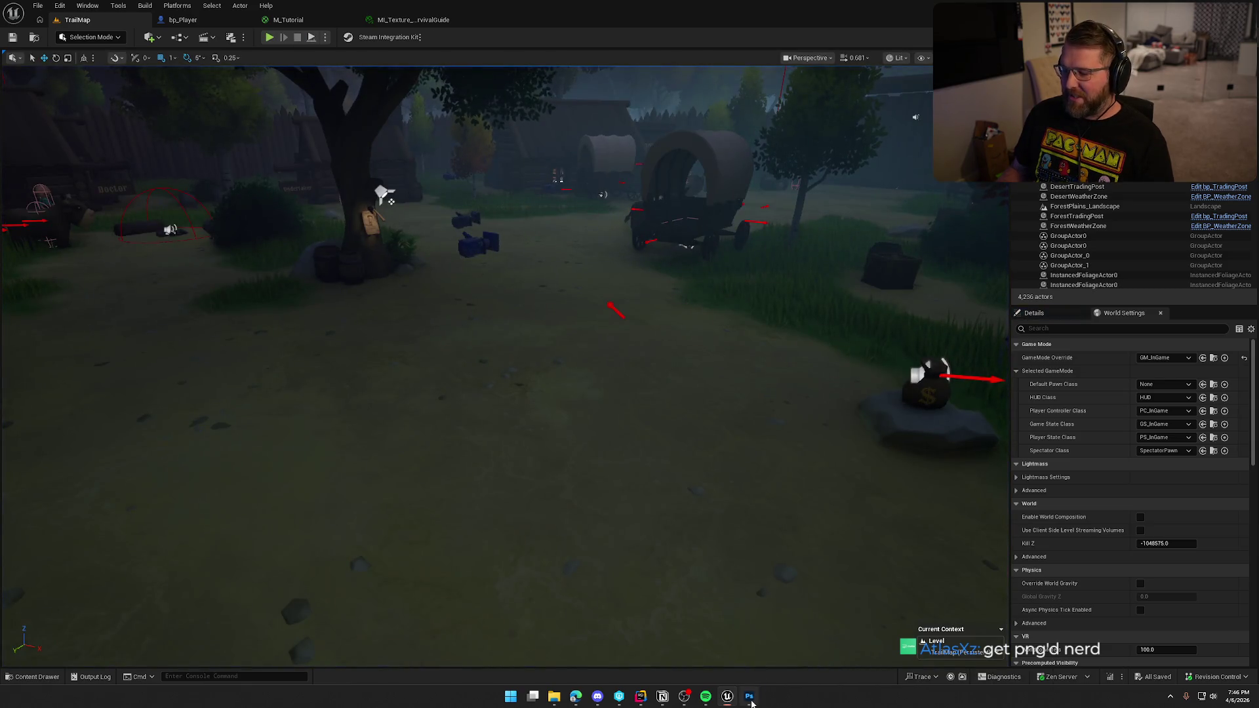
# Open MoneyLeft.png in Photoshop and remove its background.
pyautogui.click(750, 697)
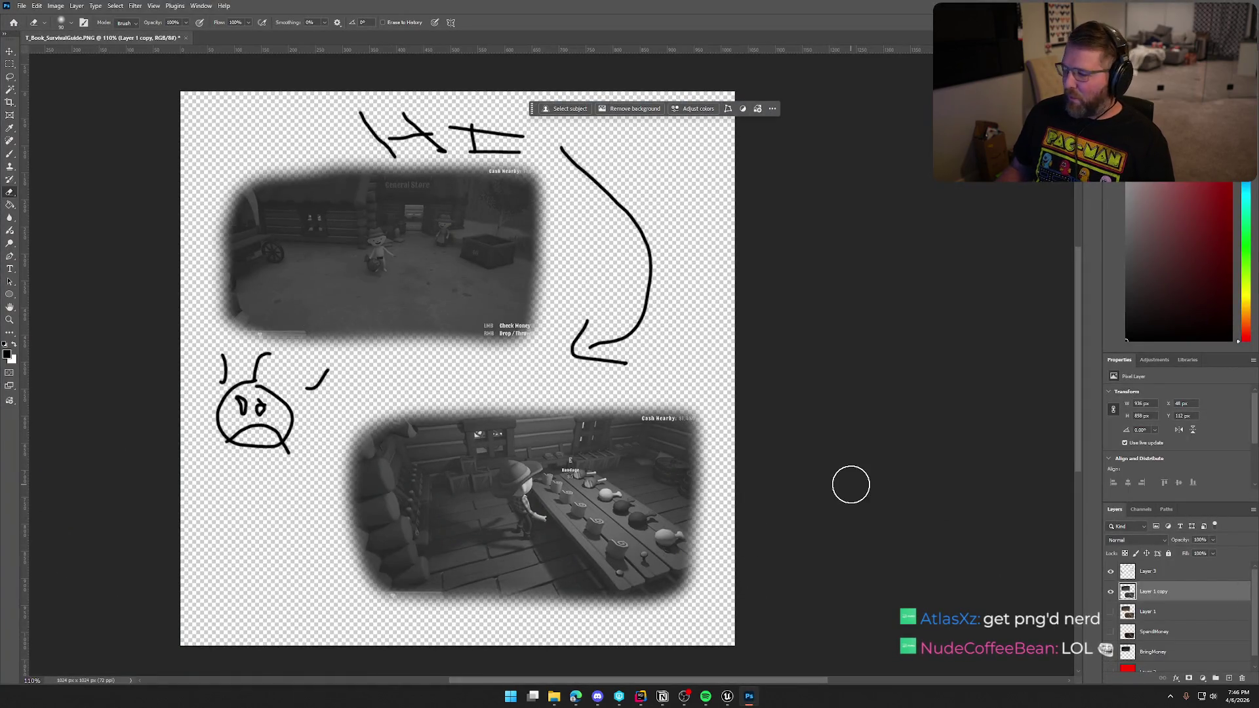
pyautogui.moveTo(678, 148)
pyautogui.mouseDown()
pyautogui.moveTo(131, 39)
pyautogui.moveTo(229, 47)
pyautogui.mouseUp()
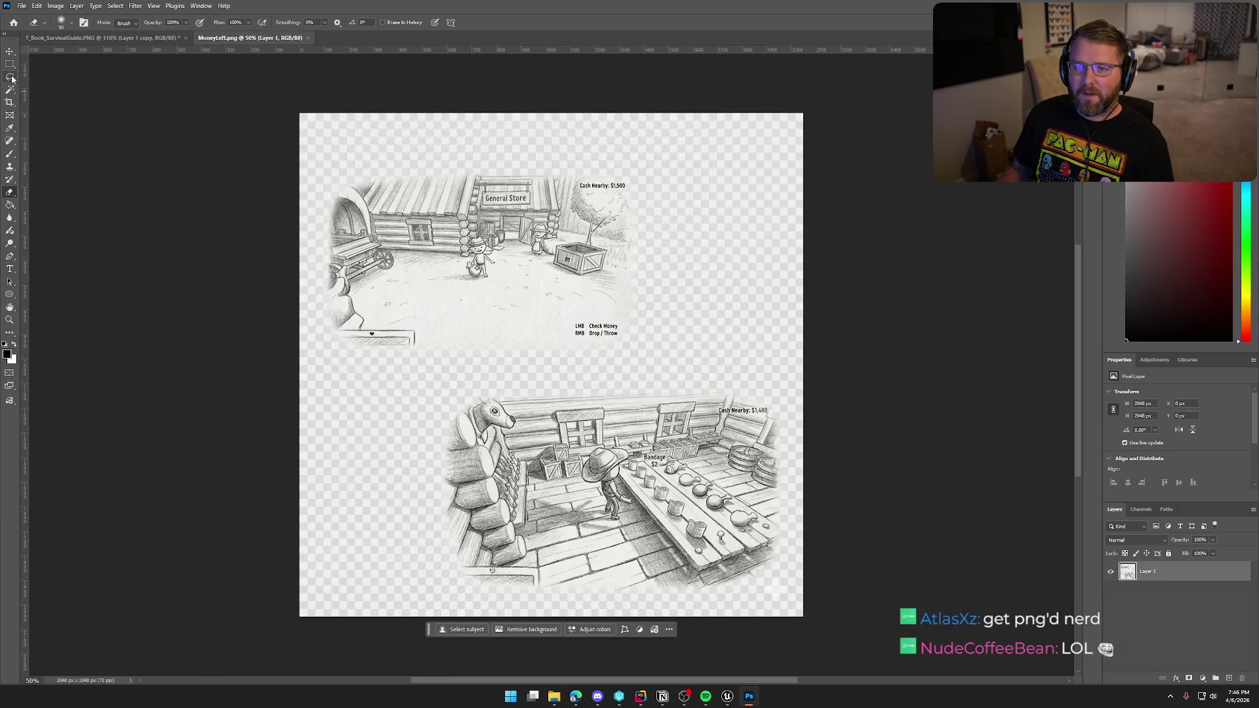
pyautogui.click(527, 630)
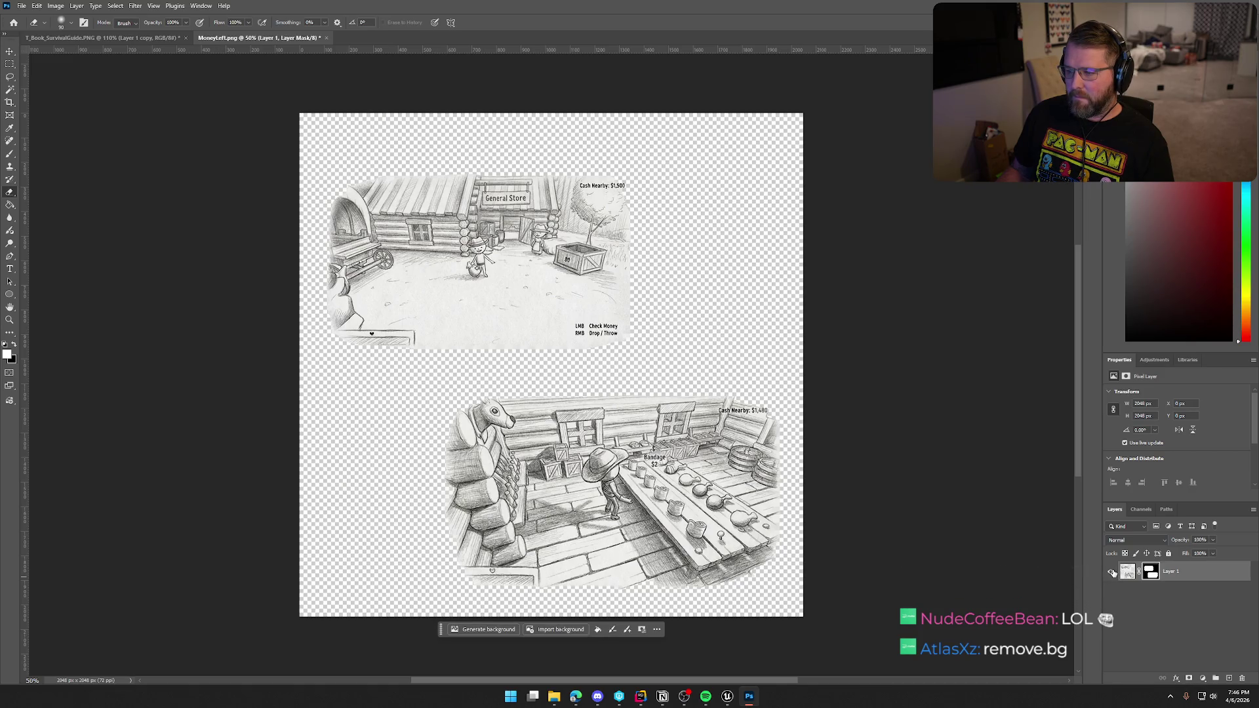
# Quick-export the page as PNG, replacing the existing MoneyLeft.png.
pyautogui.click(22, 6)
pyautogui.moveTo(71, 169)
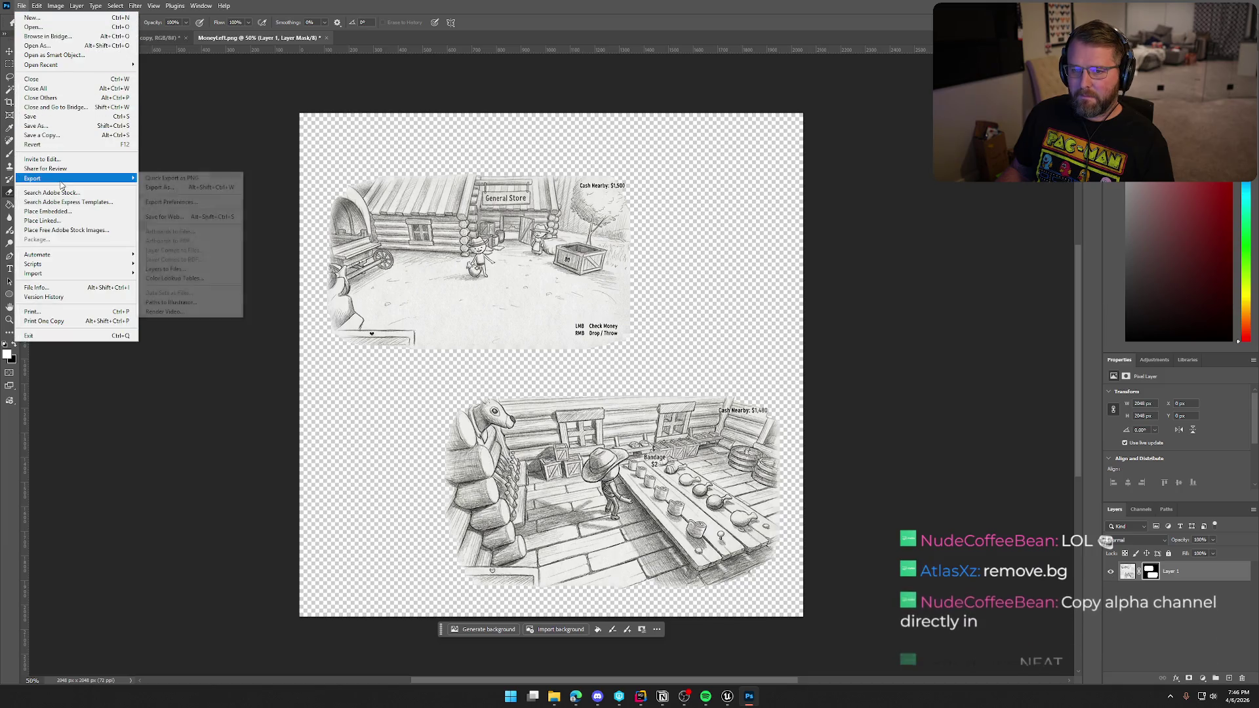
pyautogui.click(184, 174)
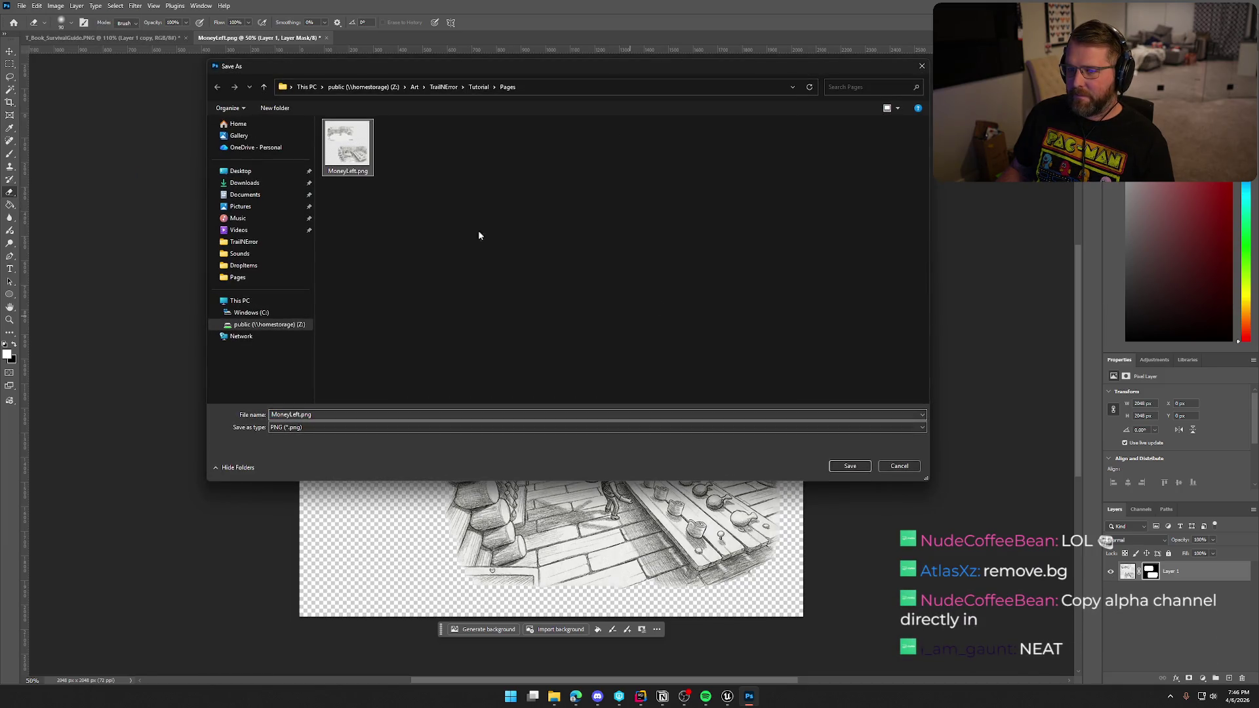
pyautogui.click(852, 467)
pyautogui.press('Left')
pyautogui.press('Return')
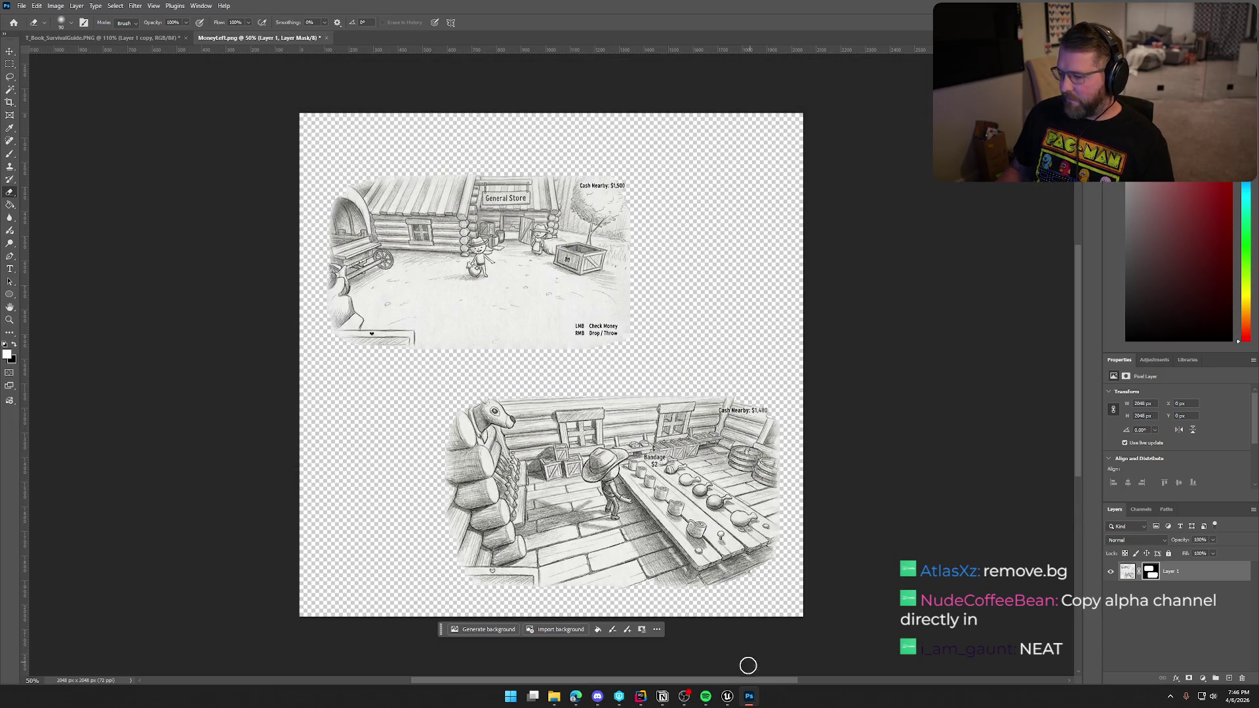
# In Unreal, bring up the MoneyLeft texture's actions in the Content Drawer.
pyautogui.click(727, 697)
pyautogui.hotkey('ctrl', 'space')
pyautogui.rightClick(166, 510)
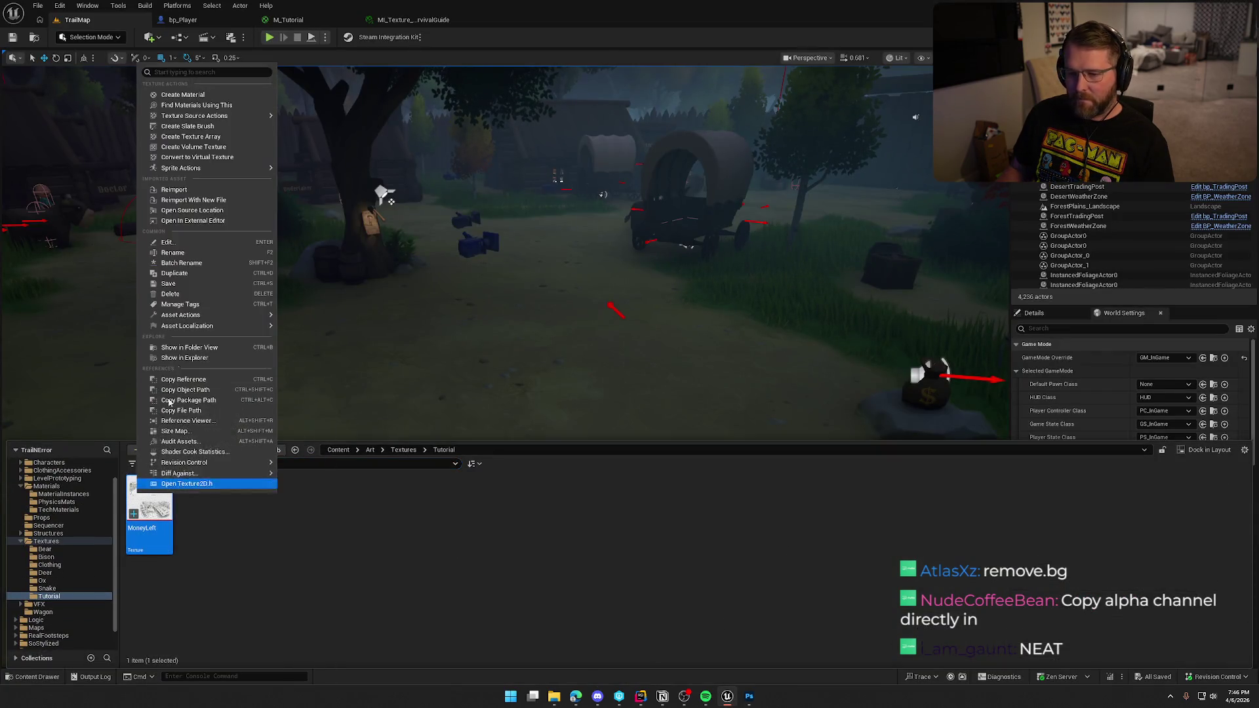
# Reimport MoneyLeft, save, and view the background-free sketches in the in-game book.
pyautogui.click(174, 192)
pyautogui.hotkey('ctrl', 's')
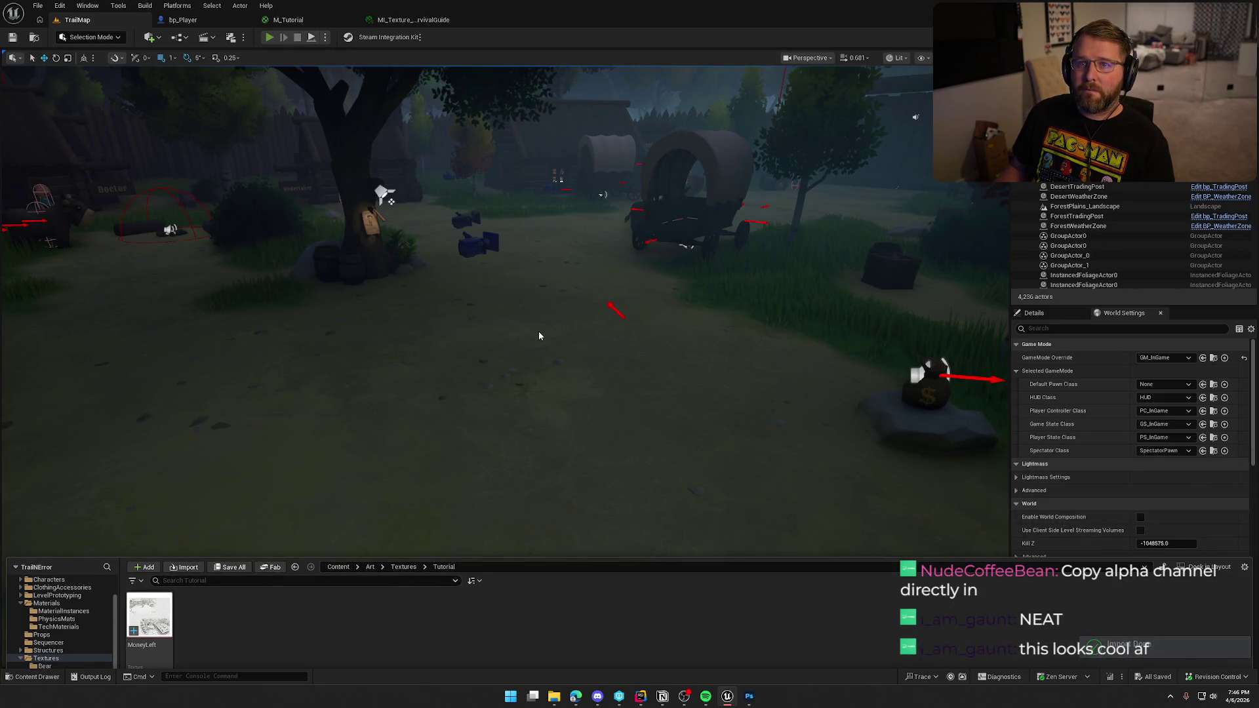
pyautogui.hotkey('alt', 'p')
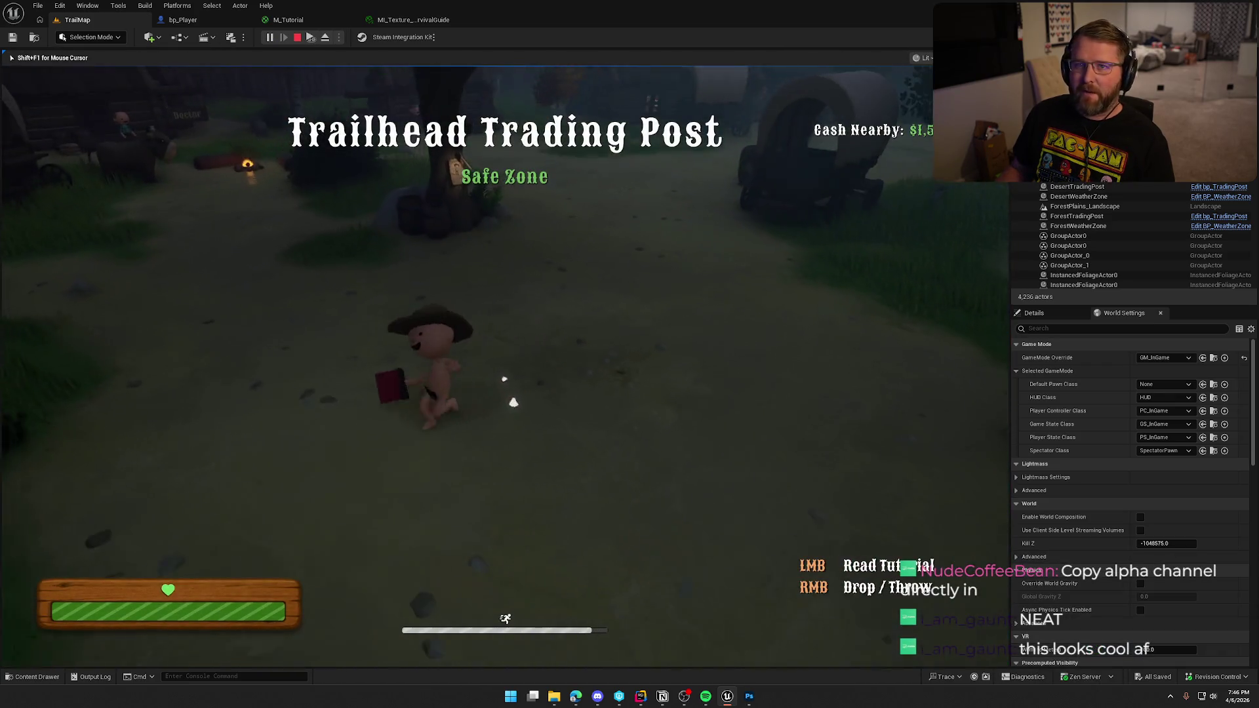
pyautogui.click(582, 371)
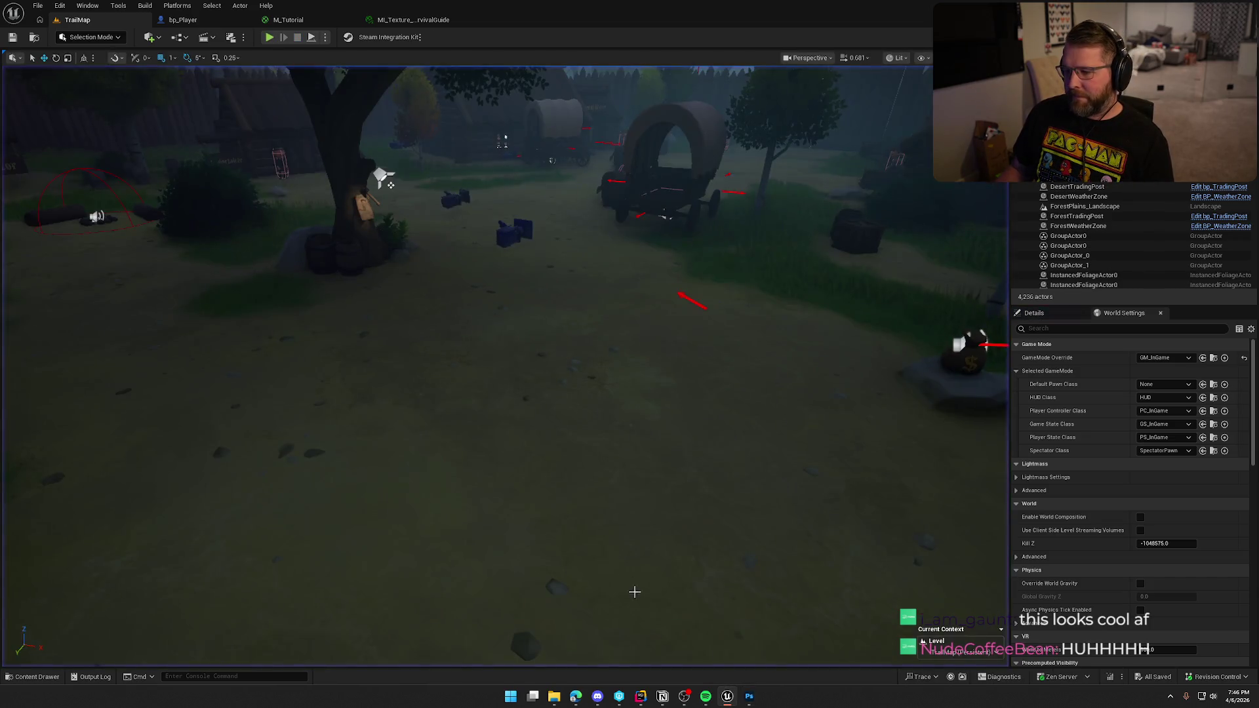
pyautogui.click(749, 696)
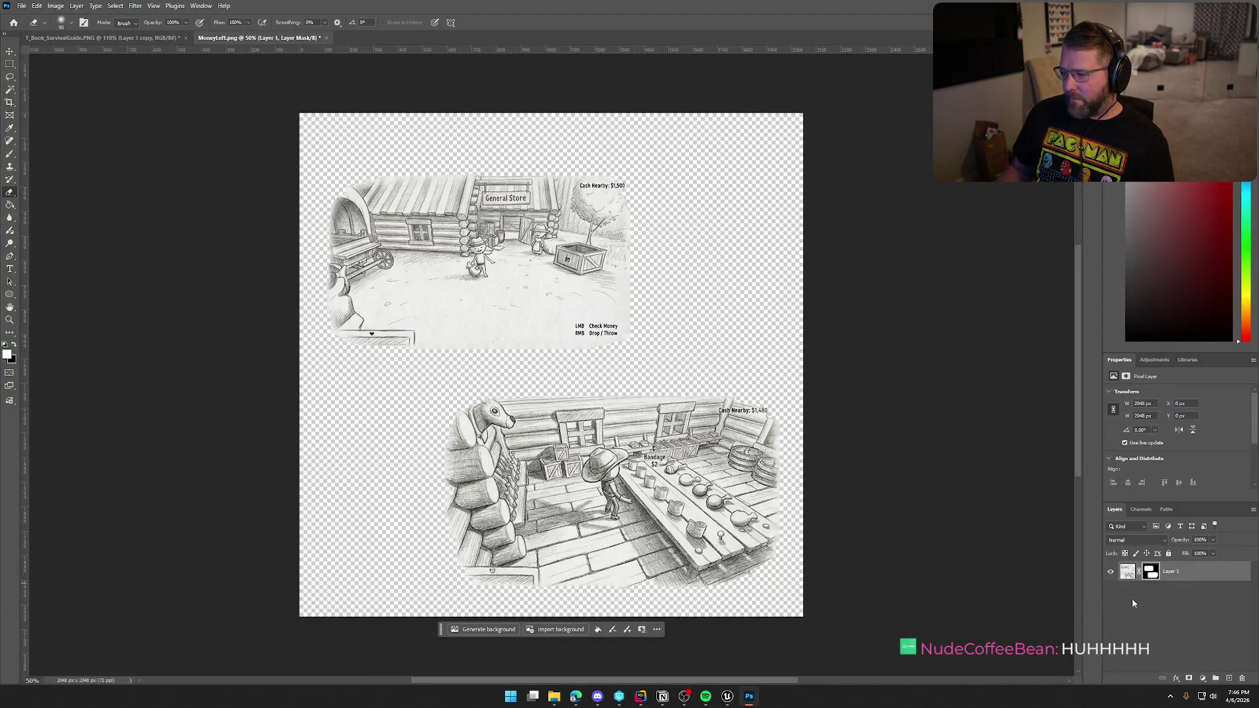
# Add a new layer below Layer 1 and fill it solid red.
pyautogui.hotkey('ctrl', 'shift', 'alt', 'n')
pyautogui.moveTo(1171, 592); pyautogui.dragTo(1181, 602)
pyautogui.click(11, 205)
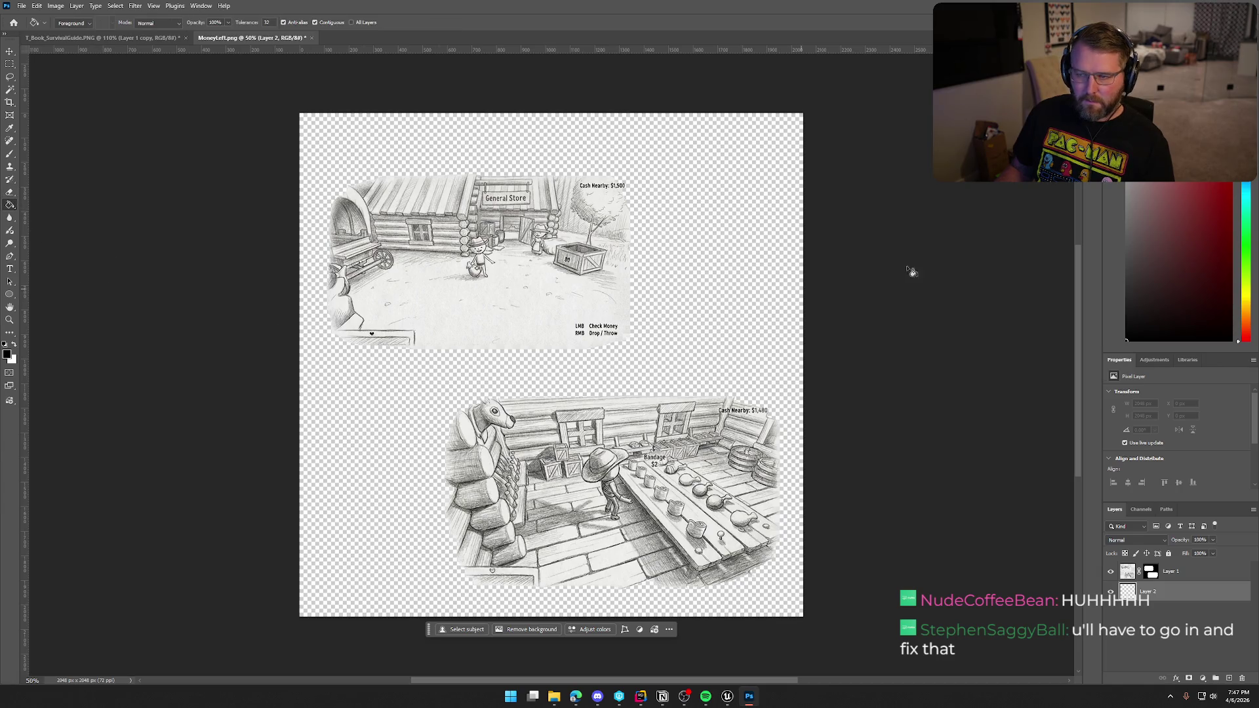
pyautogui.click(701, 289)
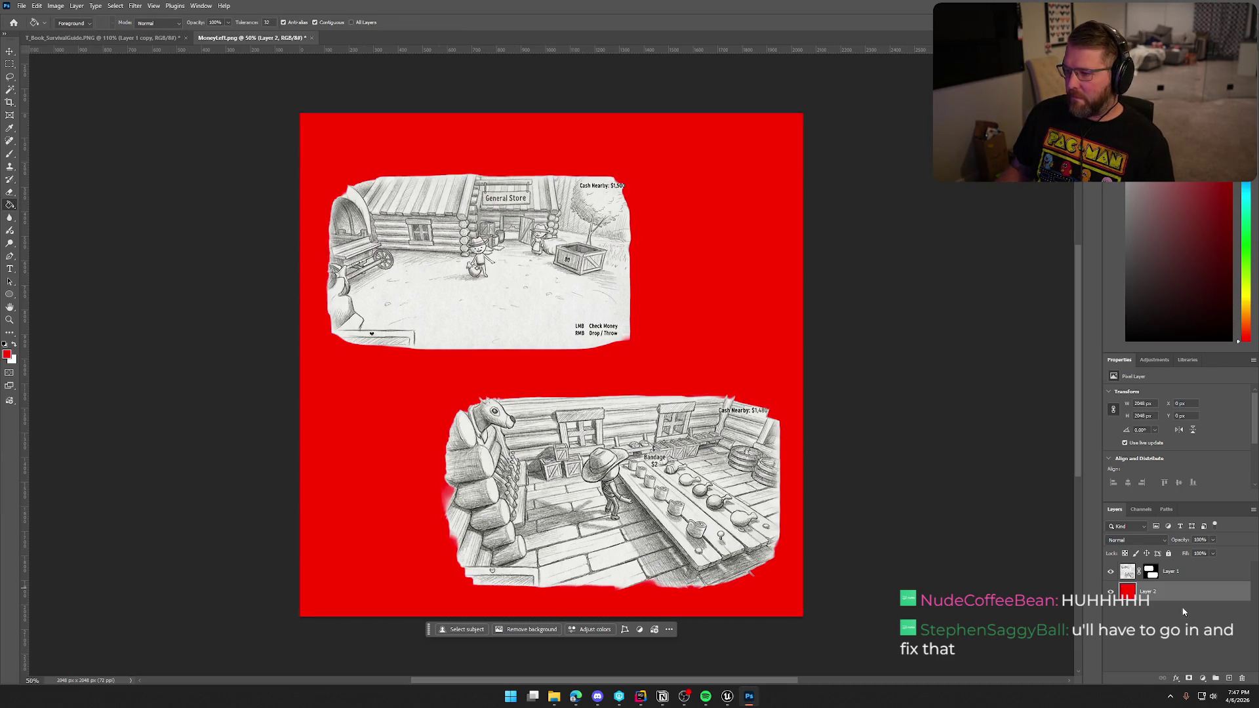
# Target Layer 1's mask with the Brush tool using a Soft Round 0% hardness preset.
pyautogui.click(1181, 572)
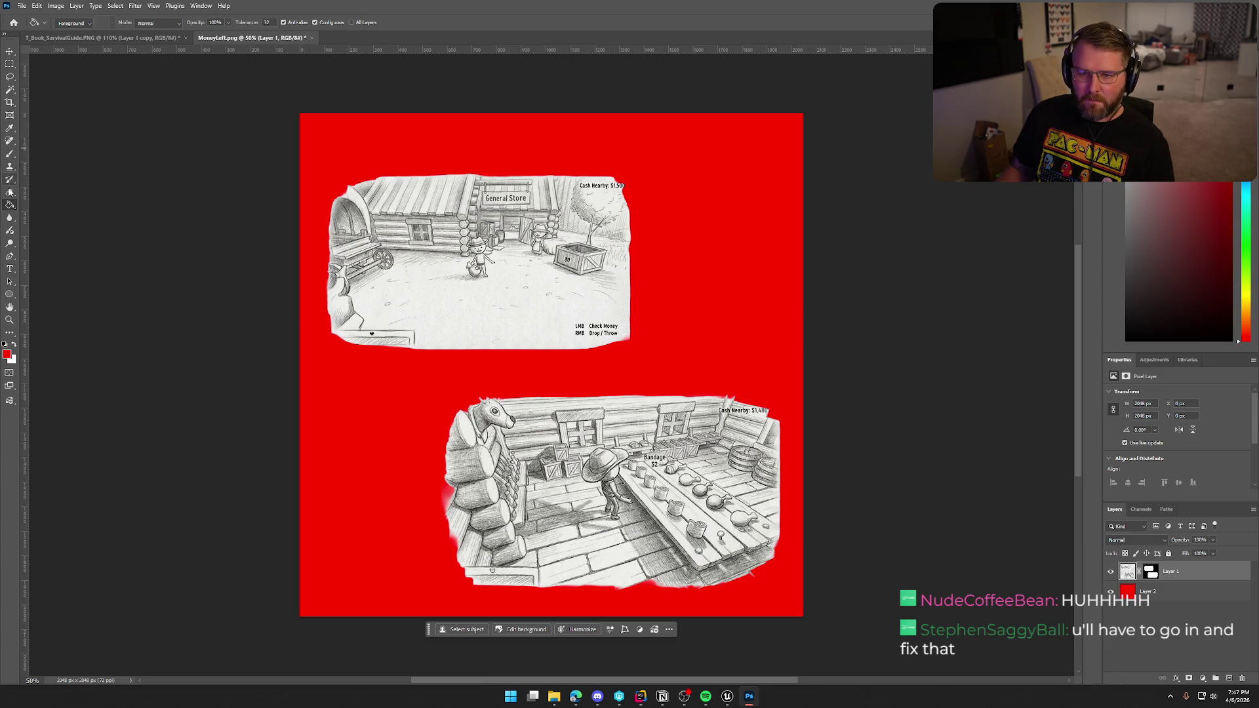
pyautogui.click(9, 156)
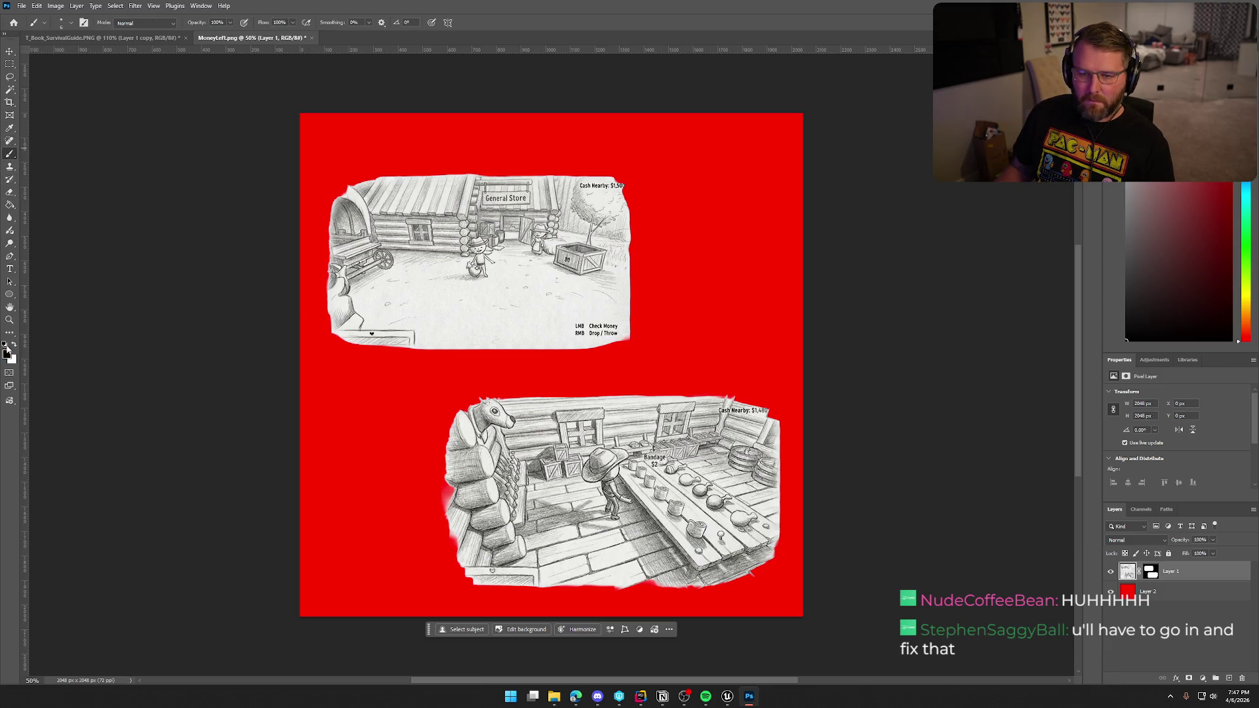
pyautogui.click(1152, 573)
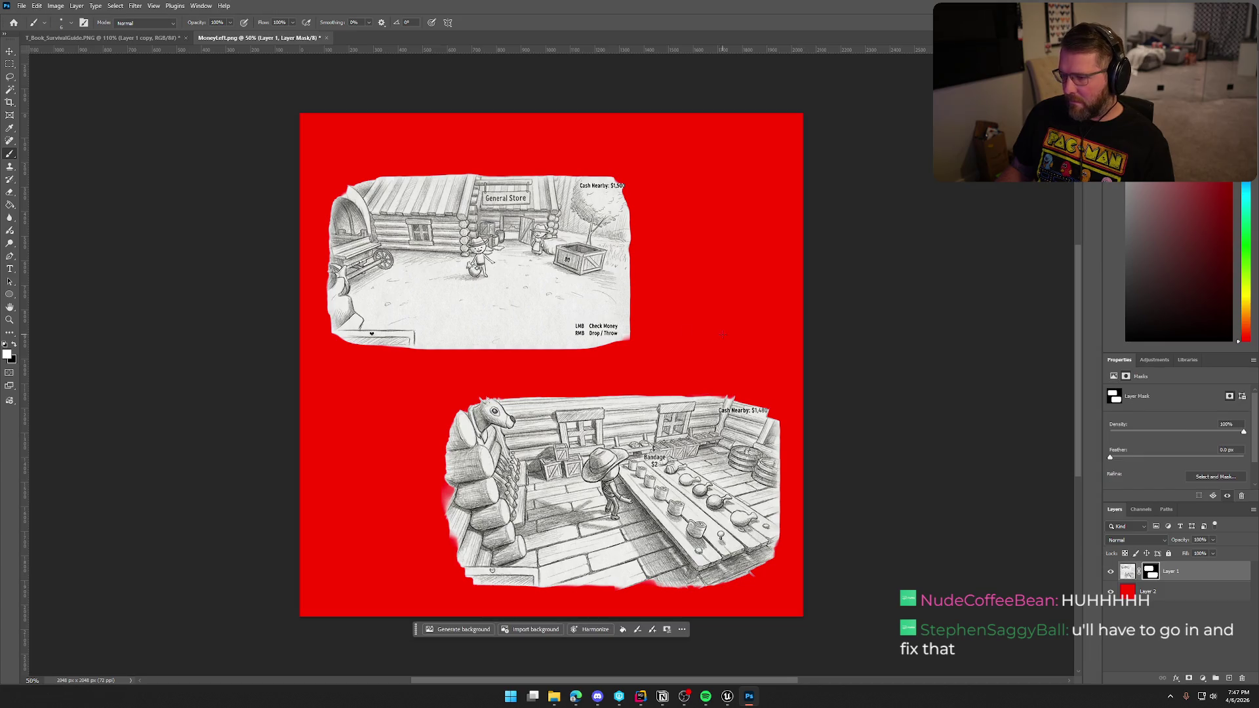
pyautogui.click(44, 23)
pyautogui.click(66, 142)
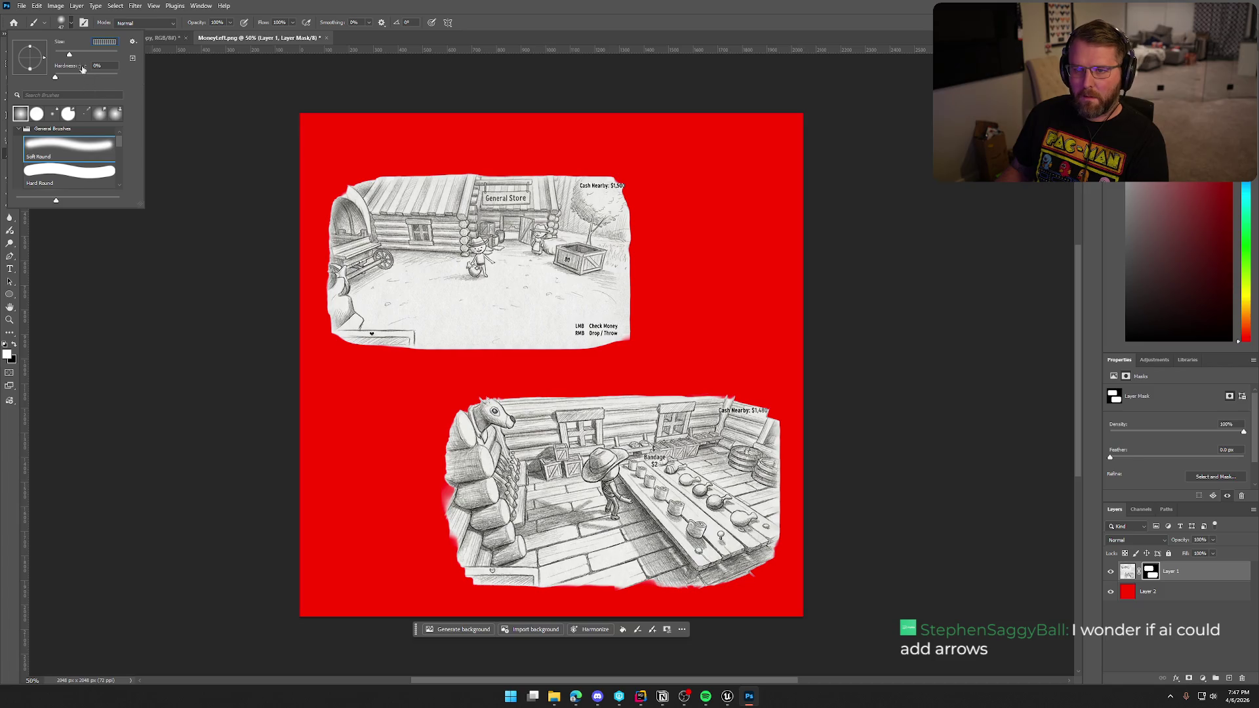
pyautogui.click(181, 239)
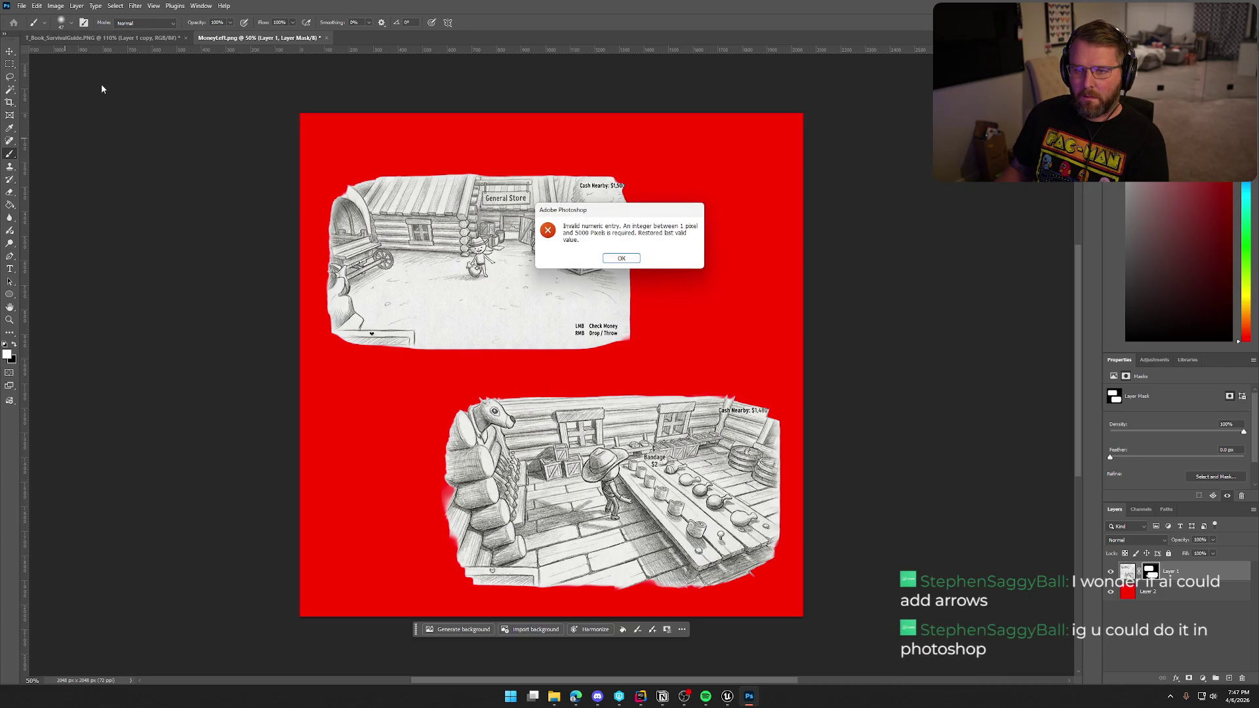
# Paint black on Layer 1's mask with a 250 px soft brush to fade the General Store sketch's edges.
pyautogui.click(621, 258)
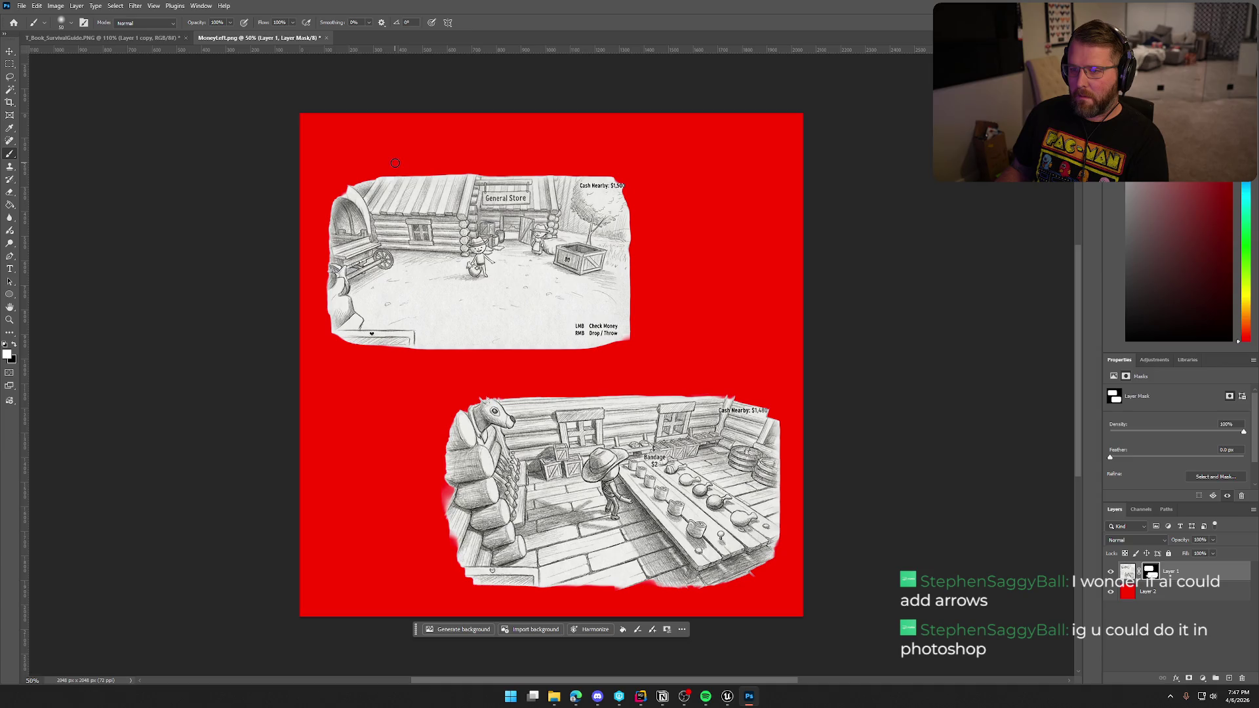
pyautogui.press('[')
pyautogui.moveTo(393, 183)
pyautogui.mouseDown()
pyautogui.moveTo(341, 187)
pyautogui.moveTo(403, 167)
pyautogui.mouseUp()
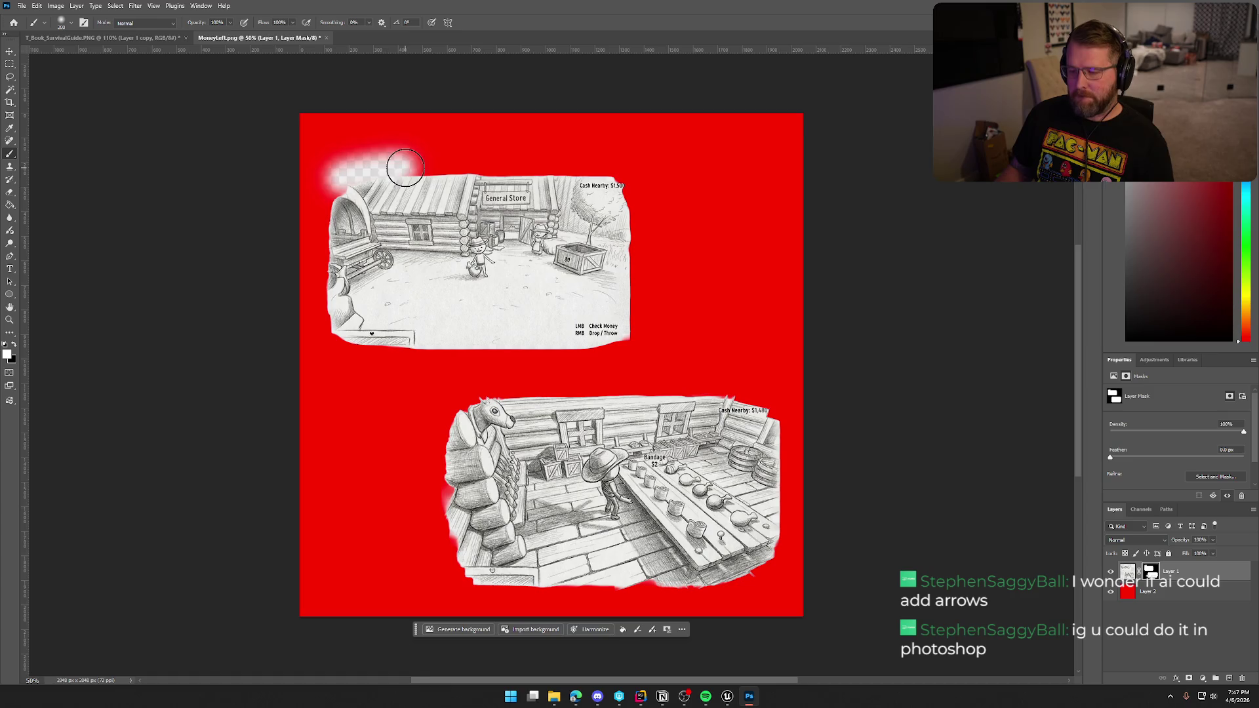
pyautogui.hotkey('ctrl', 'z')
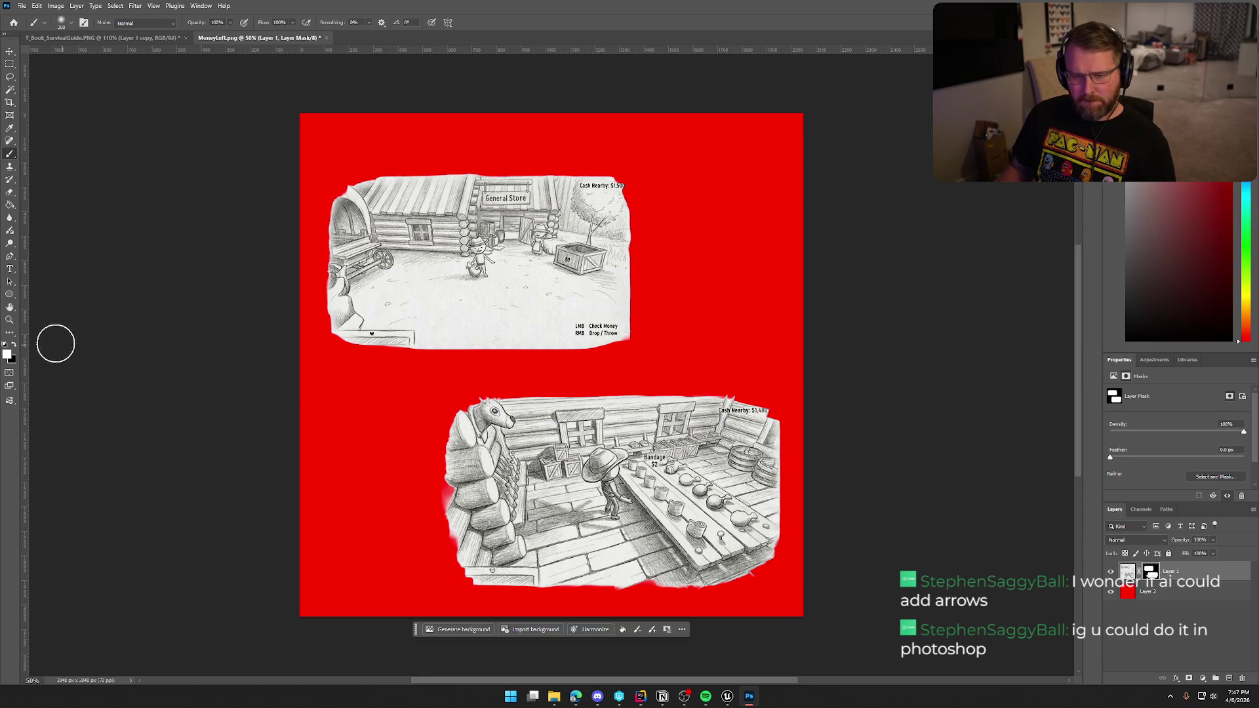
pyautogui.press('x')
pyautogui.moveTo(321, 194)
pyautogui.mouseDown()
pyautogui.moveTo(610, 175)
pyautogui.moveTo(619, 303)
pyautogui.moveTo(600, 341)
pyautogui.moveTo(512, 368)
pyautogui.moveTo(344, 336)
pyautogui.moveTo(497, 368)
pyautogui.moveTo(678, 333)
pyautogui.mouseUp()
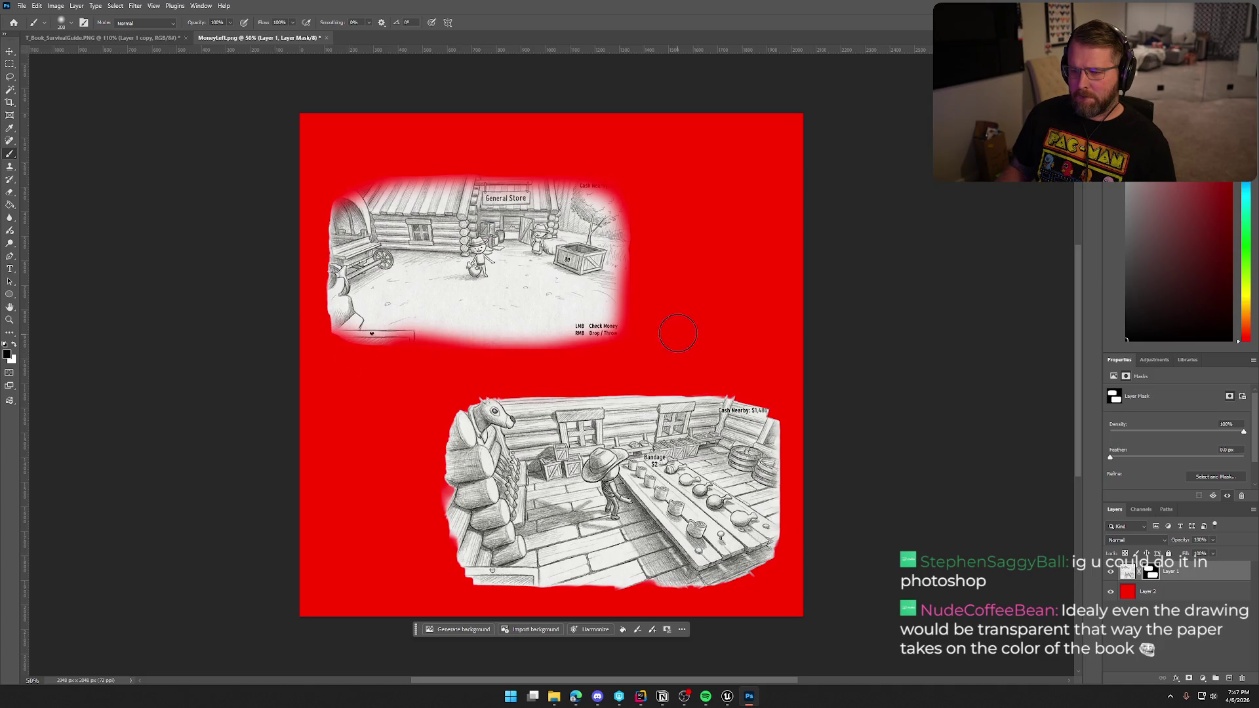
pyautogui.hotkey('ctrl', 'z')
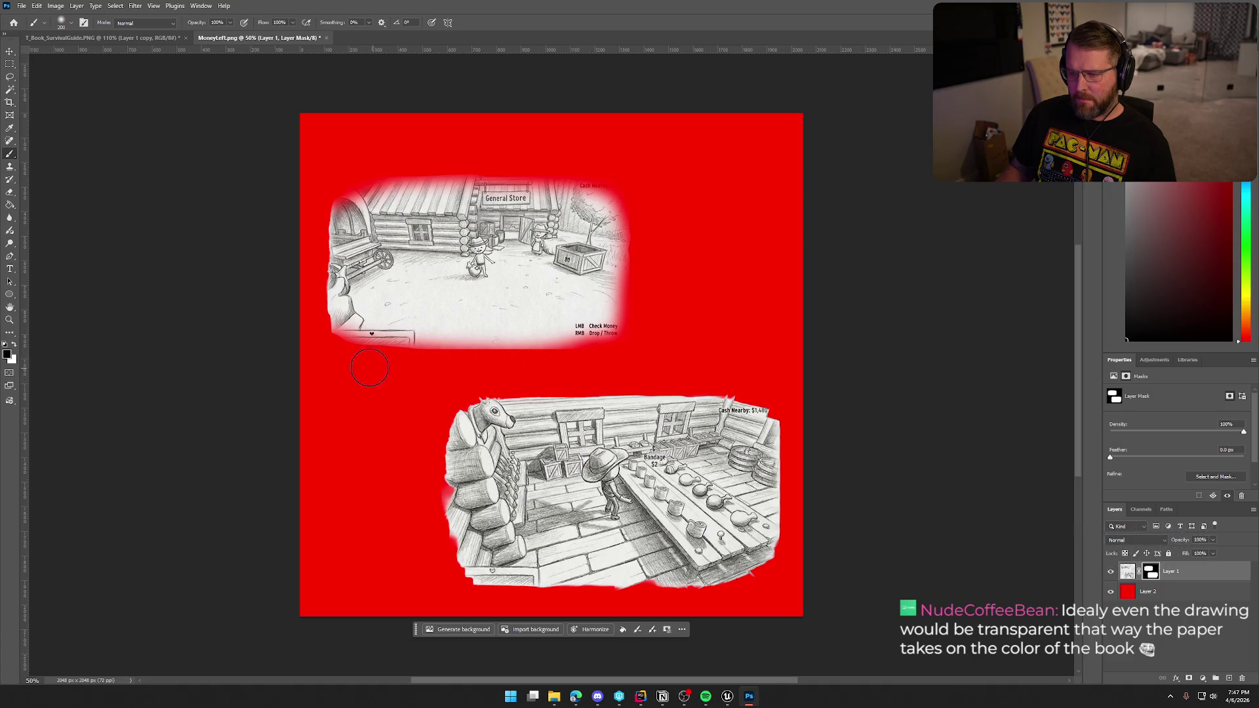
pyautogui.hotkey('ctrl', 'shift', 'z')
pyautogui.moveTo(351, 361)
pyautogui.mouseDown()
pyautogui.moveTo(324, 322)
pyautogui.moveTo(335, 203)
pyautogui.moveTo(321, 295)
pyautogui.moveTo(356, 371)
pyautogui.mouseUp()
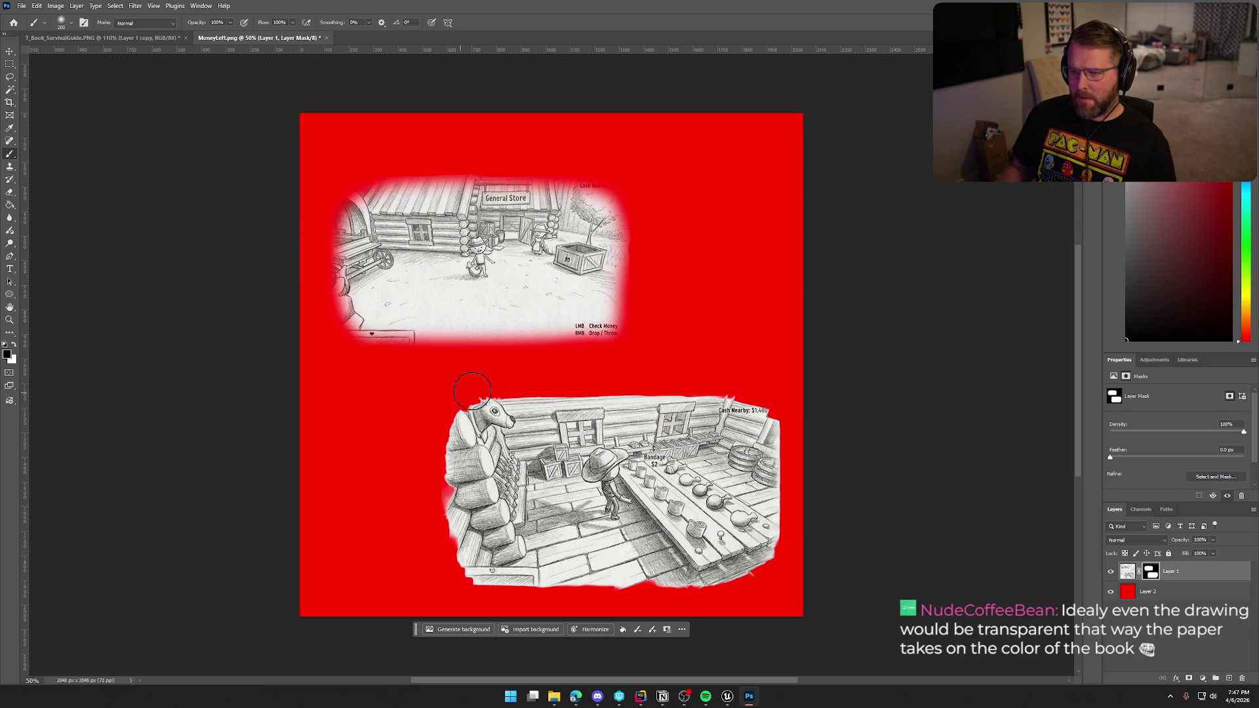
pyautogui.moveTo(640, 316); pyautogui.dragTo(616, 333)
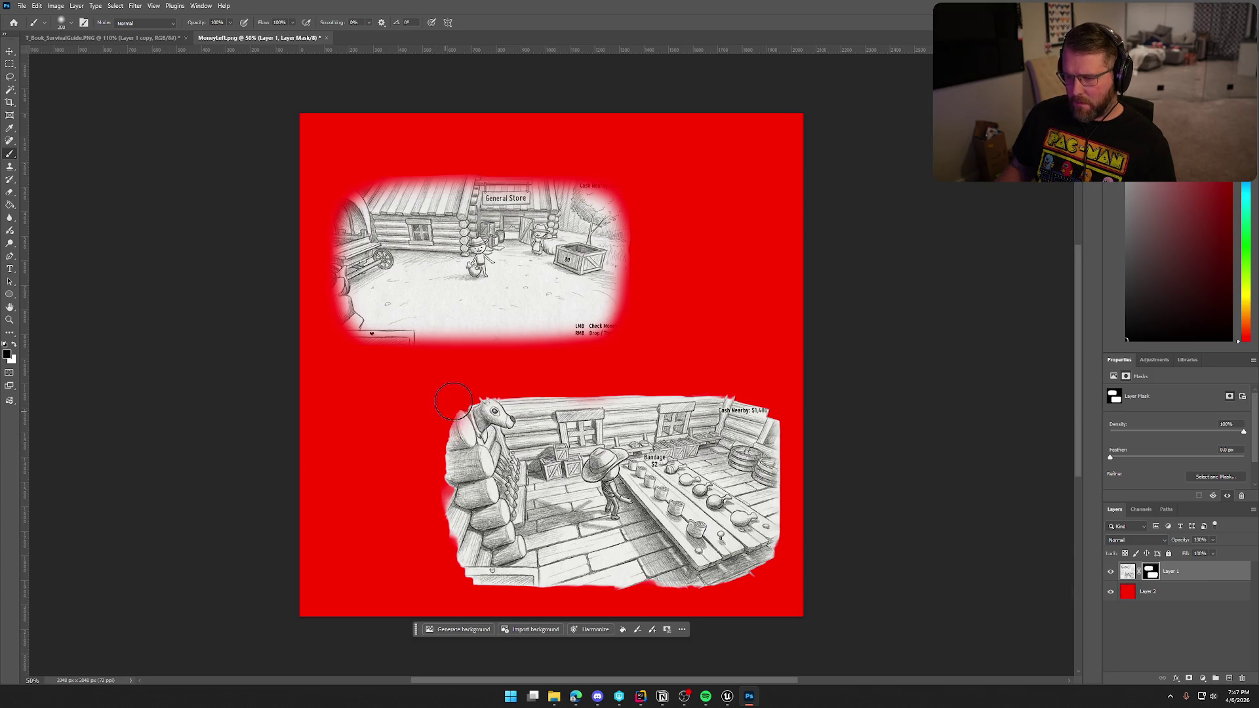
# Fade the lower sketch's top, upper-right corner, bottom and left edges, then target Layer 1's pixels.
pyautogui.moveTo(517, 388)
pyautogui.mouseDown()
pyautogui.moveTo(762, 391)
pyautogui.moveTo(808, 441)
pyautogui.mouseUp()
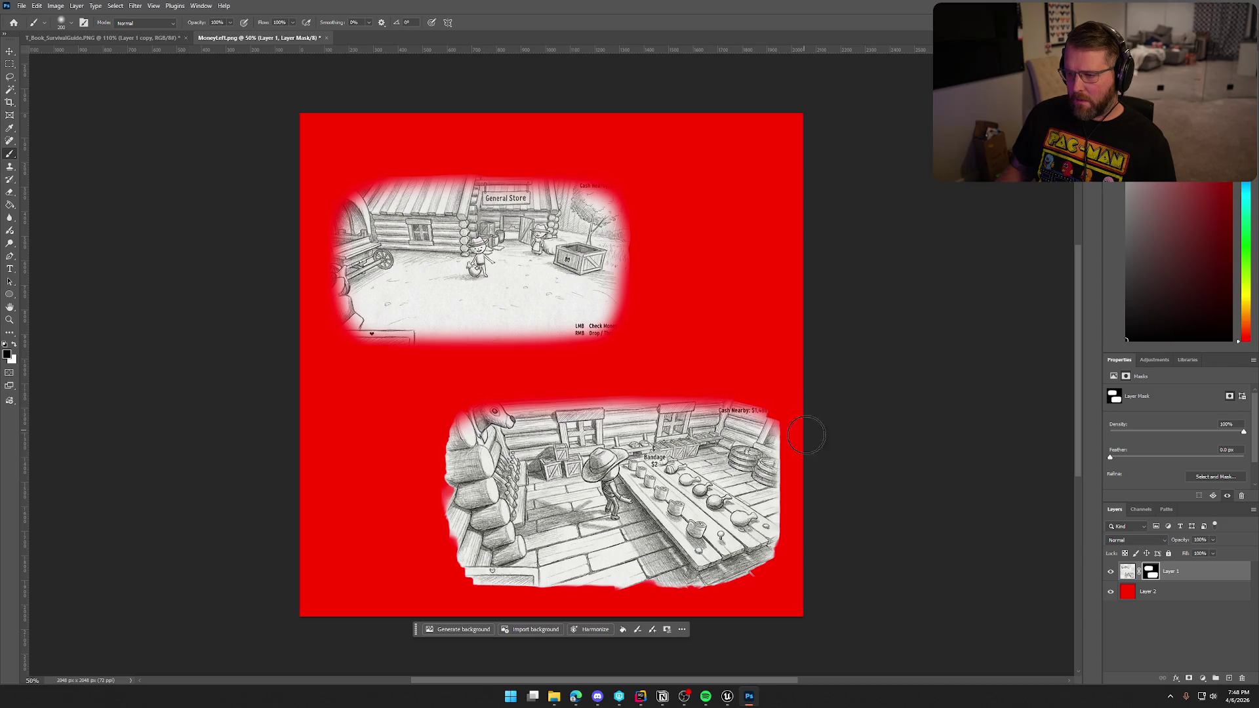
pyautogui.moveTo(718, 398)
pyautogui.mouseDown()
pyautogui.moveTo(797, 435)
pyautogui.moveTo(798, 459)
pyautogui.moveTo(772, 442)
pyautogui.moveTo(771, 568)
pyautogui.moveTo(712, 614)
pyautogui.moveTo(807, 500)
pyautogui.mouseUp()
pyautogui.moveTo(809, 557)
pyautogui.mouseDown()
pyautogui.moveTo(600, 595)
pyautogui.moveTo(406, 556)
pyautogui.moveTo(465, 556)
pyautogui.moveTo(437, 450)
pyautogui.moveTo(460, 582)
pyautogui.mouseUp()
pyautogui.moveTo(439, 484)
pyautogui.mouseDown()
pyautogui.moveTo(462, 577)
pyautogui.moveTo(488, 580)
pyautogui.mouseUp()
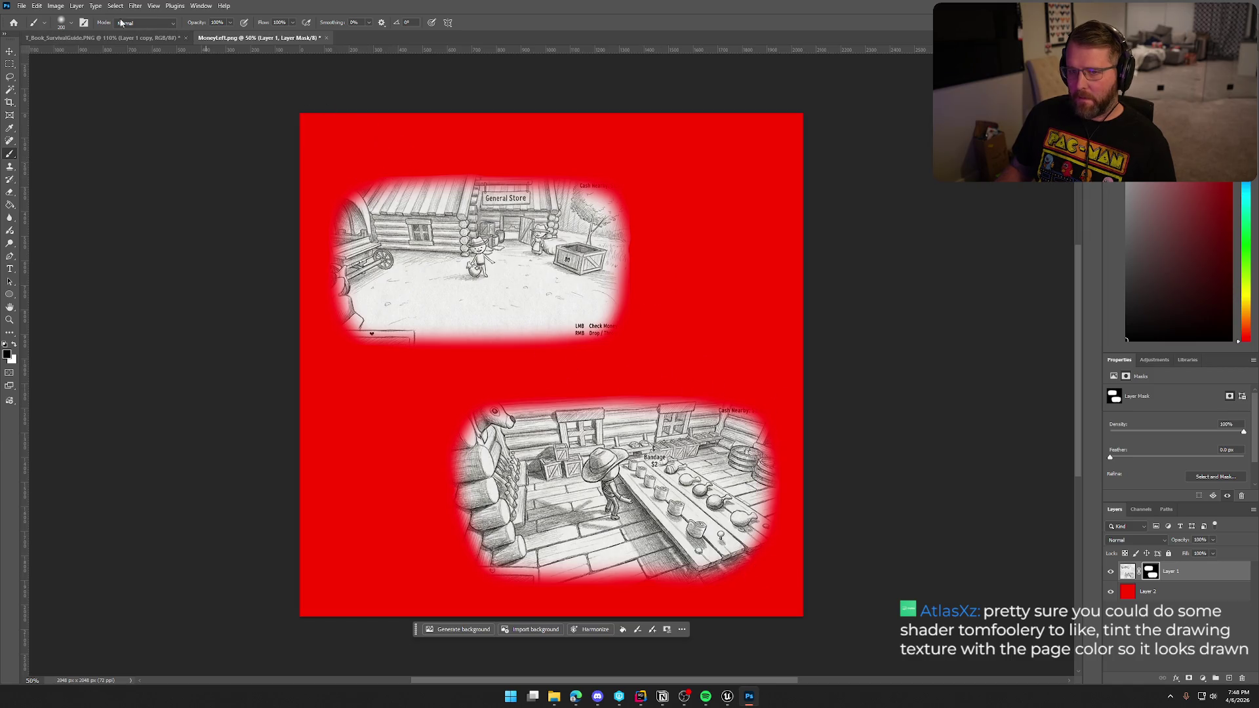
pyautogui.click(1127, 571)
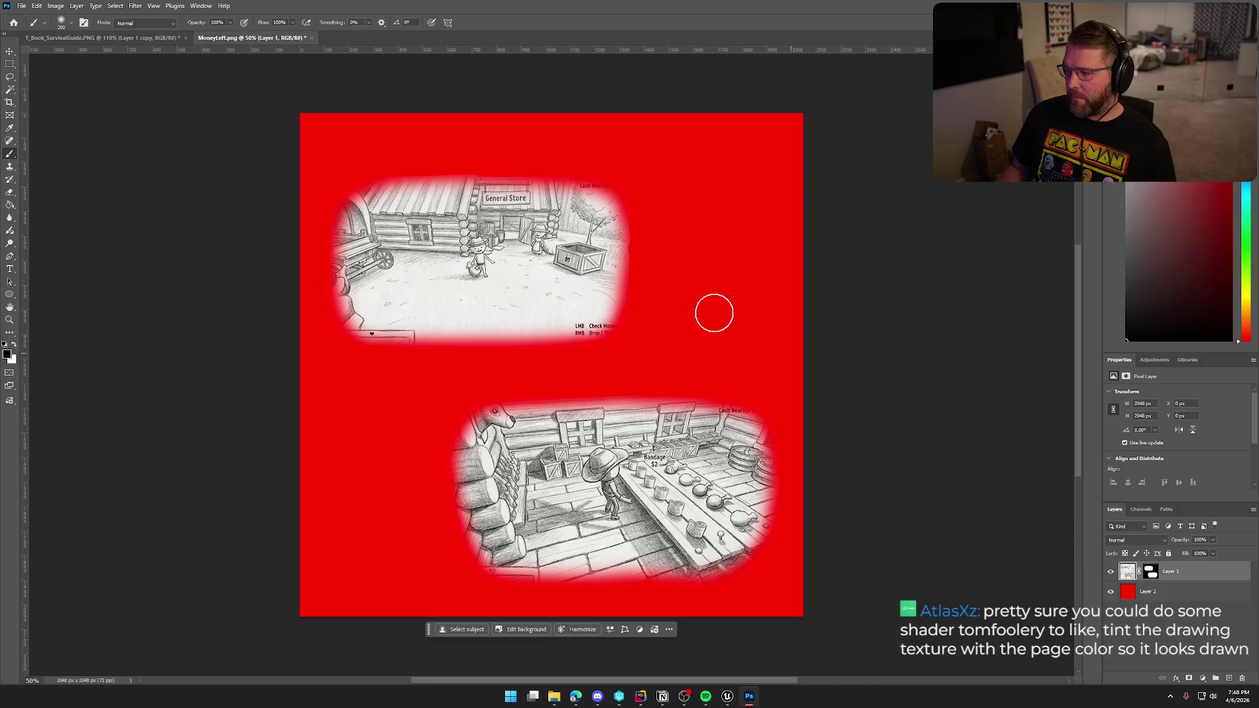
# Apply the Sepia preset of Hue/Saturation to Layer 1 to tint both sketches brown.
pyautogui.click(57, 7)
pyautogui.moveTo(73, 33)
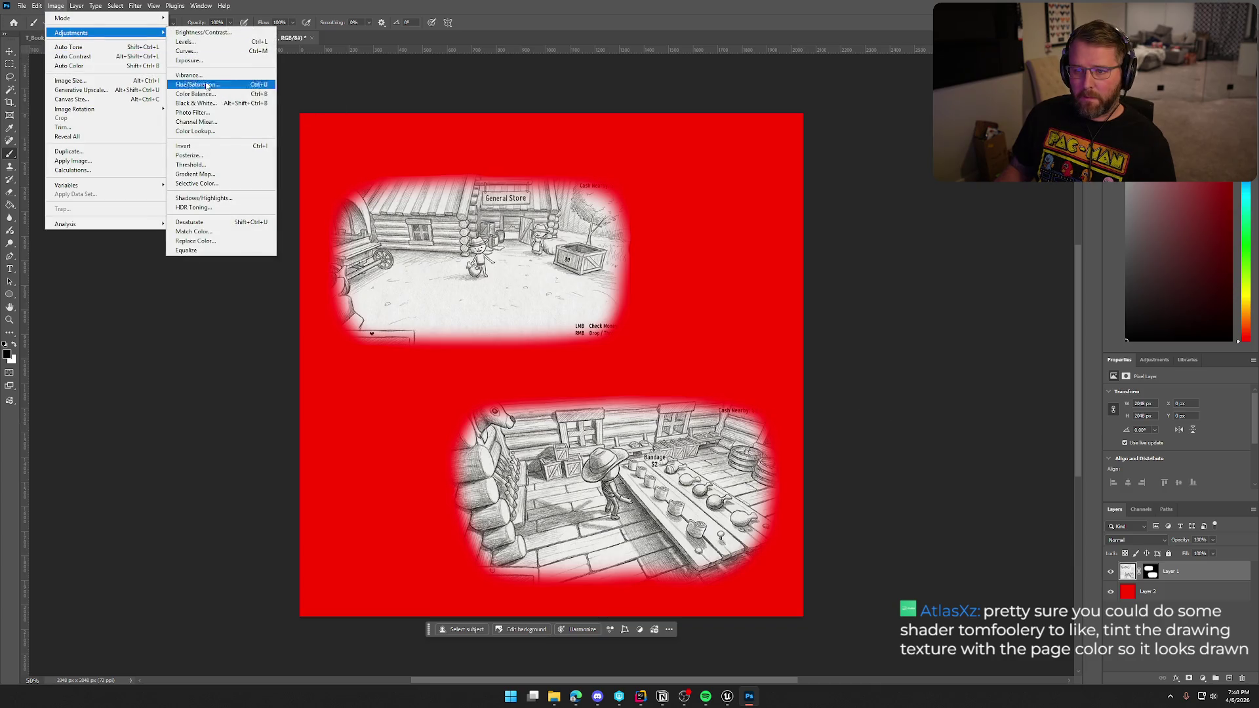
pyautogui.click(197, 85)
pyautogui.click(685, 144)
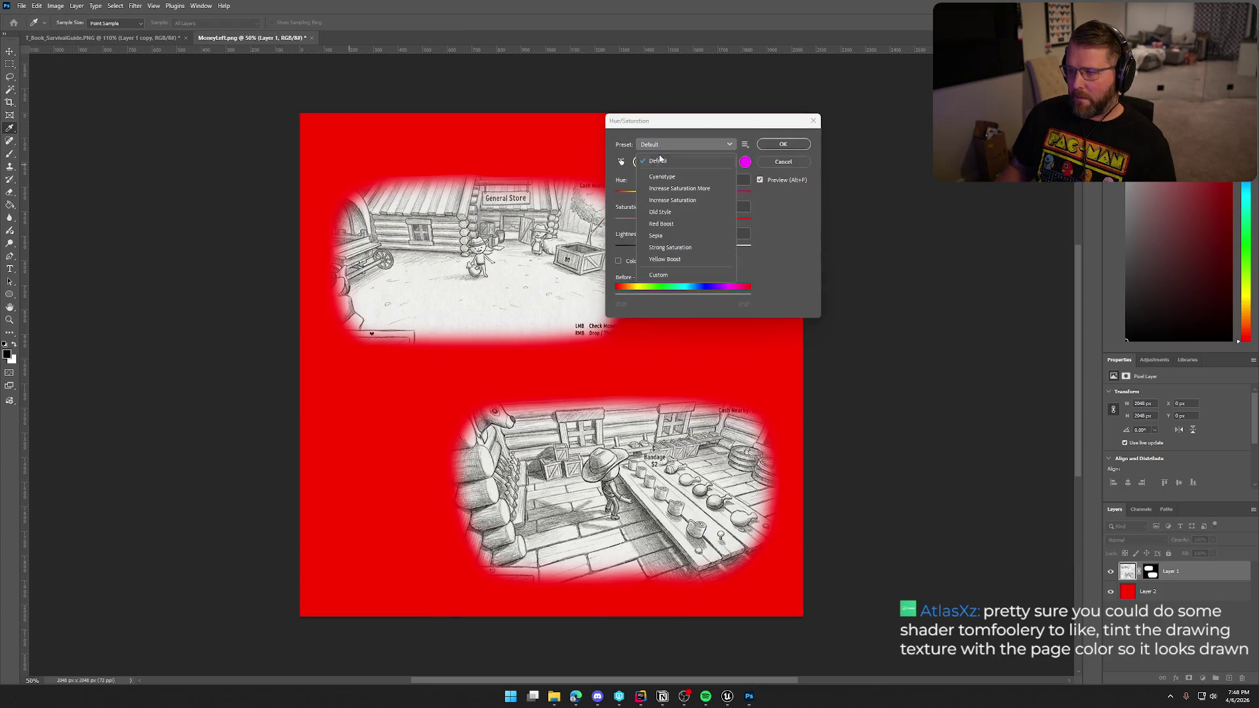
pyautogui.click(677, 236)
pyautogui.moveTo(695, 123); pyautogui.dragTo(784, 117)
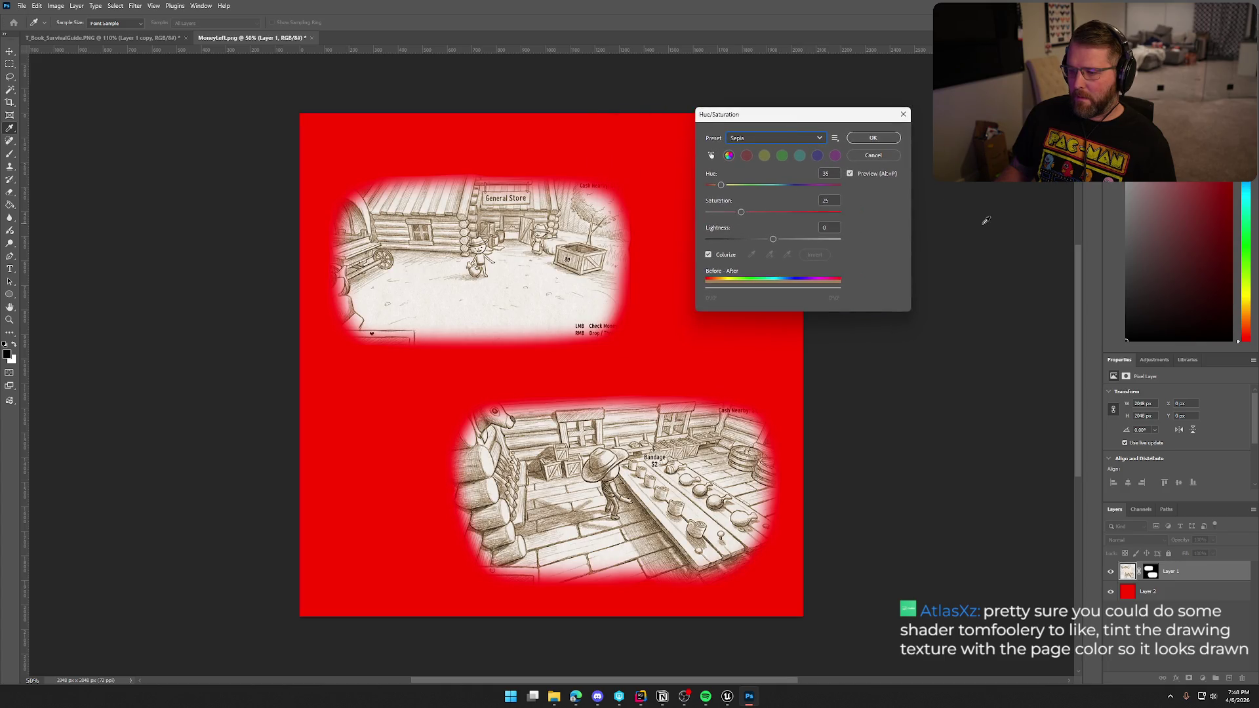
pyautogui.click(874, 138)
# Hide the red backdrop Layer 2 and Quick Export the page as PNG.
pyautogui.press('b')
pyautogui.click(1110, 592)
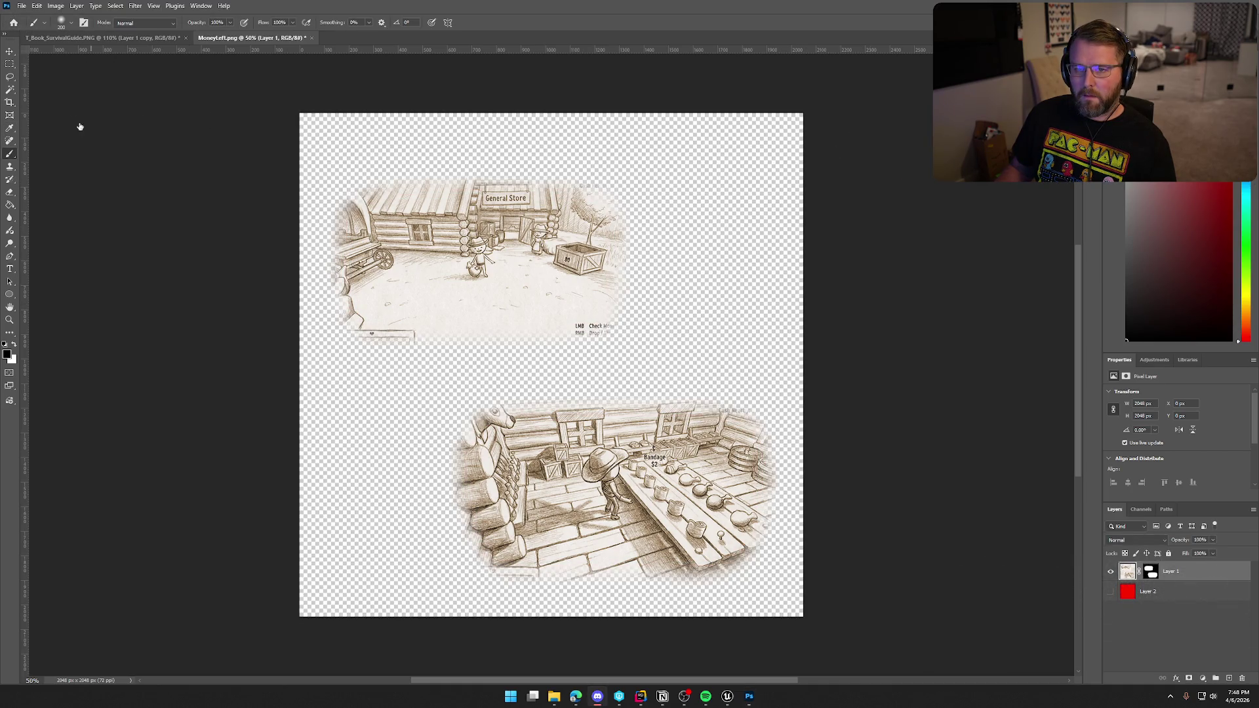
pyautogui.click(21, 6)
pyautogui.moveTo(71, 179)
pyautogui.click(184, 178)
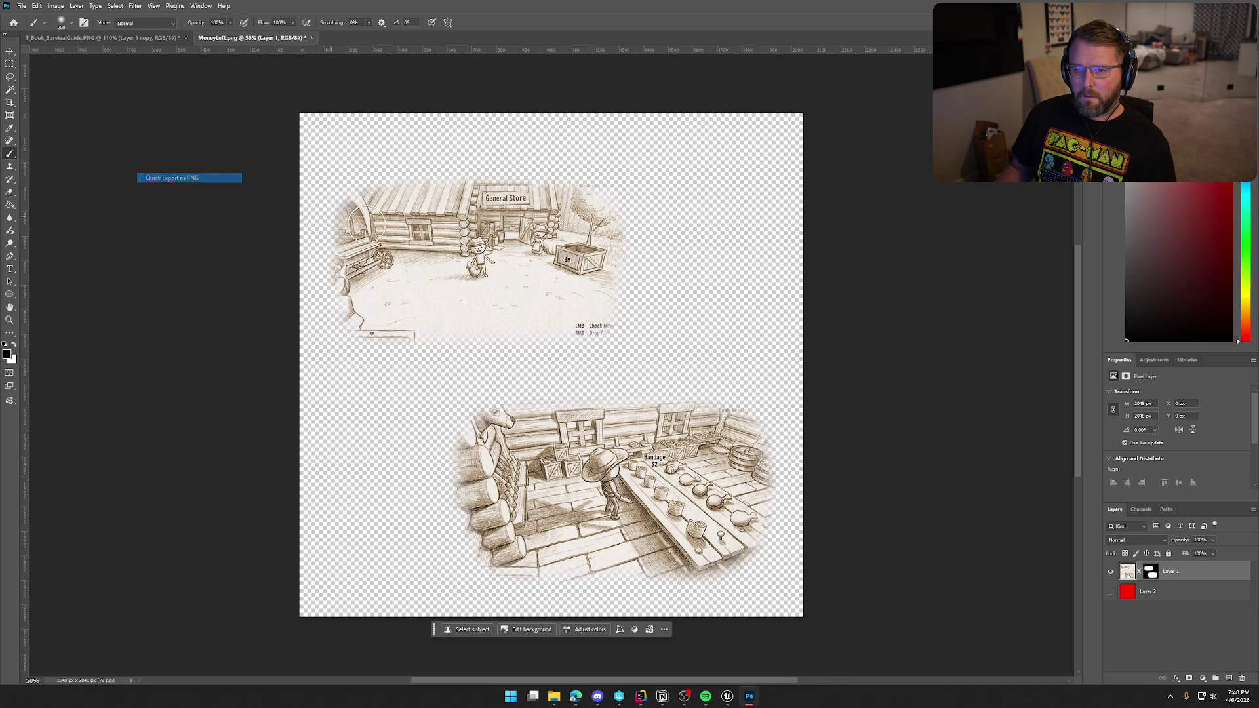
# Save the export as MoneyLeft.png, replacing the existing file.
pyautogui.click(848, 465)
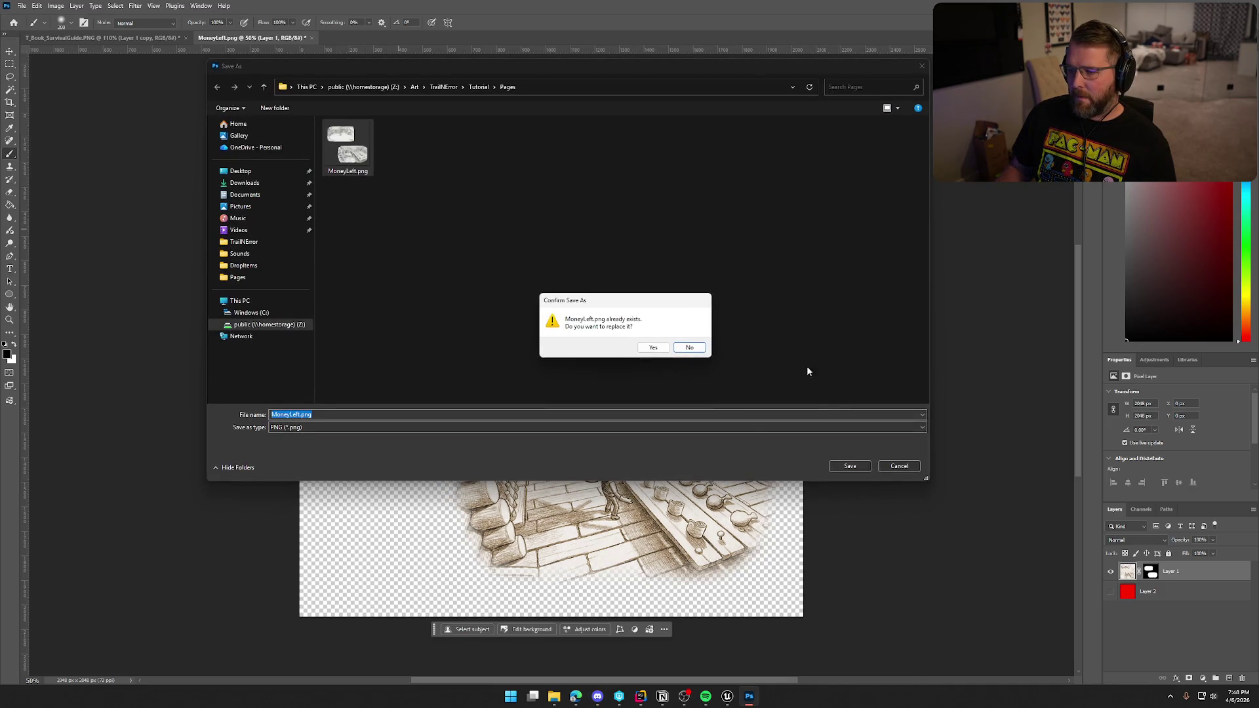
pyautogui.click(653, 347)
pyautogui.click(727, 696)
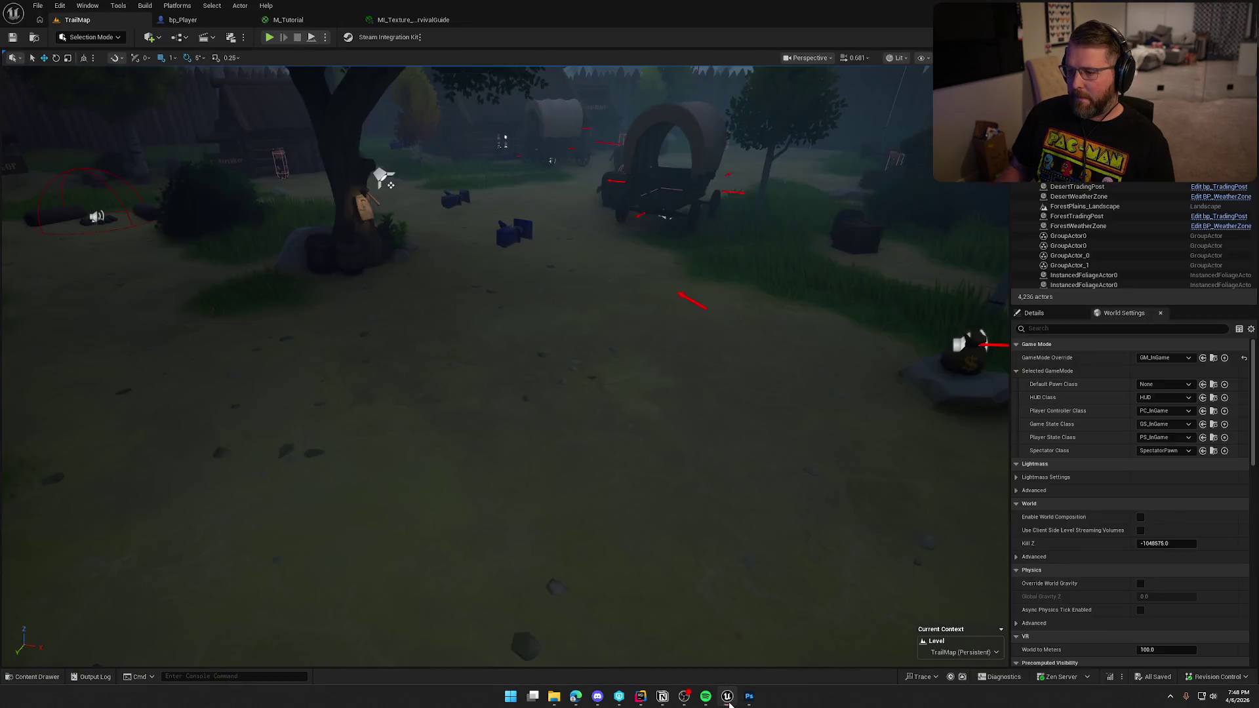
# Reimport the MoneyLeft texture from the Content Drawer and start a Play in Editor session.
pyautogui.click(33, 677)
pyautogui.rightClick(150, 505)
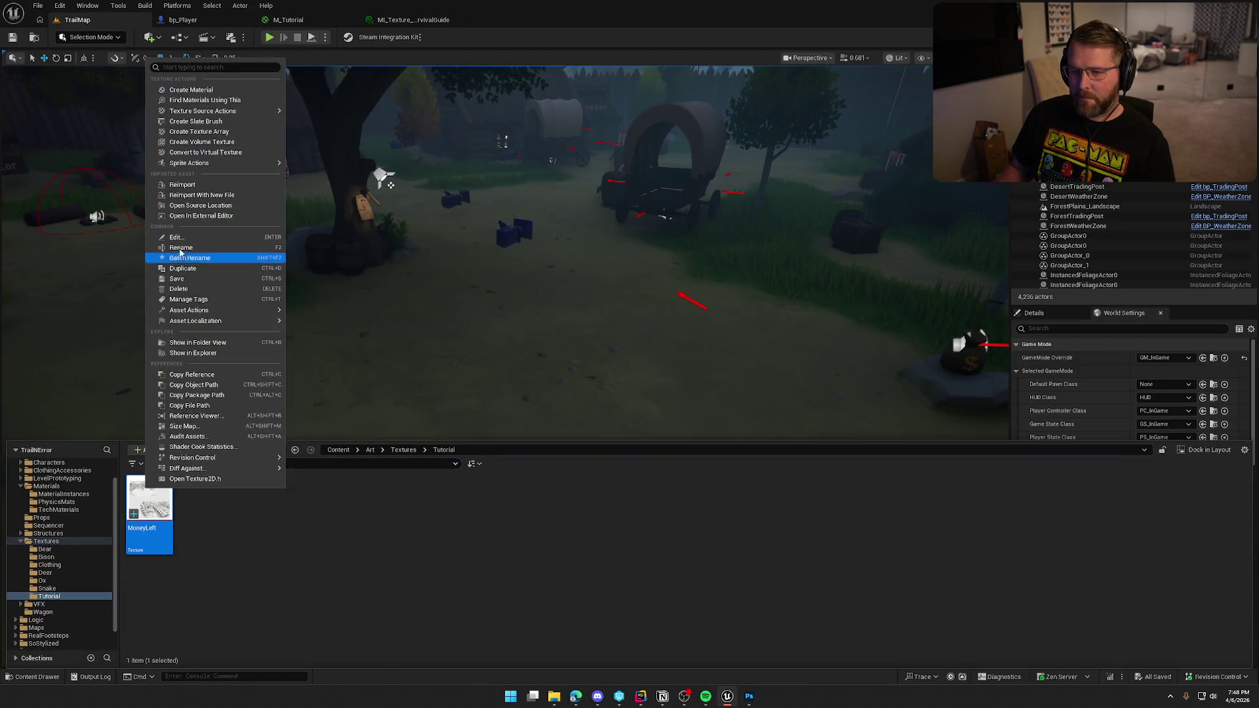
pyautogui.click(182, 184)
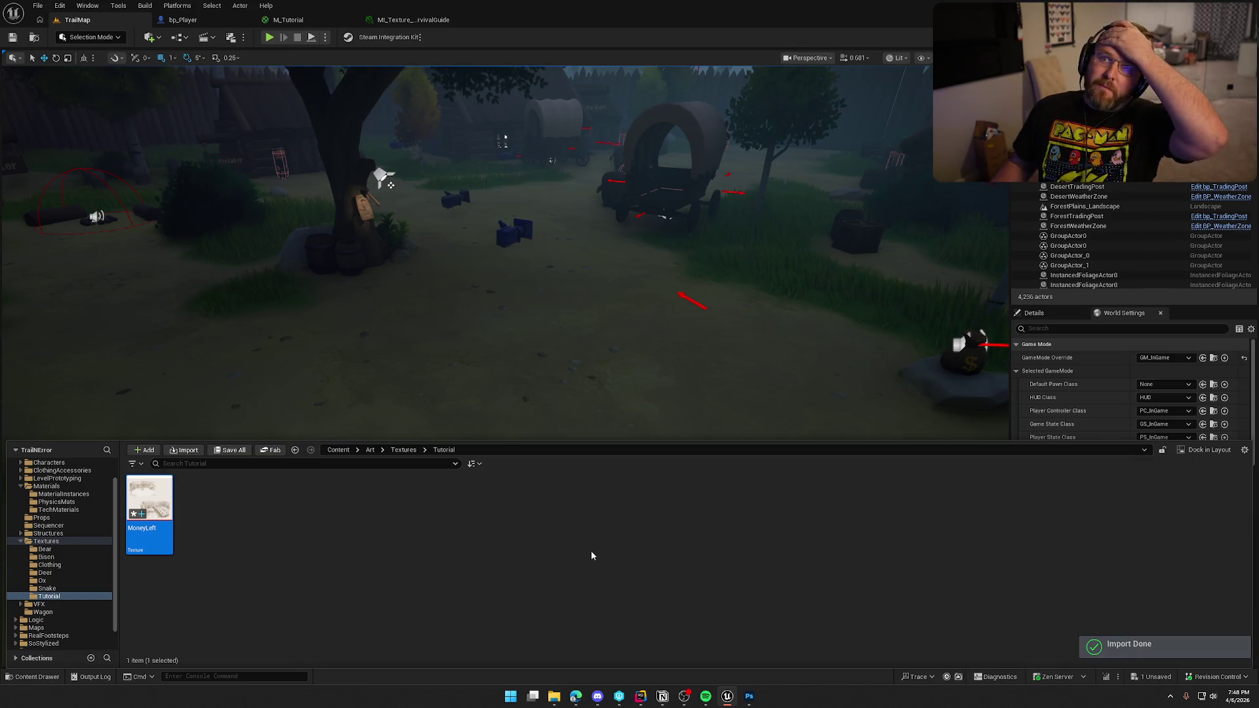
pyautogui.click(527, 559)
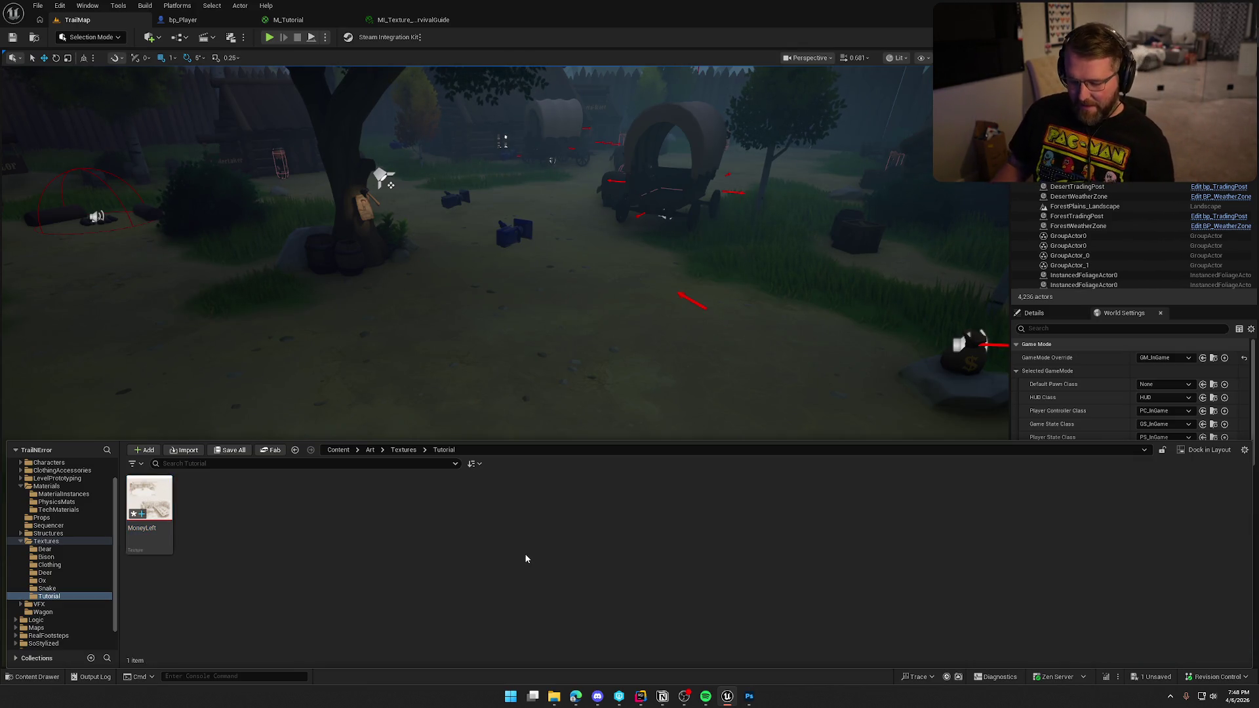
pyautogui.click(511, 305)
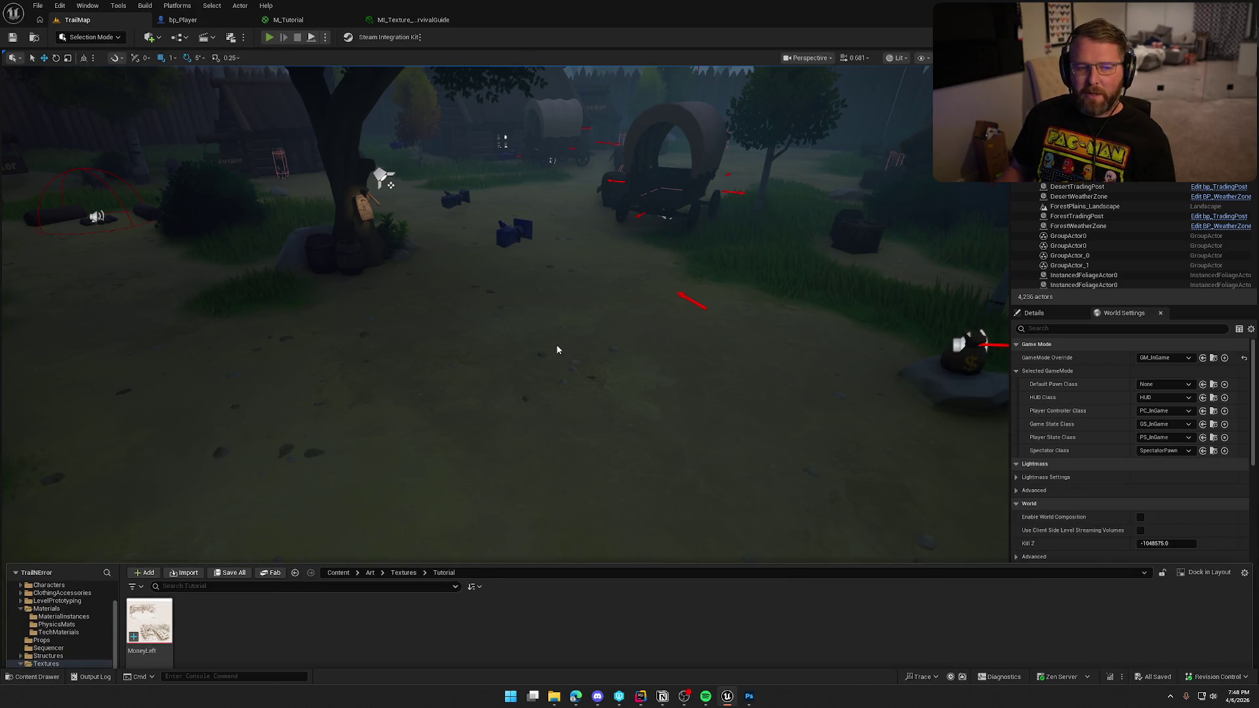
pyautogui.hotkey('alt', 'p')
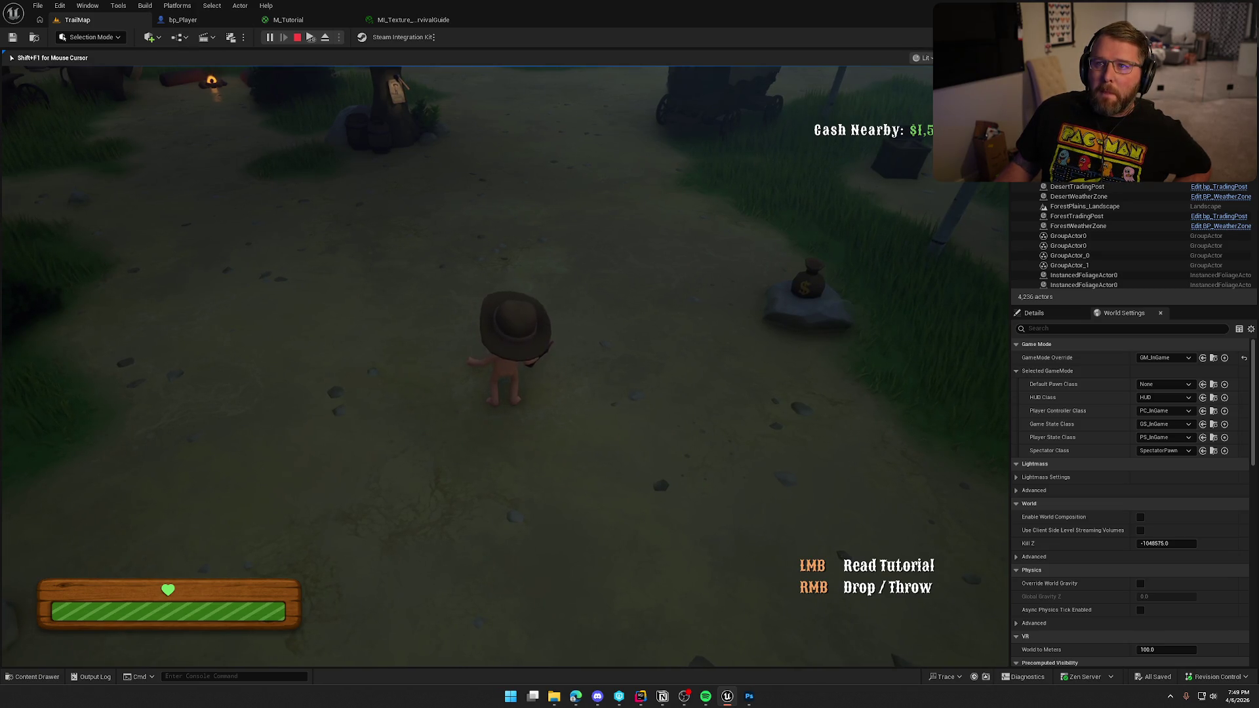
# Open the in-game tutorial book to check the sepia sketches on its left page, then stop play.
pyautogui.click(556, 391)
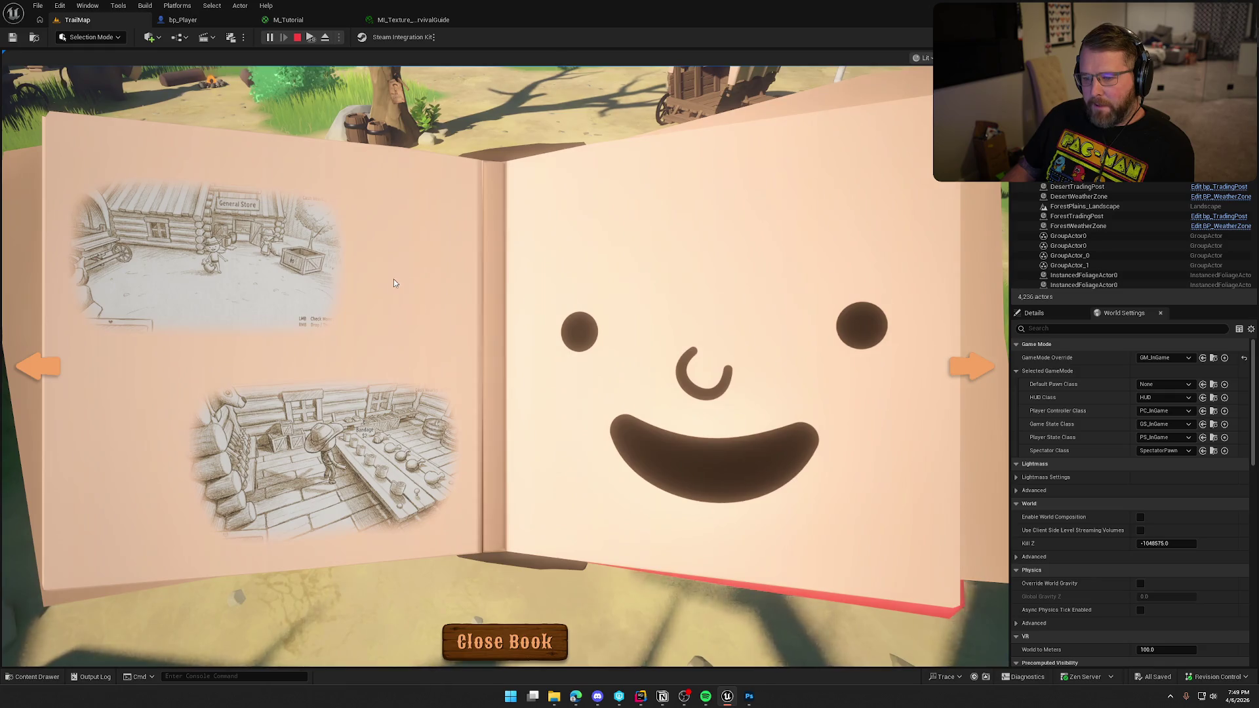
pyautogui.press('Escape')
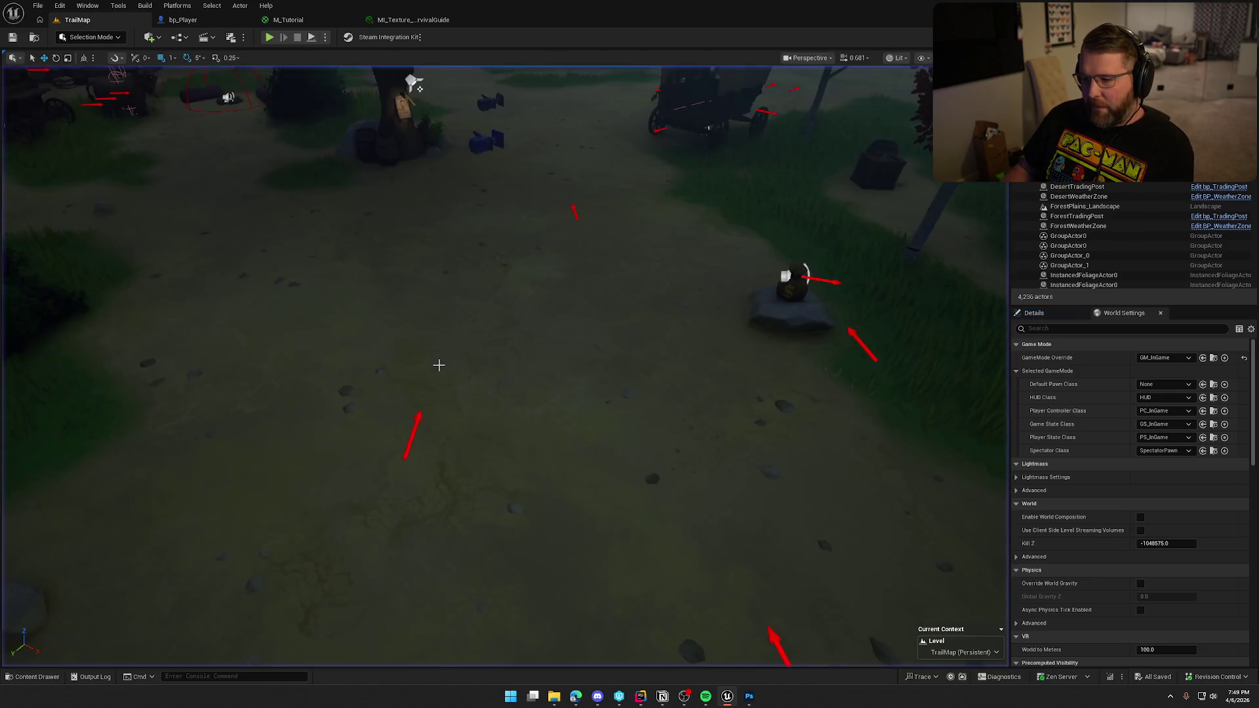
# Open the SM_Book_SurvivalGuide_Open mesh from the content browser.
pyautogui.click(749, 696)
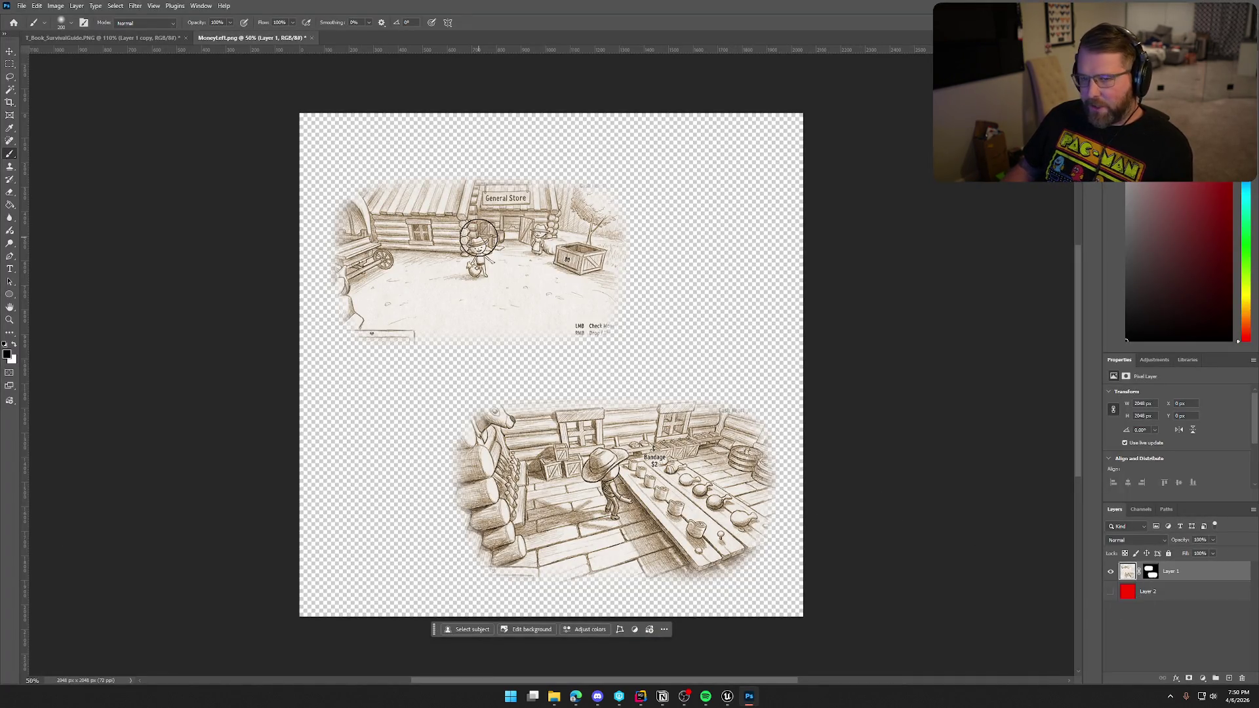
pyautogui.click(728, 695)
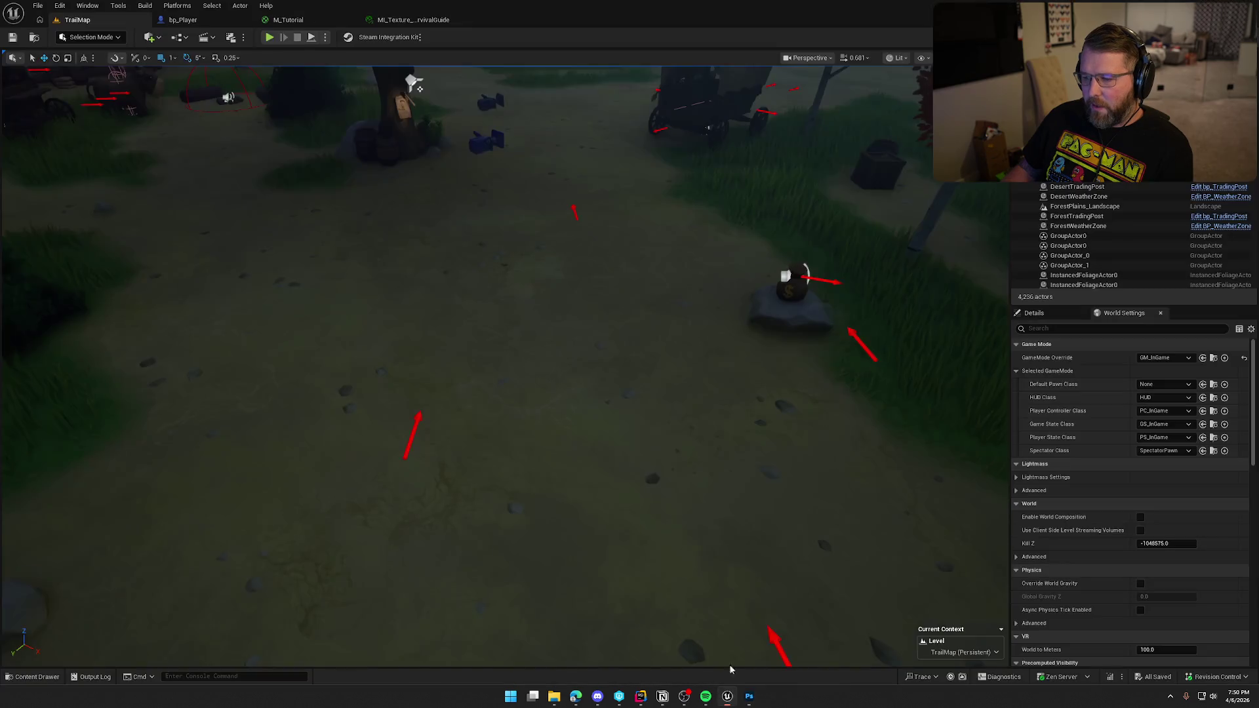
pyautogui.hotkey('ctrl', 'space')
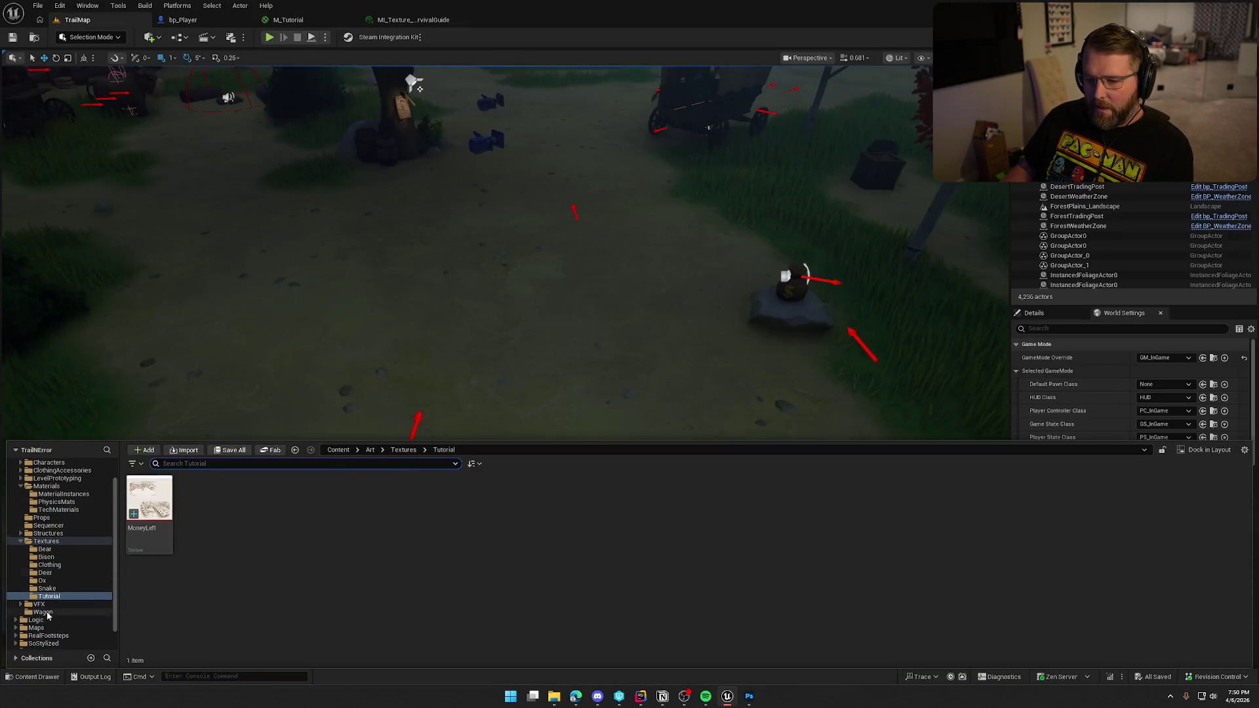
pyautogui.scroll(1, 46, 525)
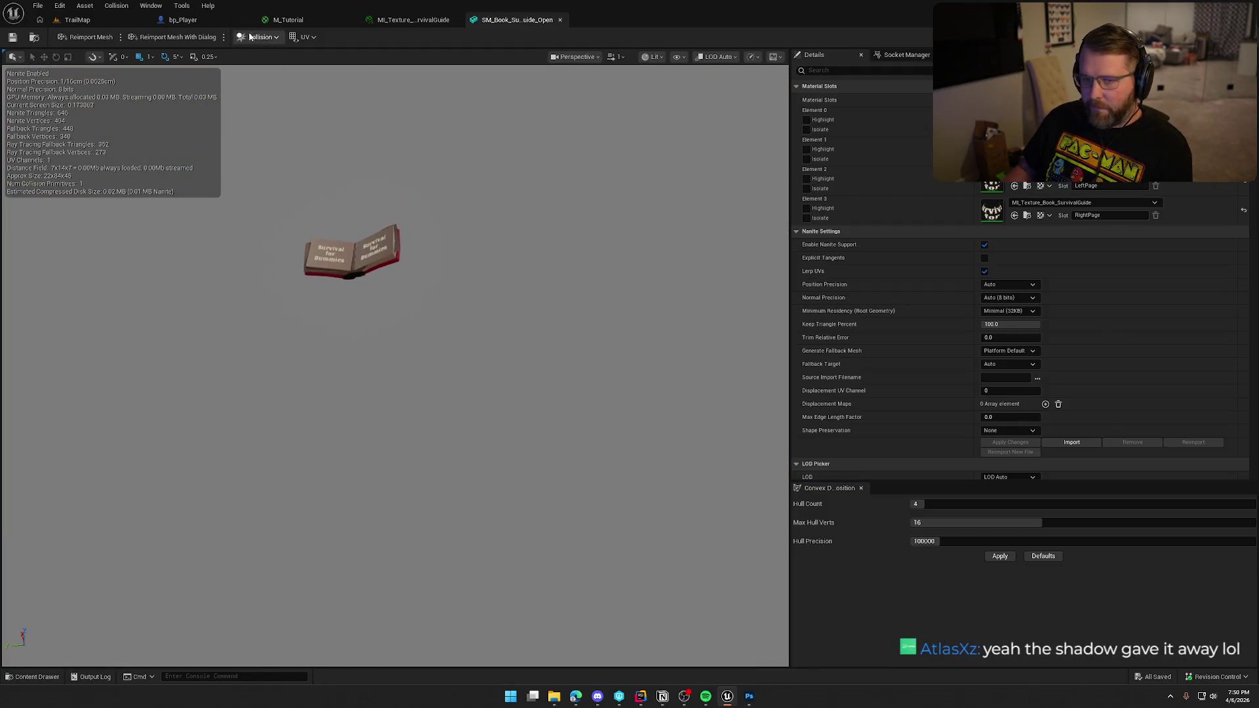
pyautogui.click(77, 19)
pyautogui.hotkey('ctrl', 'space')
# Place the open book mesh in the level, raise and inspect it, then delete it.
pyautogui.moveTo(773, 511)
pyautogui.mouseDown()
pyautogui.moveTo(522, 364)
pyautogui.moveTo(532, 227)
pyautogui.mouseUp()
pyautogui.click(708, 367)
pyautogui.click(675, 312)
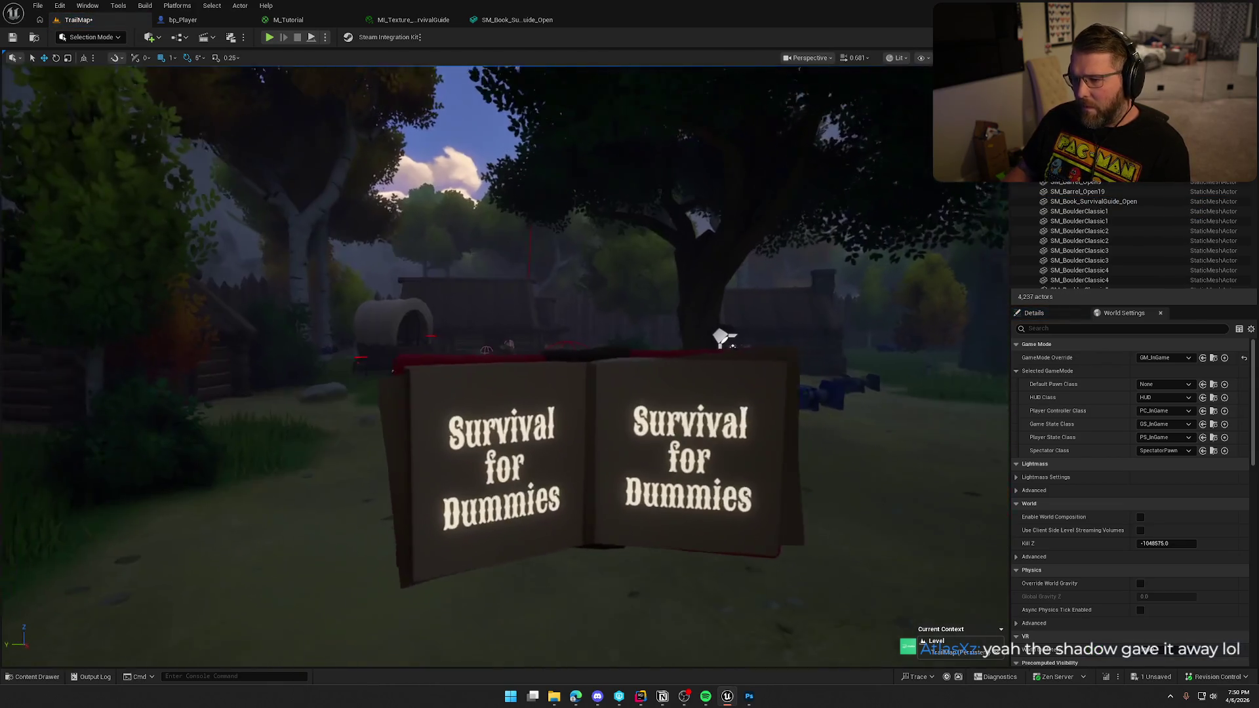
pyautogui.doubleClick(1093, 201)
pyautogui.scroll(5, 466, 367)
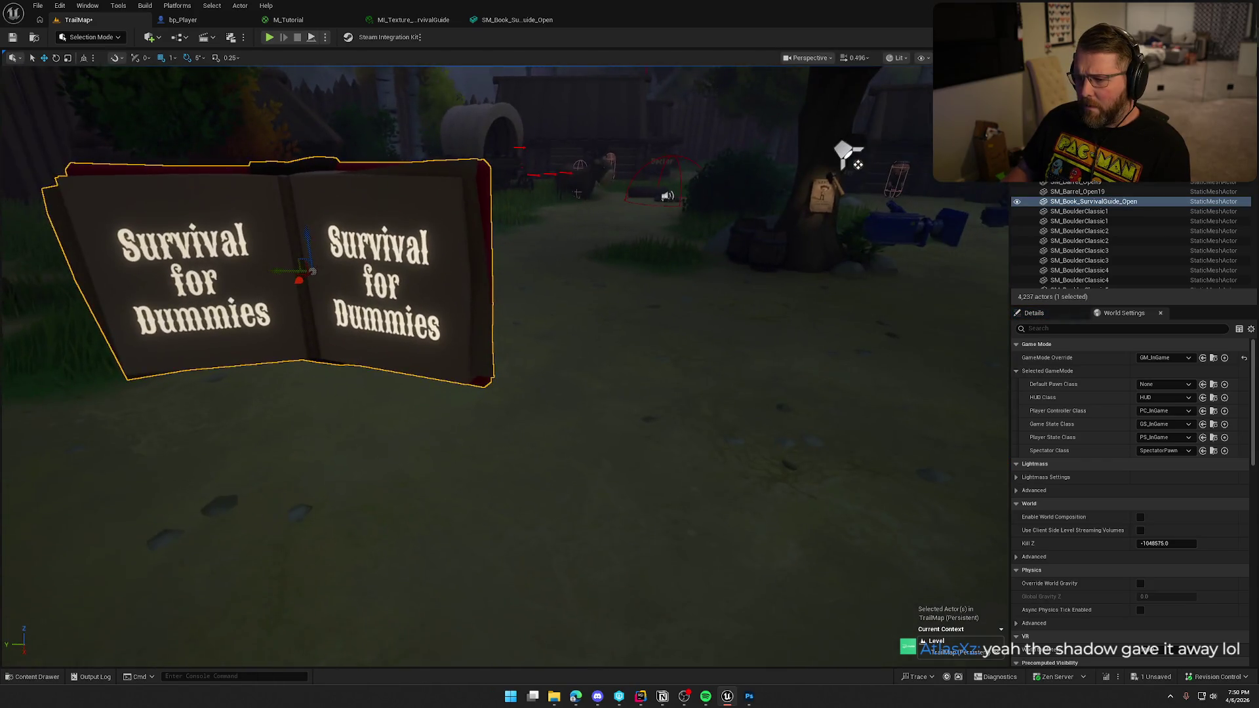
pyautogui.scroll(-5, 500, 263)
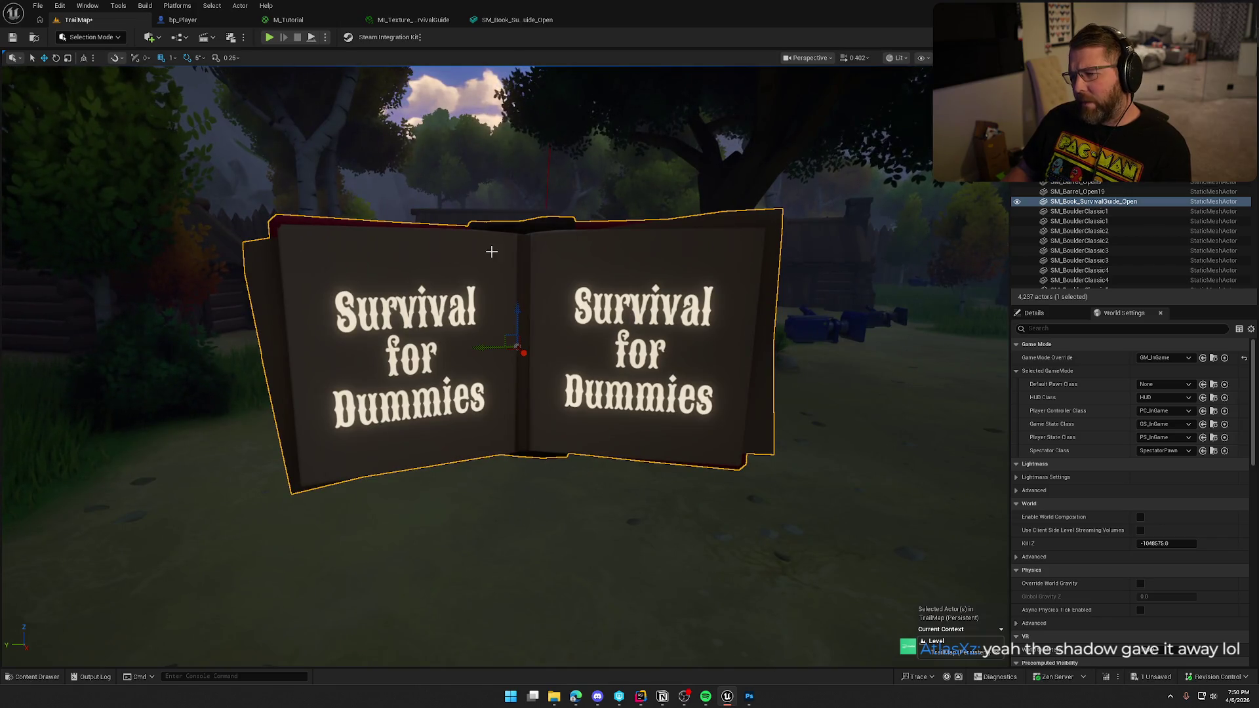
pyautogui.press('Delete')
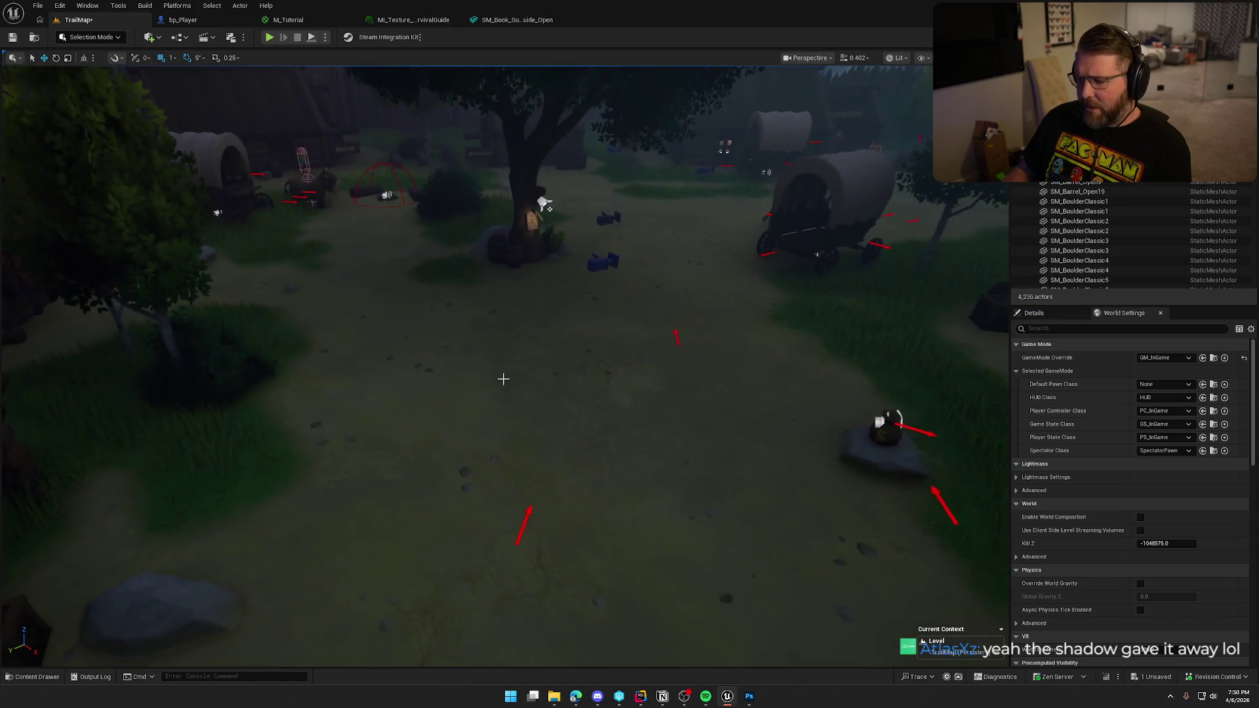
# Start a new Play in Editor session of TrailMap with Alt+P.
pyautogui.hotkey('alt', 'Tab')
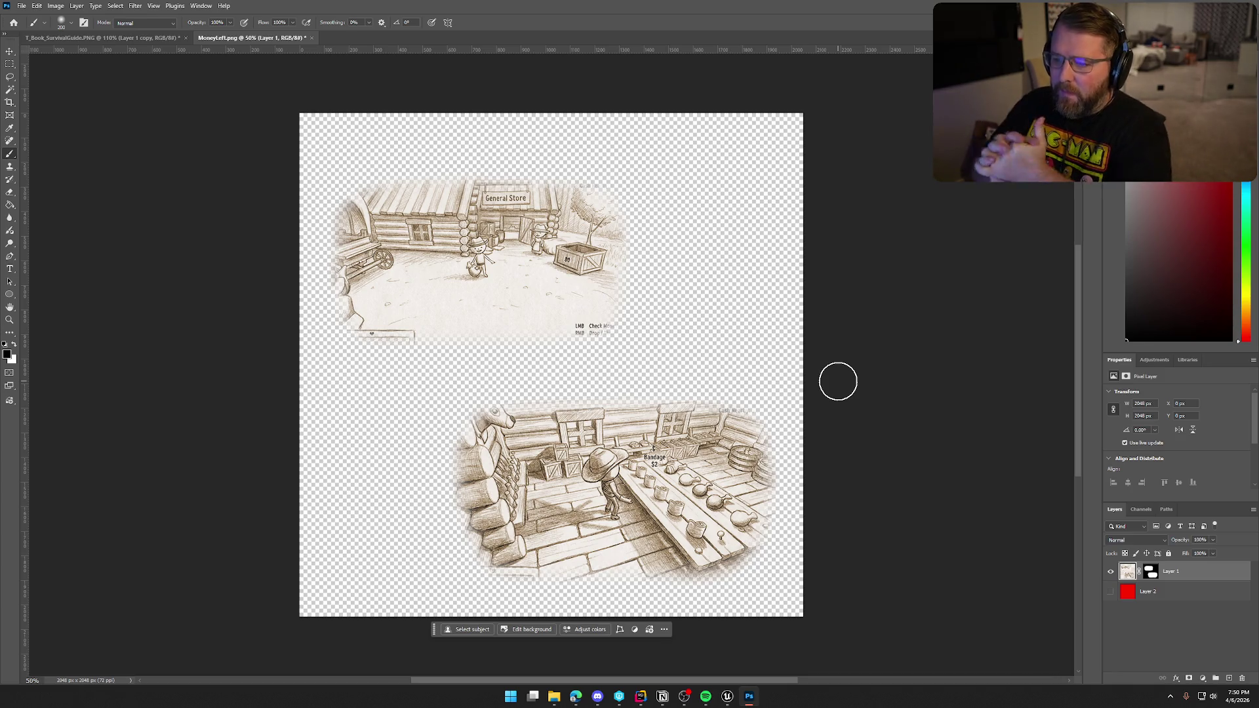
pyautogui.click(726, 696)
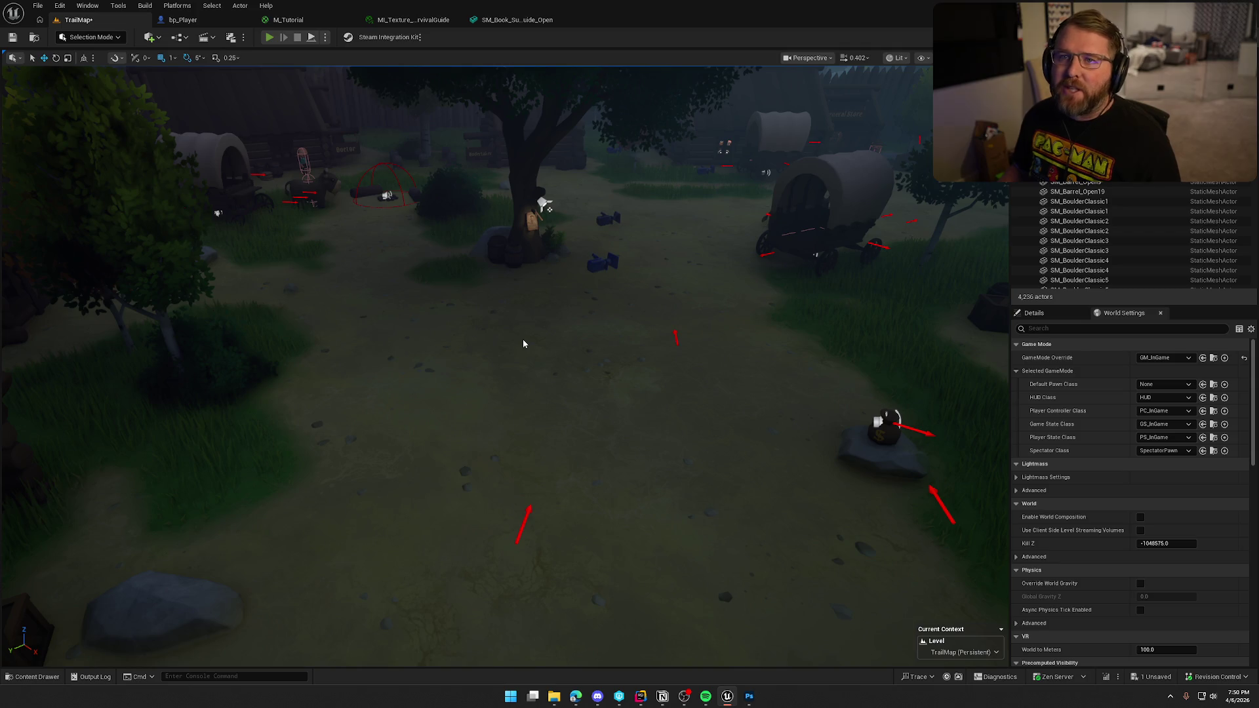
pyautogui.hotkey('alt', 'p')
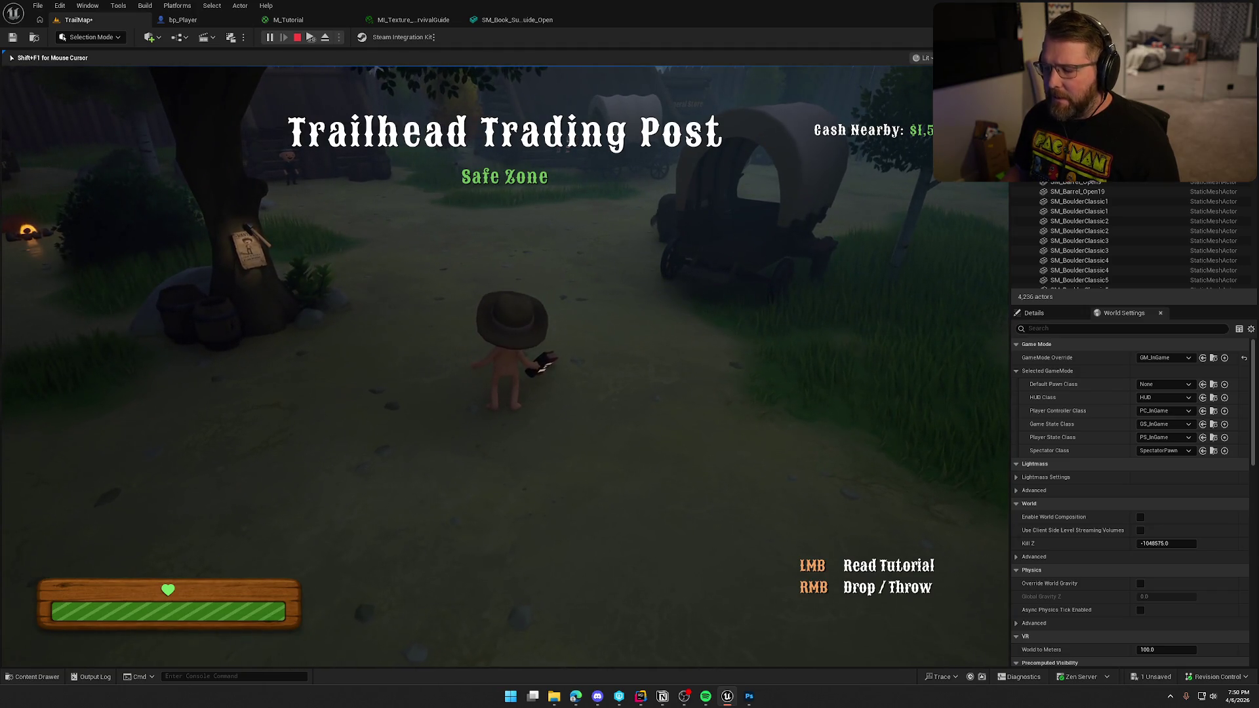
# Open the tutorial book, flip twice between the sketch and white-arrow pages ending on sketches, then stop play.
pyautogui.click(561, 390)
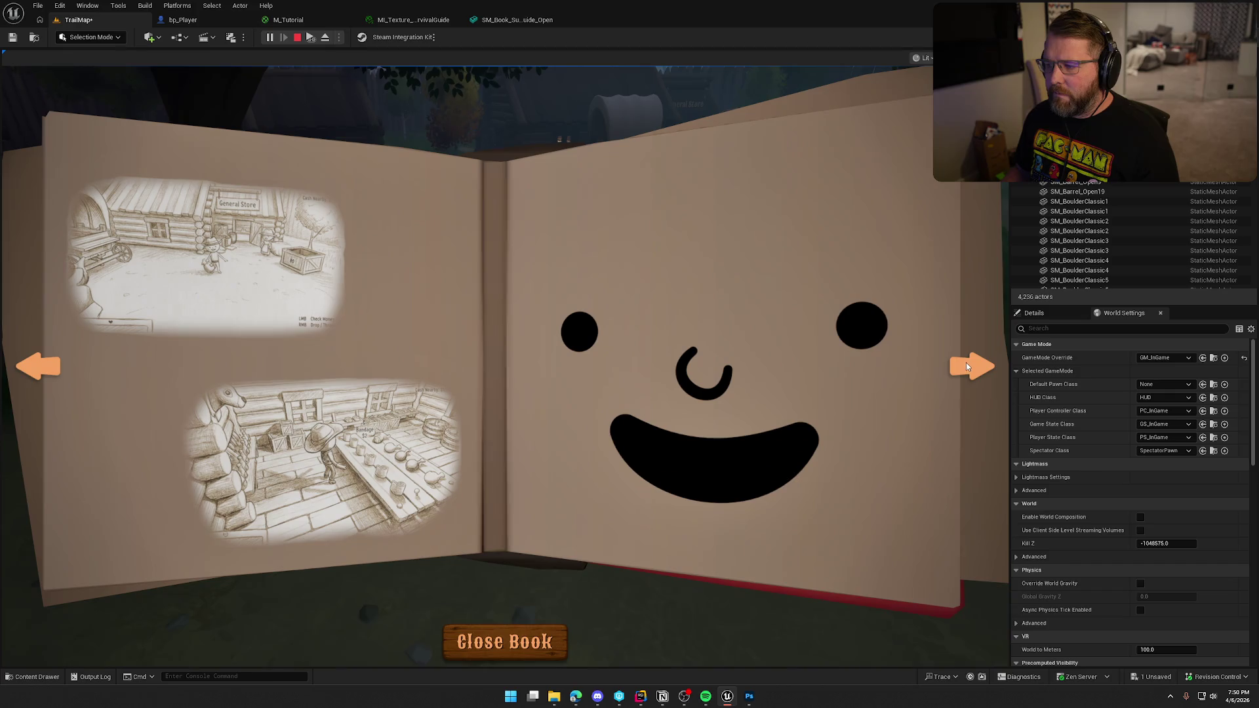
pyautogui.click(968, 367)
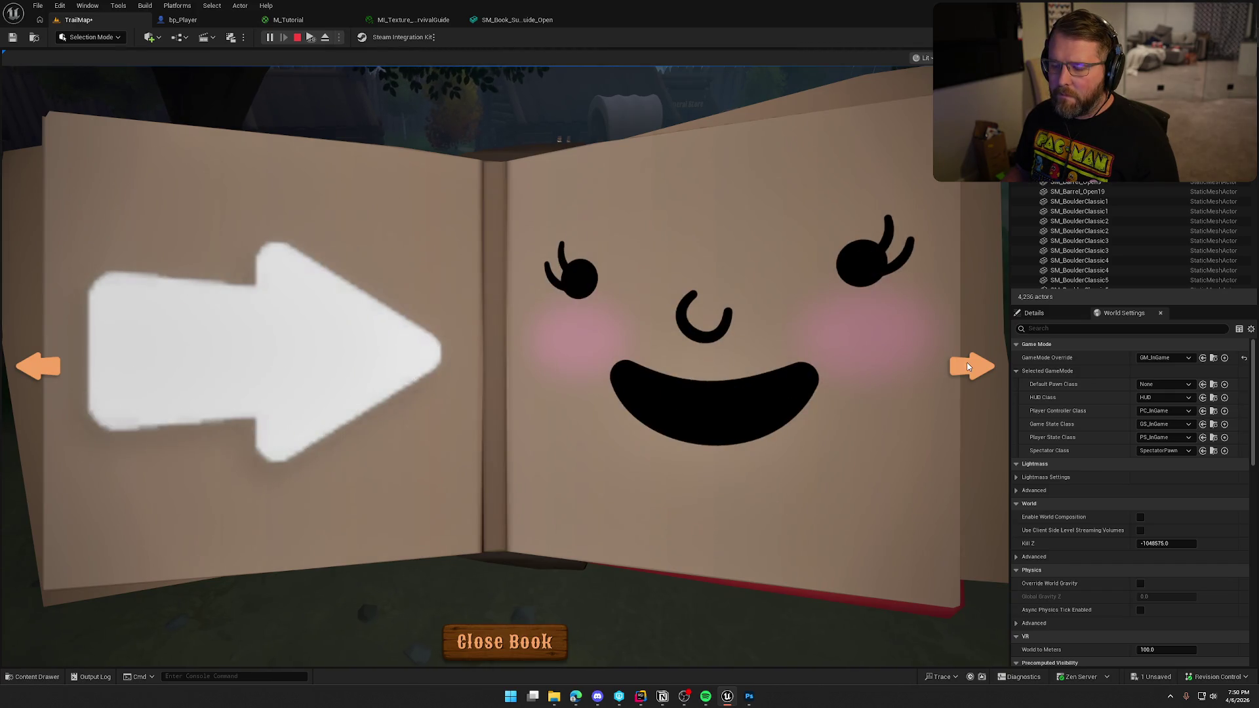
pyautogui.click(968, 367)
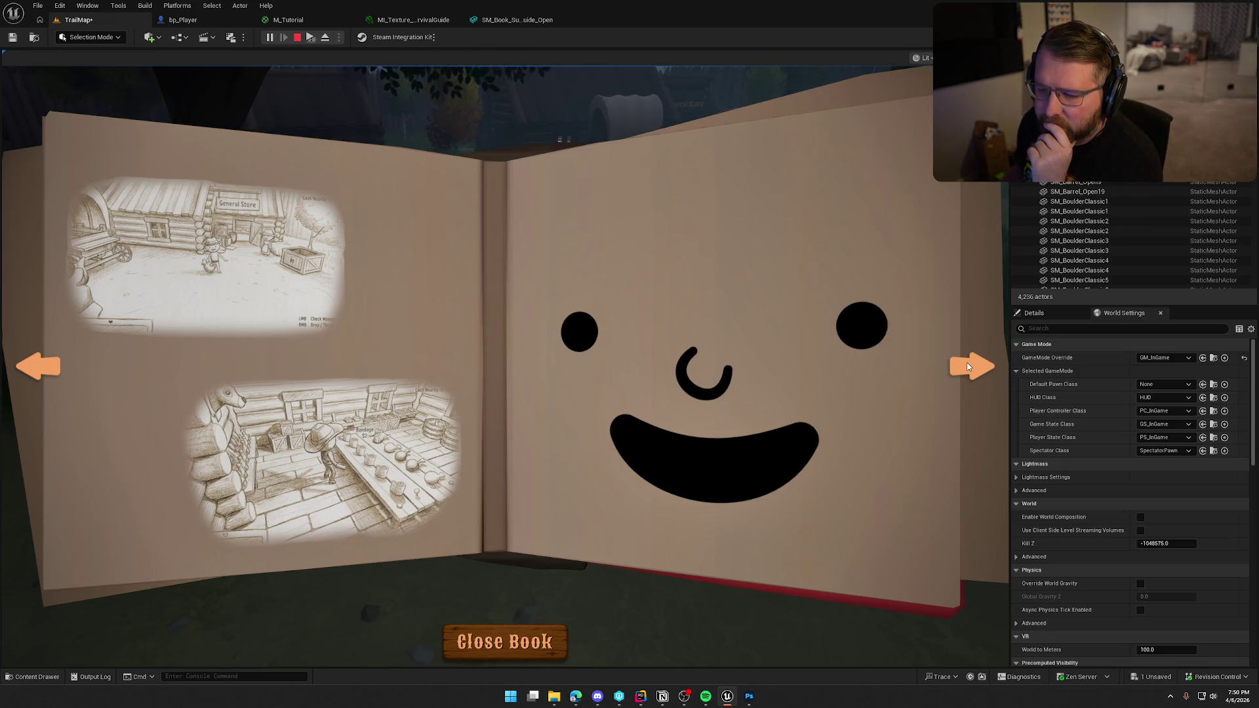
pyautogui.click(968, 366)
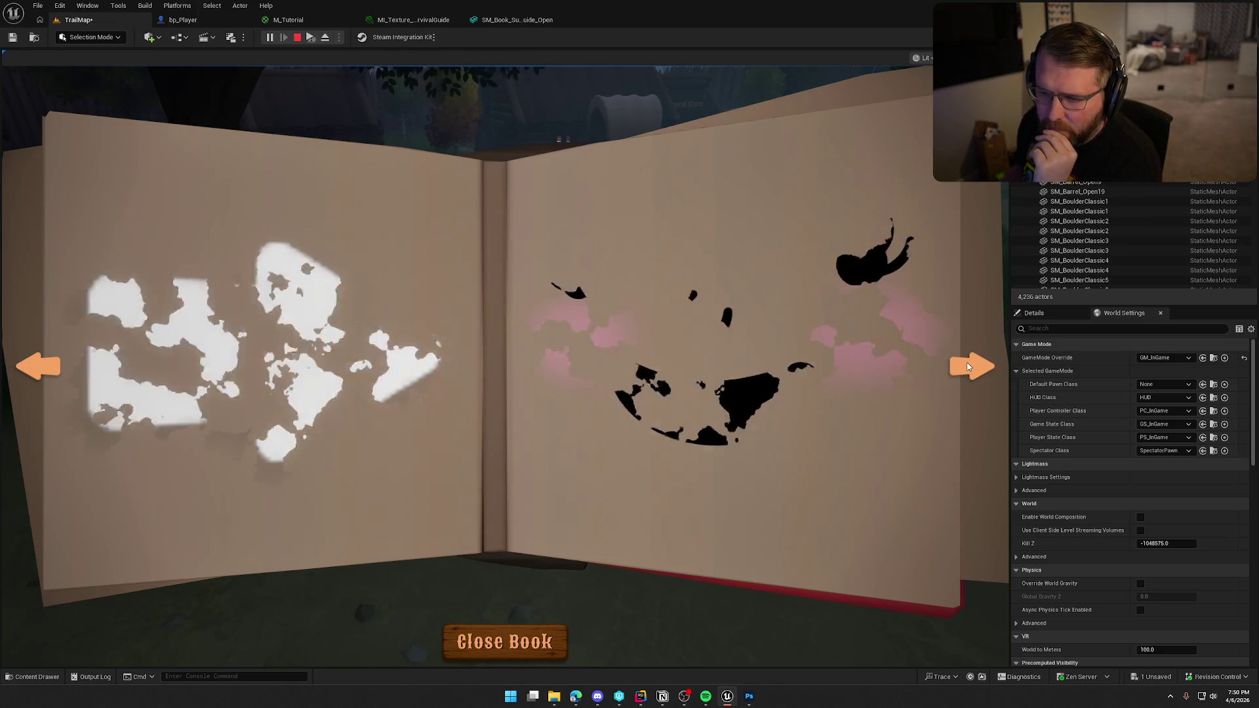
pyautogui.click(968, 366)
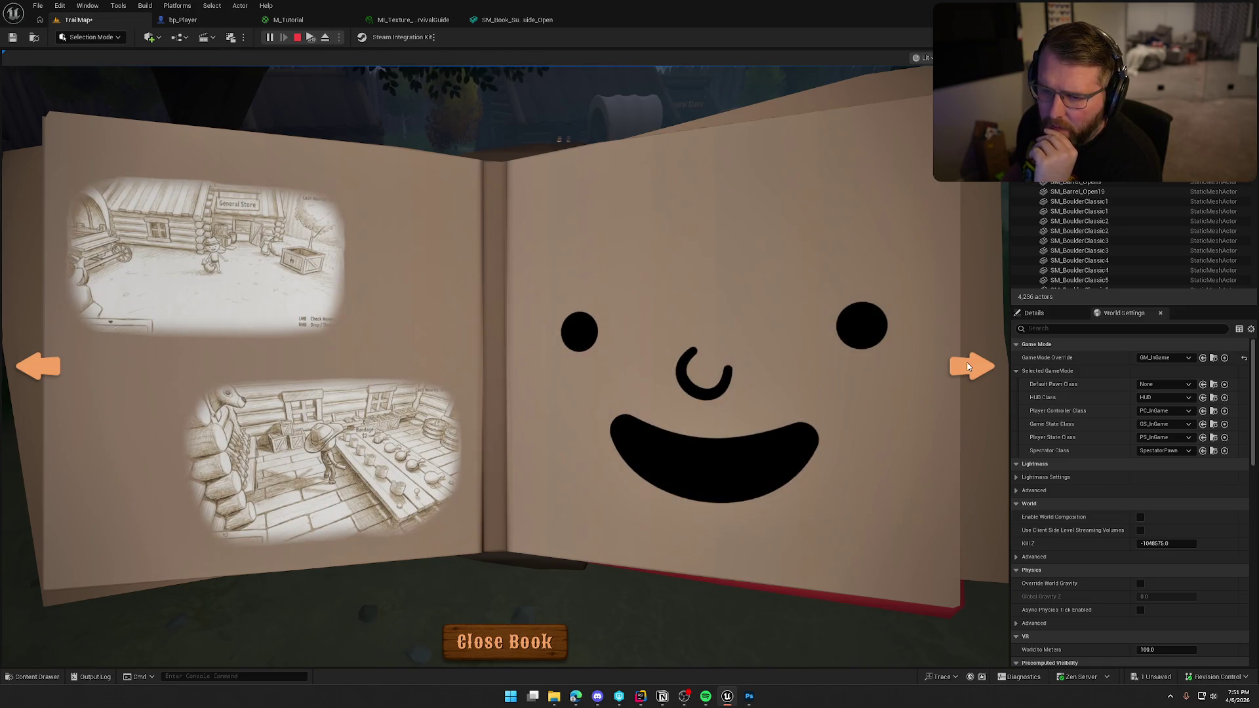
pyautogui.press('Escape')
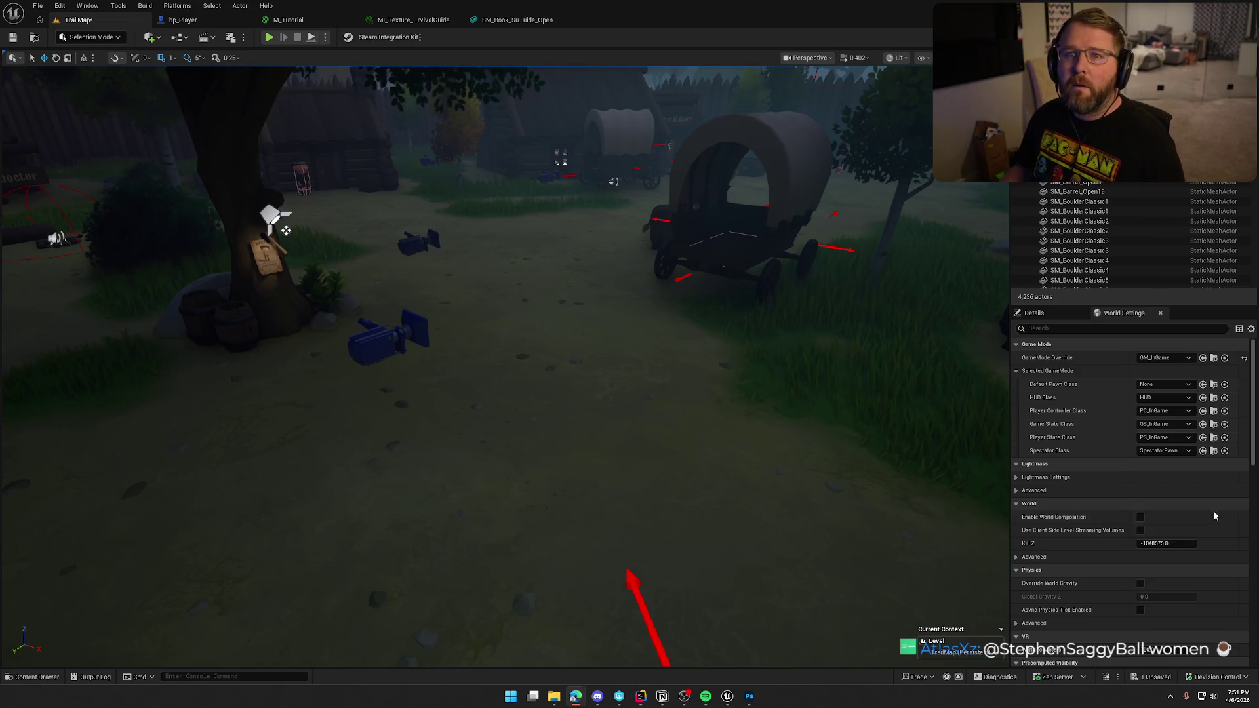
# Pull the viewport back over the trading post and toggle Game View with G.
pyautogui.moveTo(575, 357)
pyautogui.mouseDown()
pyautogui.moveTo(575, 439)
pyautogui.moveTo(563, 302)
pyautogui.moveTo(563, 332)
pyautogui.mouseUp()
pyautogui.press('g')
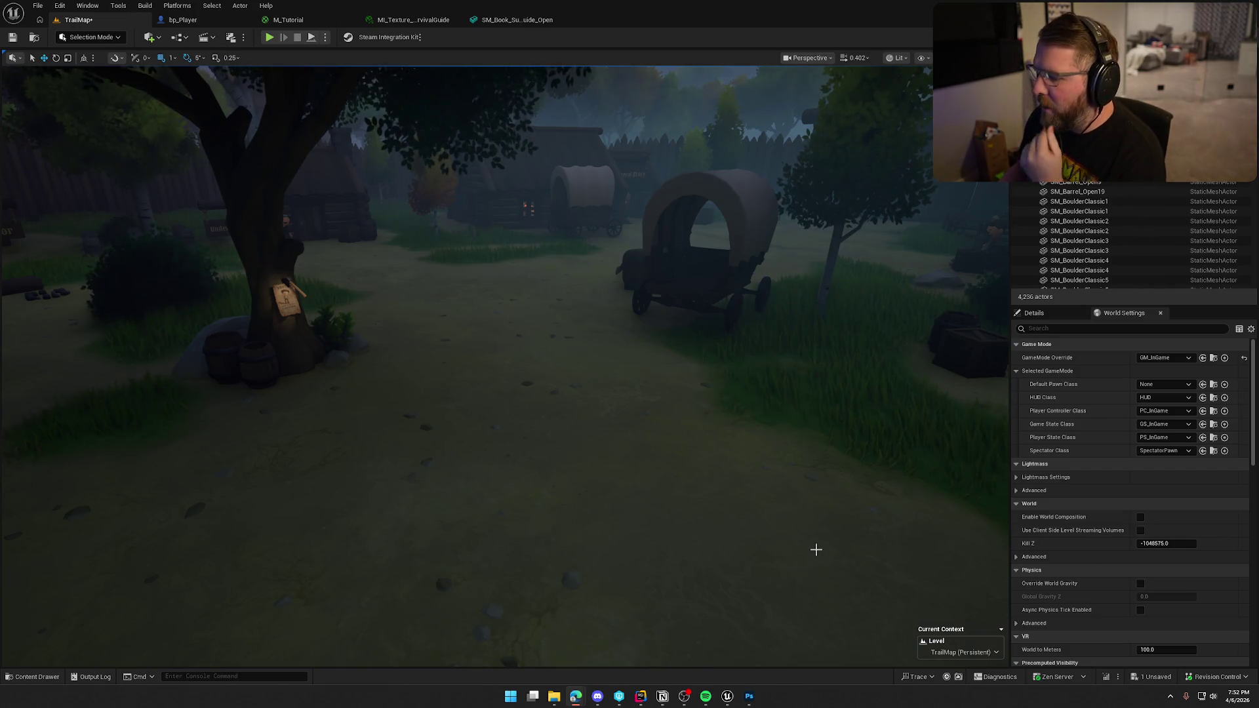
pyautogui.click(749, 697)
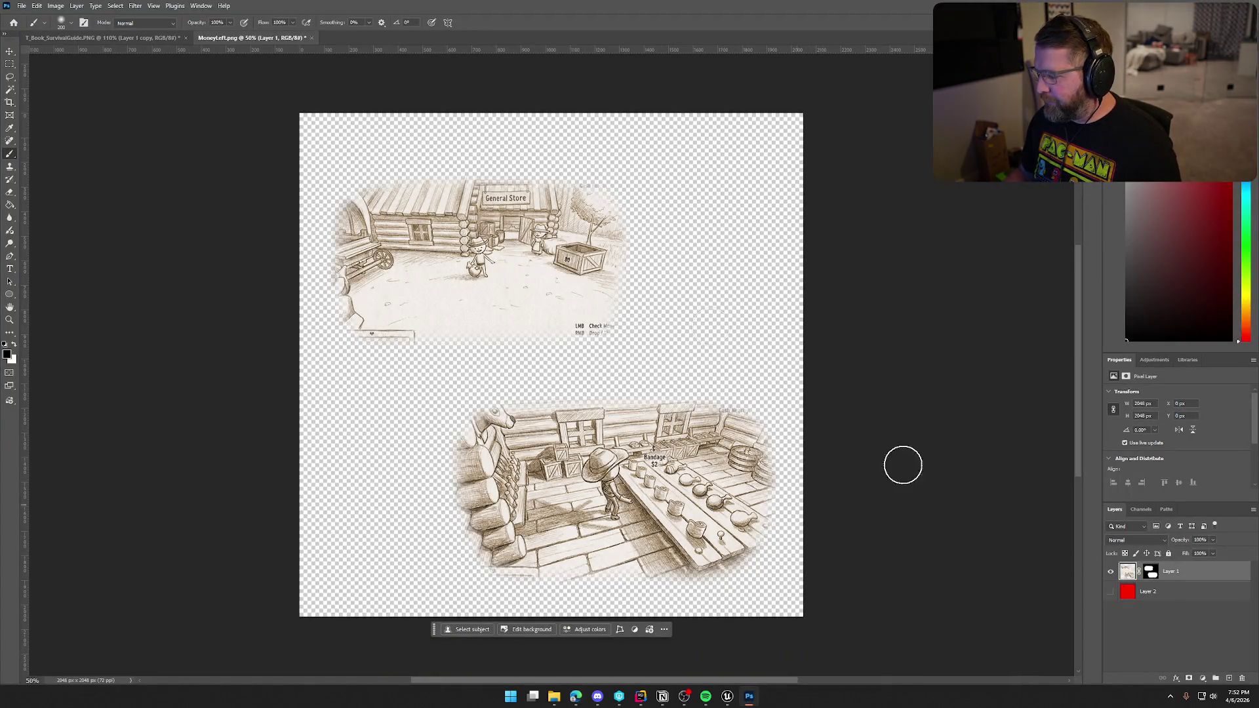
# In T_Book_SurvivalGuide, hide the BringMoney, SpendMoney and Layer 1 images and show the Layer 3 doodles.
pyautogui.click(105, 38)
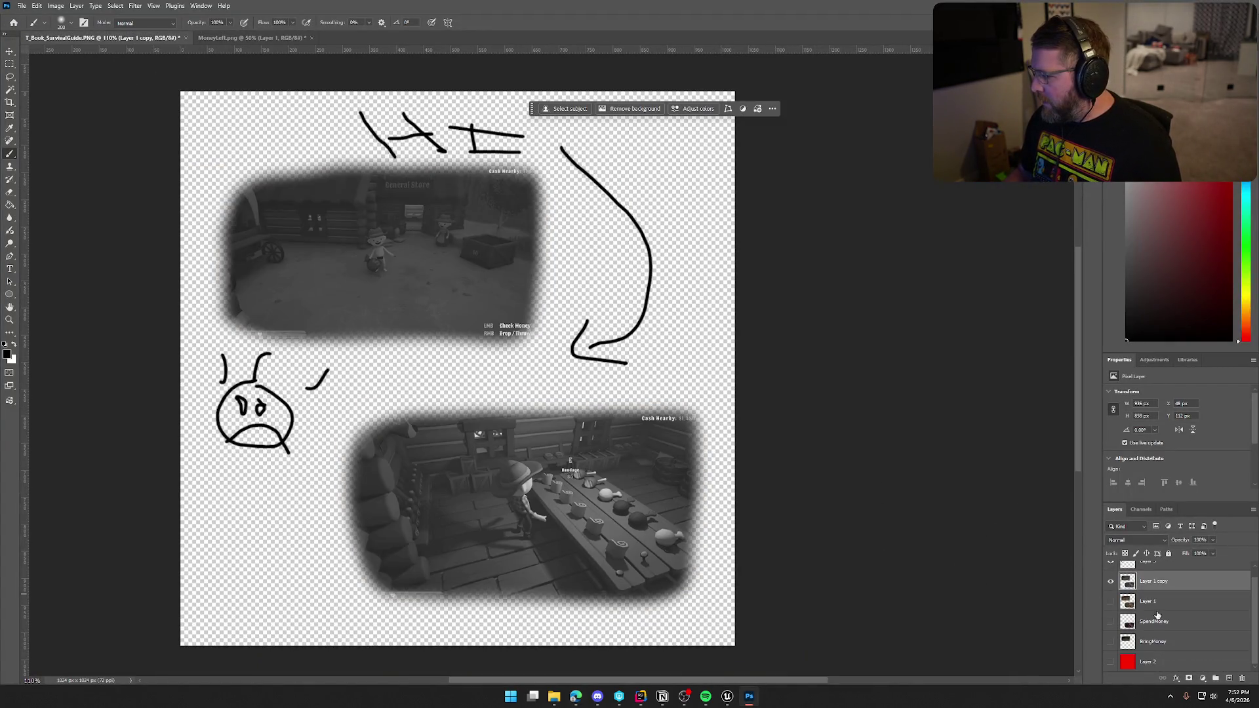
pyautogui.click(1110, 641)
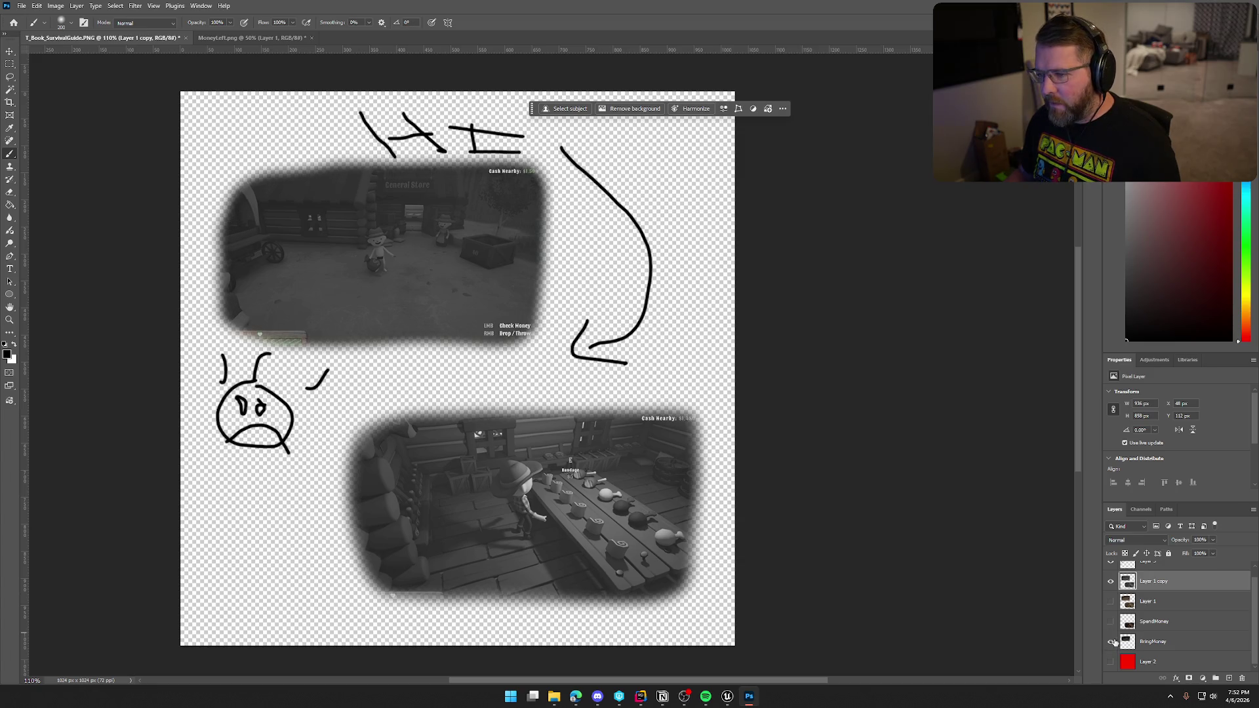
pyautogui.click(1110, 622)
pyautogui.click(1111, 601)
pyautogui.moveTo(1111, 641); pyautogui.dragTo(1108, 566)
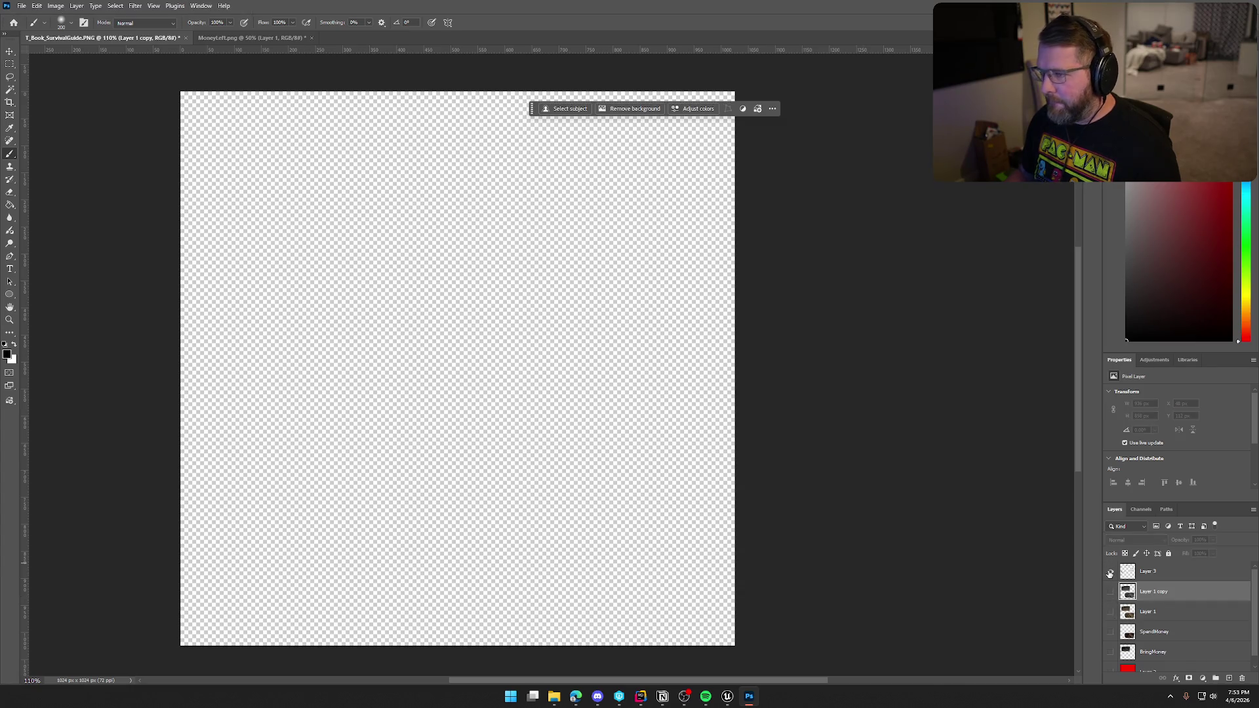
pyautogui.click(1110, 571)
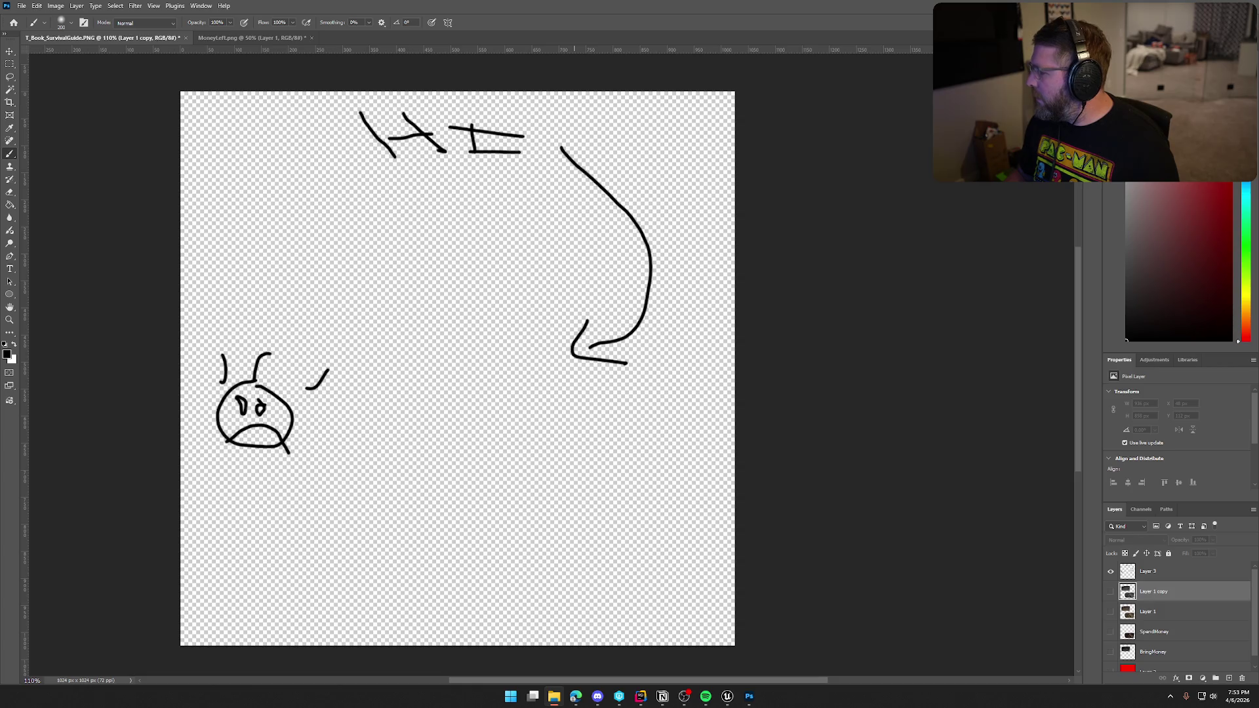
# Place the BringMoney and SpendMoney screenshots, scaling SpendMoney to about 44% toward the lower right.
pyautogui.moveTo(555, 358); pyautogui.dragTo(531, 354)
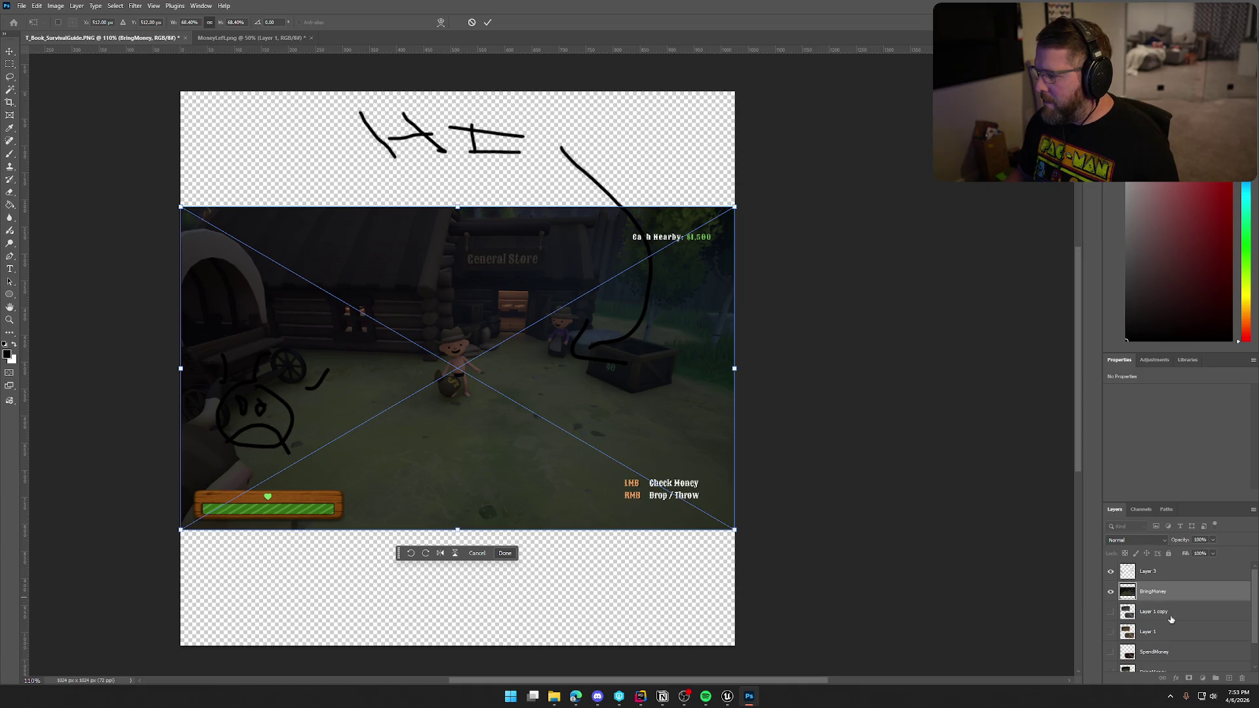
pyautogui.press('Return')
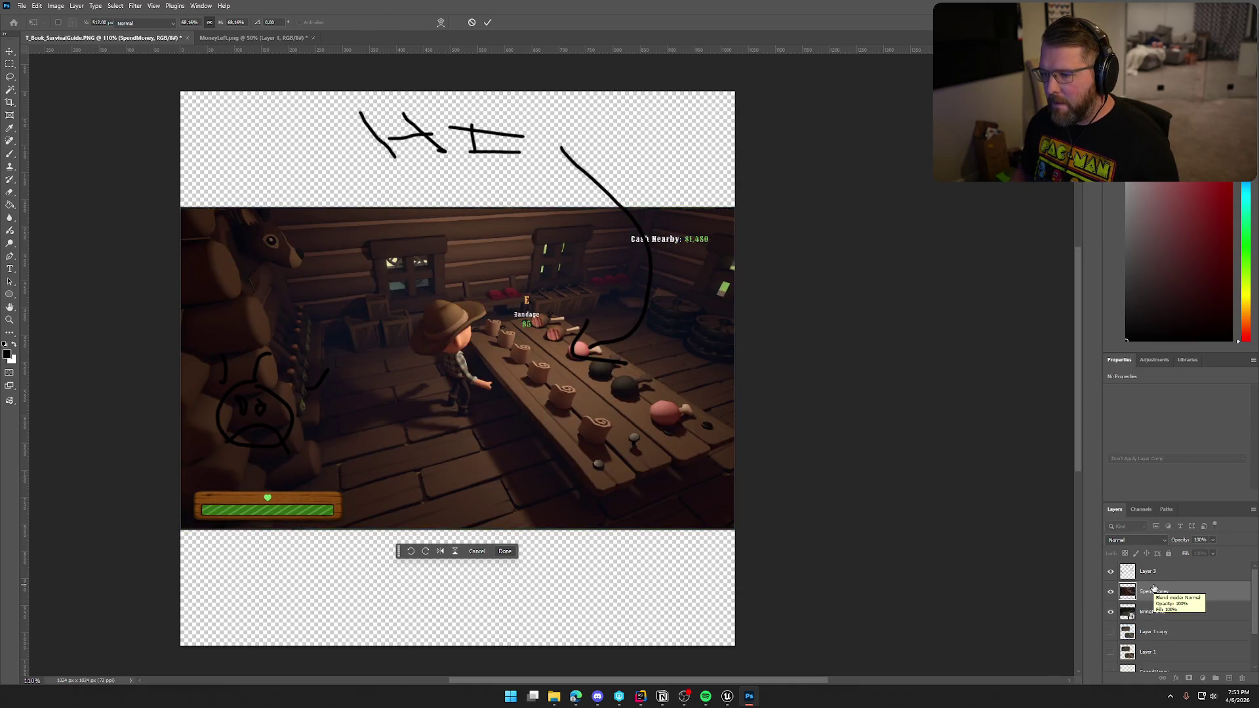
pyautogui.press('Return')
pyautogui.click(1158, 611)
pyautogui.click(1158, 601)
pyautogui.scroll(-1, 805, 482)
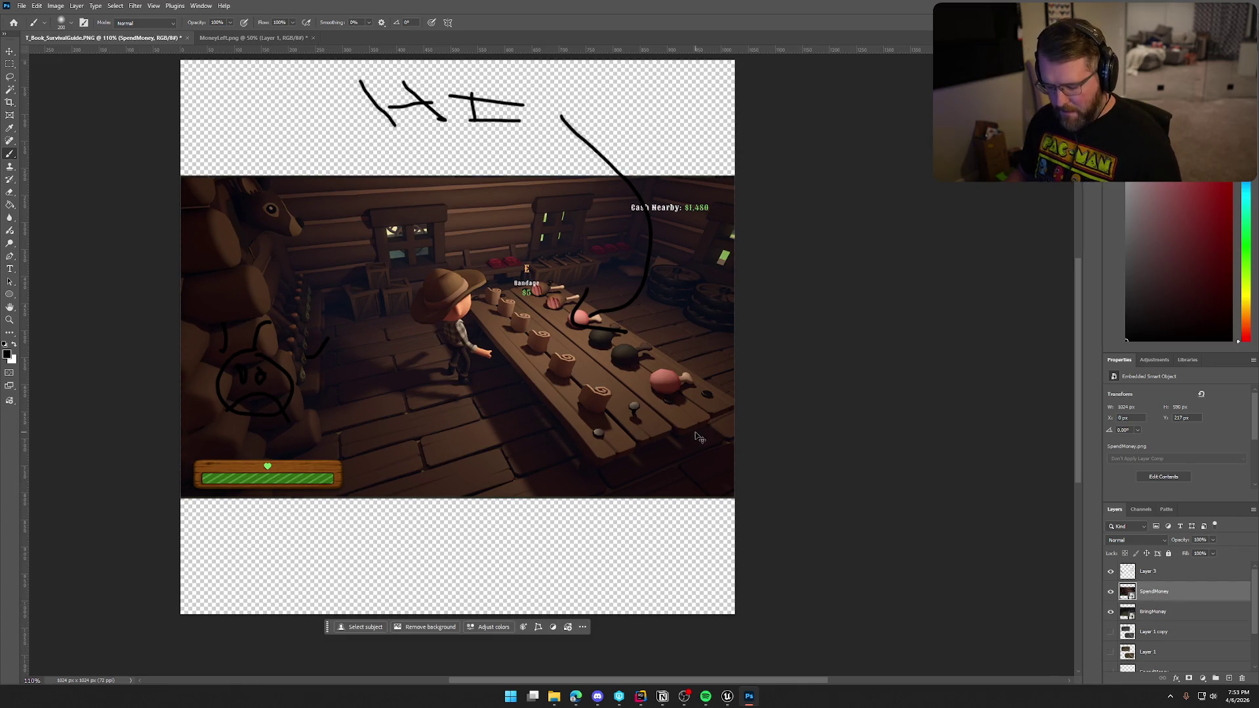
pyautogui.hotkey('ctrl', 't')
pyautogui.moveTo(733, 496); pyautogui.dragTo(638, 440)
pyautogui.moveTo(575, 364); pyautogui.dragTo(640, 496)
pyautogui.press('Return')
# Scale the BringMoney screenshot to about 48% near the top left.
pyautogui.hotkey('alt', '[')
pyautogui.press('b')
pyautogui.hotkey('ctrl', 't')
pyautogui.moveTo(735, 497)
pyautogui.mouseDown()
pyautogui.moveTo(648, 442)
pyautogui.moveTo(537, 303)
pyautogui.moveTo(580, 332)
pyautogui.mouseUp()
pyautogui.moveTo(519, 259); pyautogui.dragTo(531, 267)
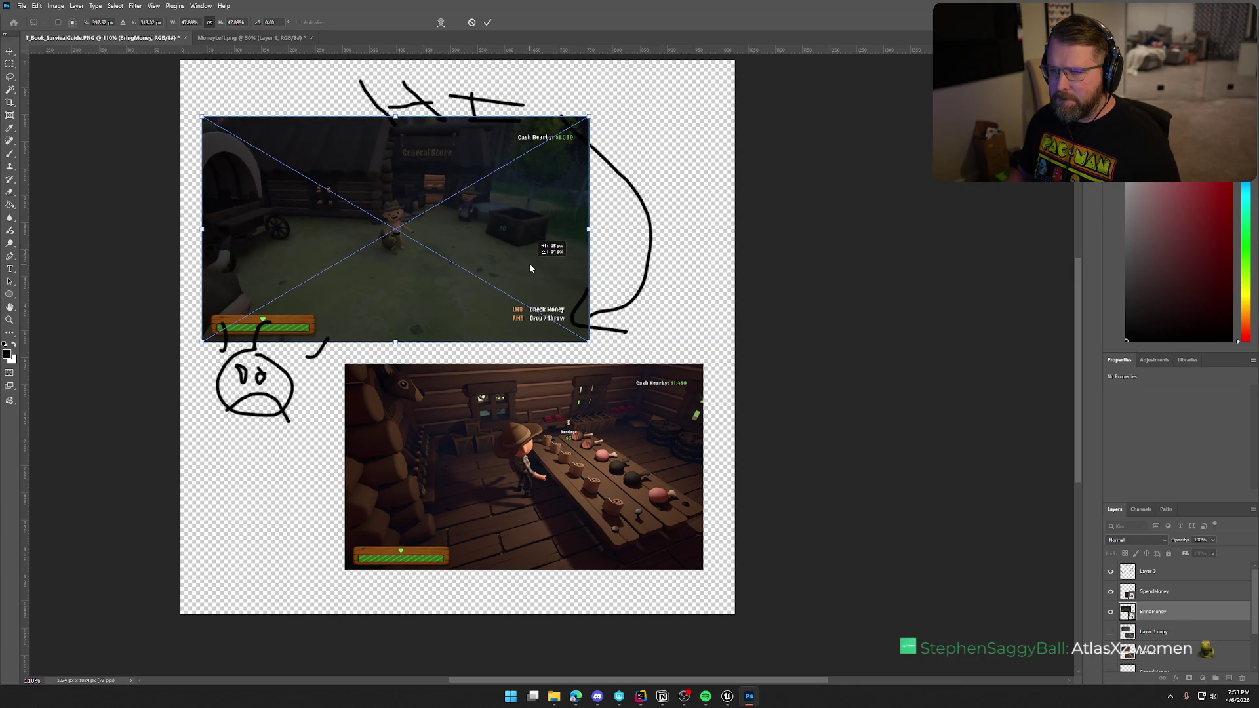
pyautogui.press('Return')
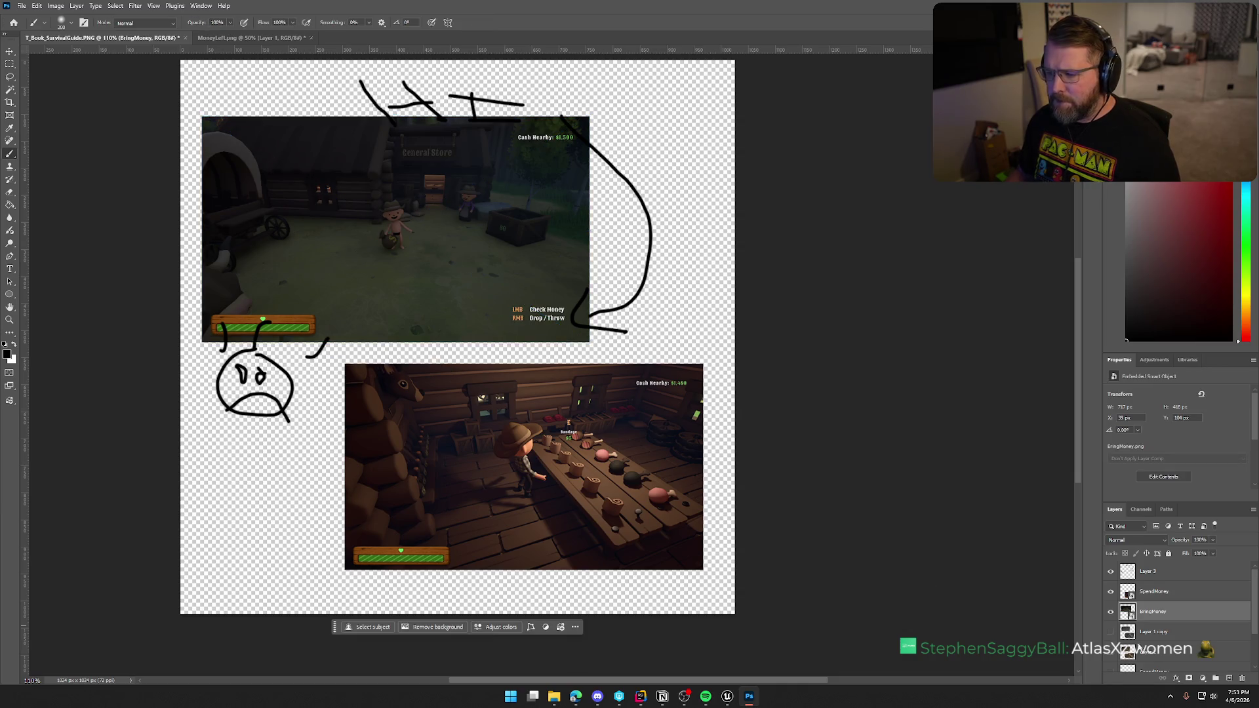
# Nudge SpendMoney slightly down and right, and hide the doodle Layer 3.
pyautogui.click(1192, 601)
pyautogui.hotkey('ctrl', 't')
pyautogui.moveTo(644, 493); pyautogui.dragTo(651, 505)
pyautogui.press('Return')
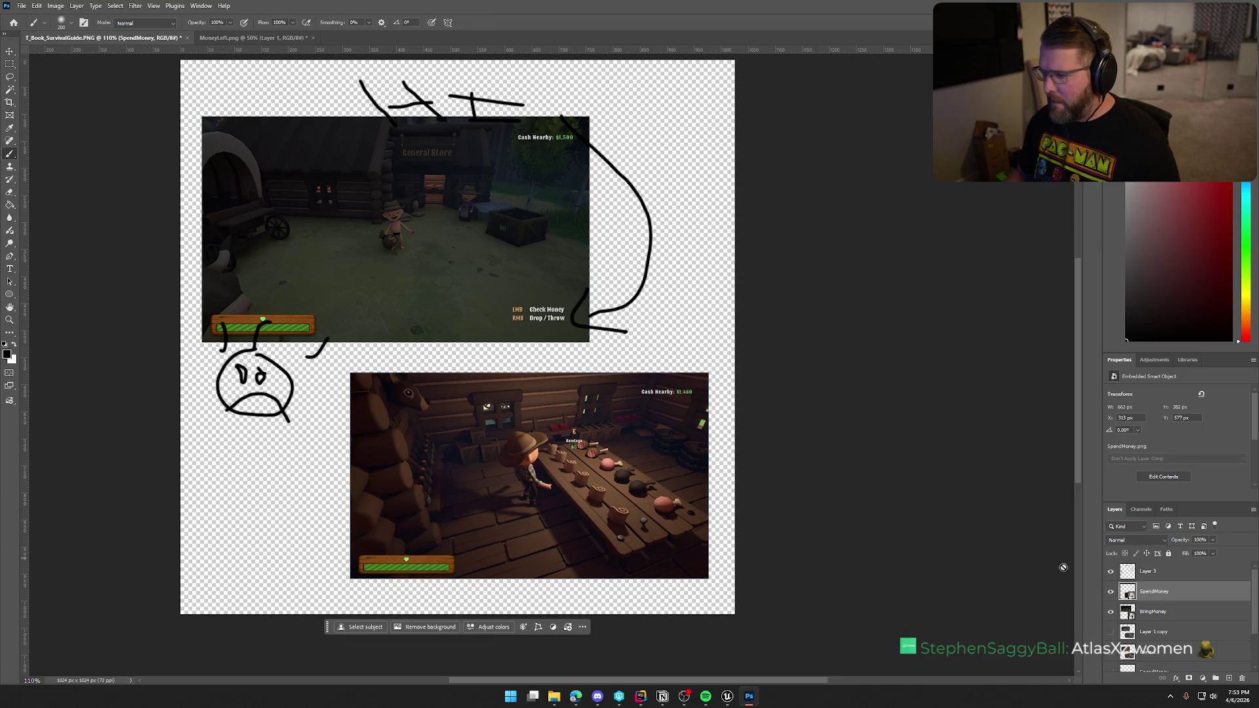
pyautogui.click(1110, 574)
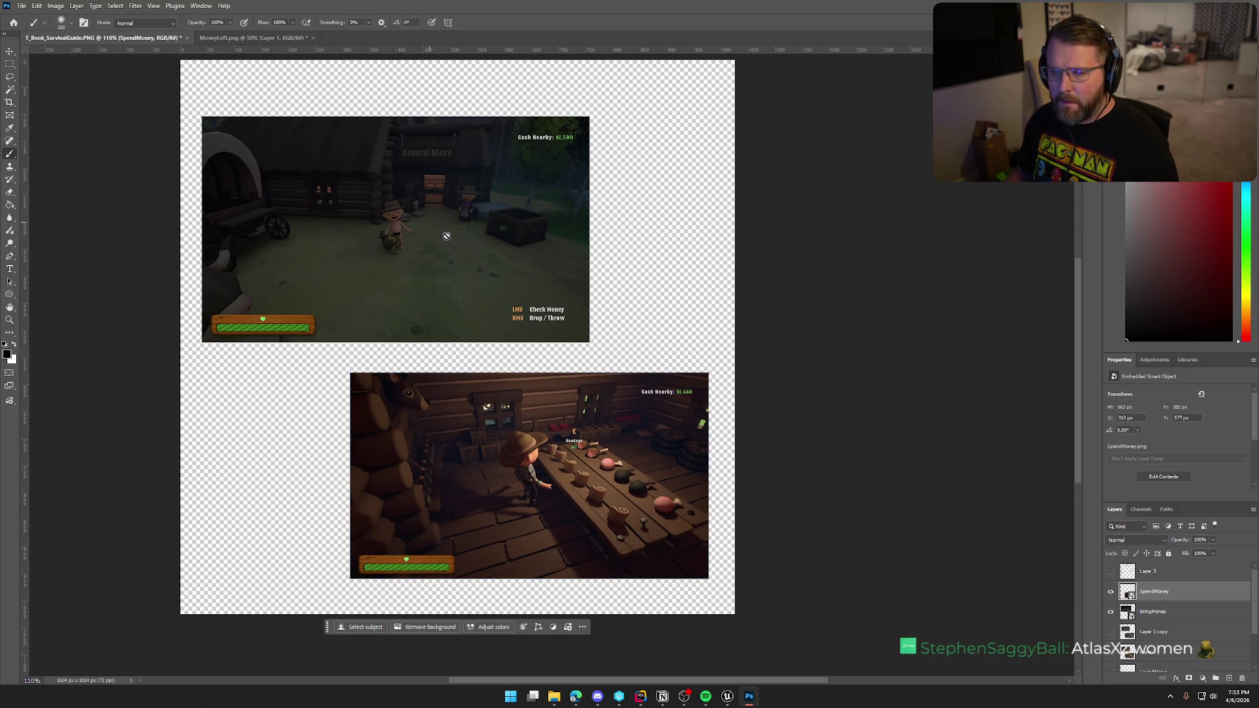
# Save As PNG over MoneyLeft.png, confirming the replace, then switch to the Unreal editor.
pyautogui.click(22, 5)
pyautogui.click(172, 178)
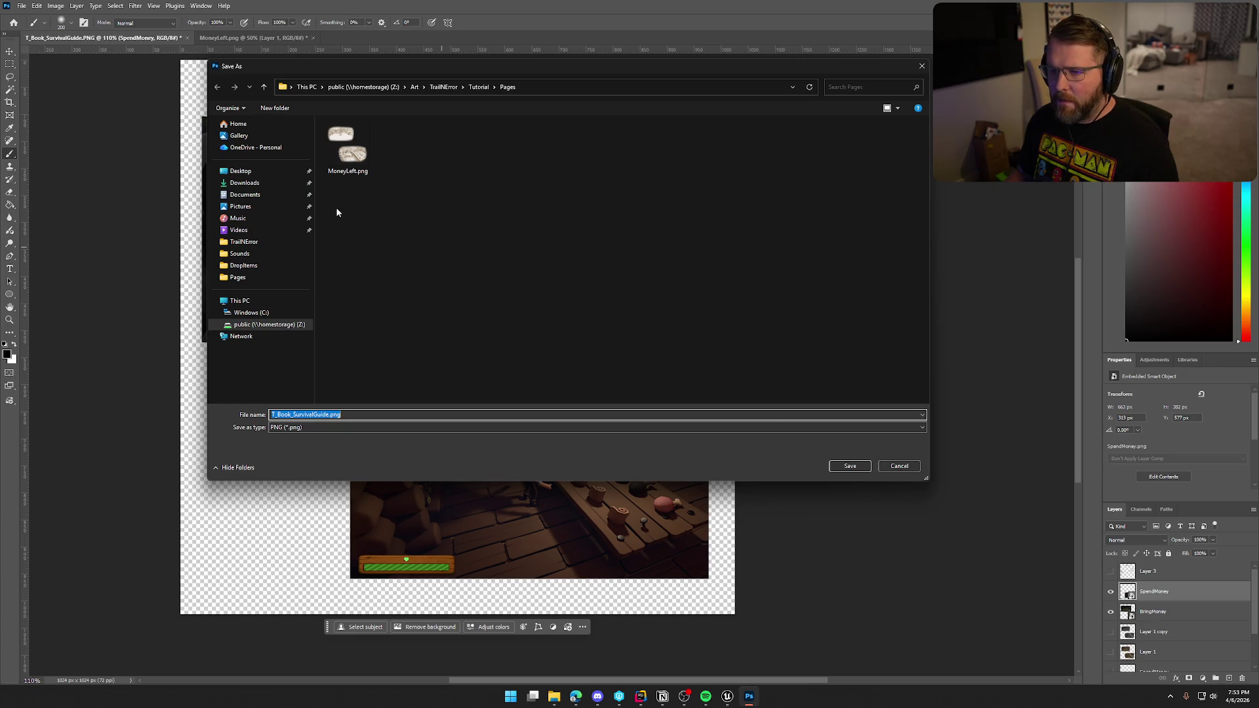
pyautogui.click(347, 146)
pyautogui.click(849, 467)
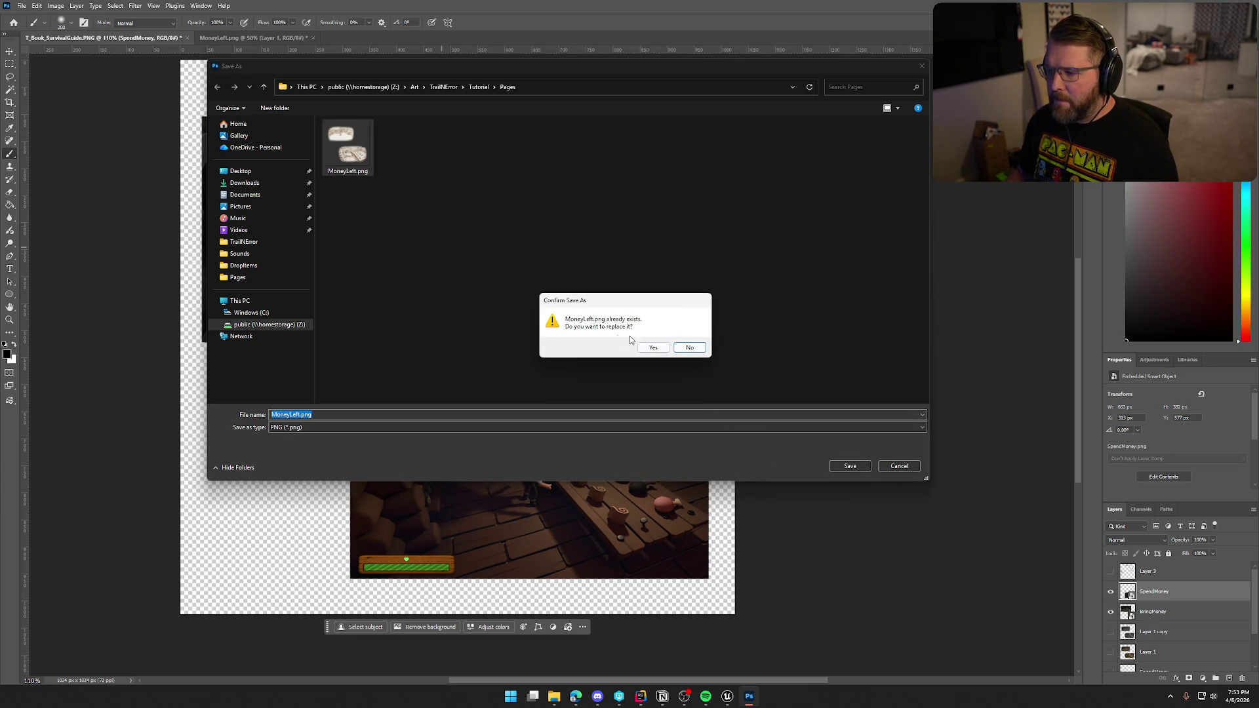
pyautogui.click(649, 346)
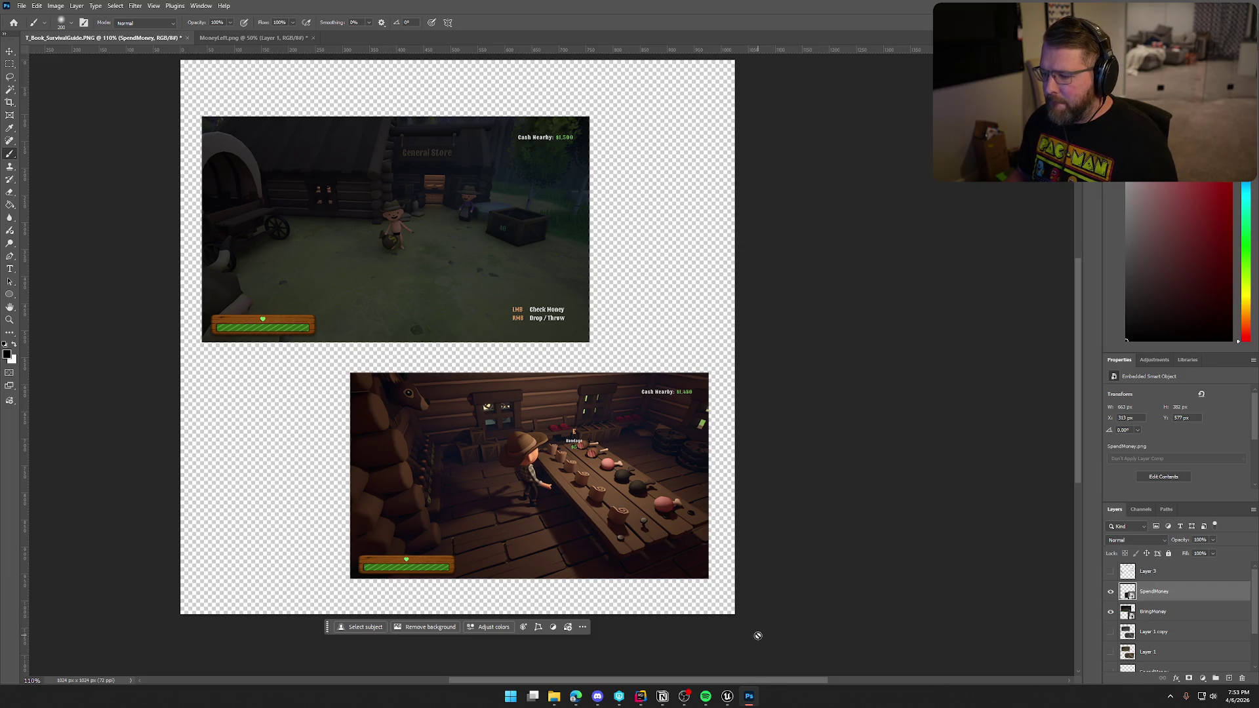
pyautogui.click(576, 696)
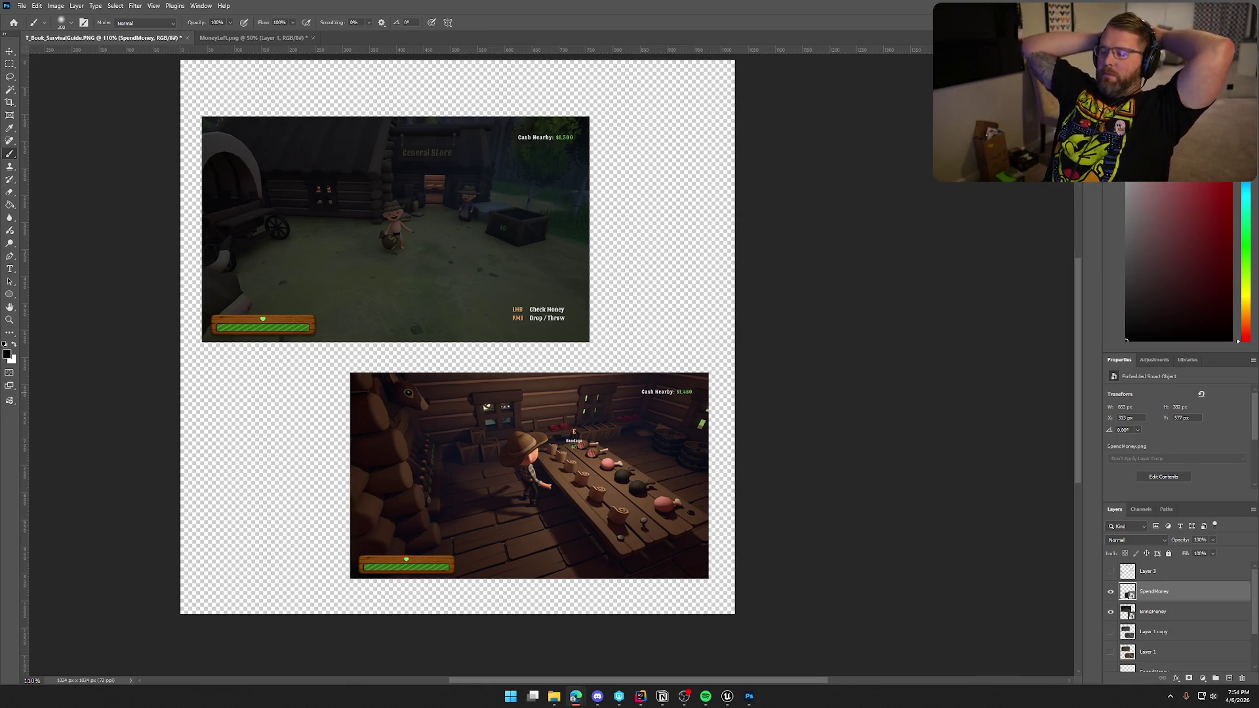
pyautogui.click(727, 697)
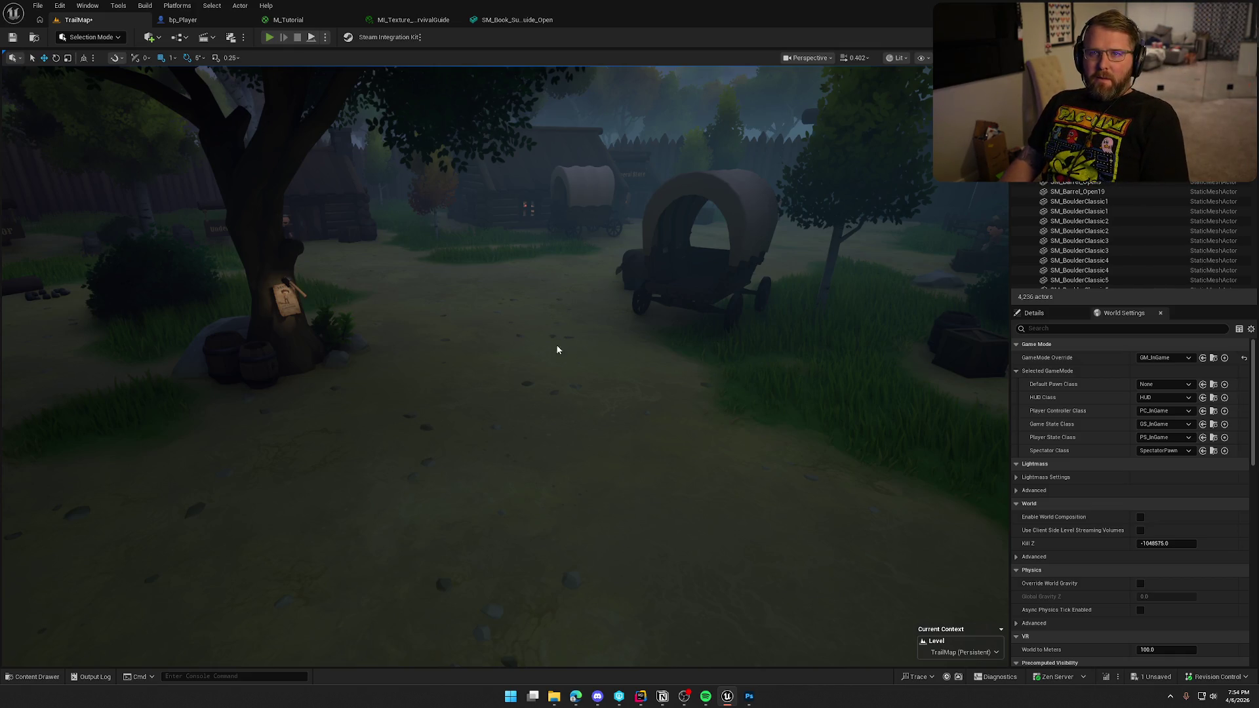
pyautogui.hotkey('alt', 'p')
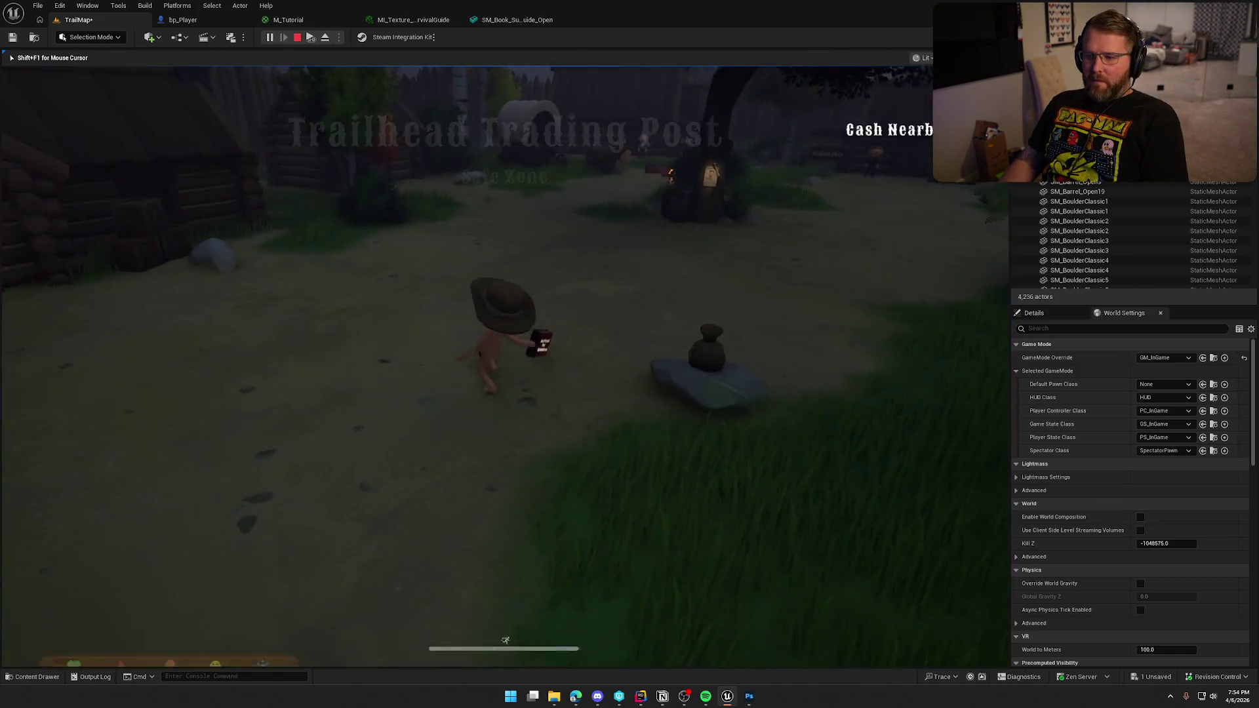
pyautogui.press('w')
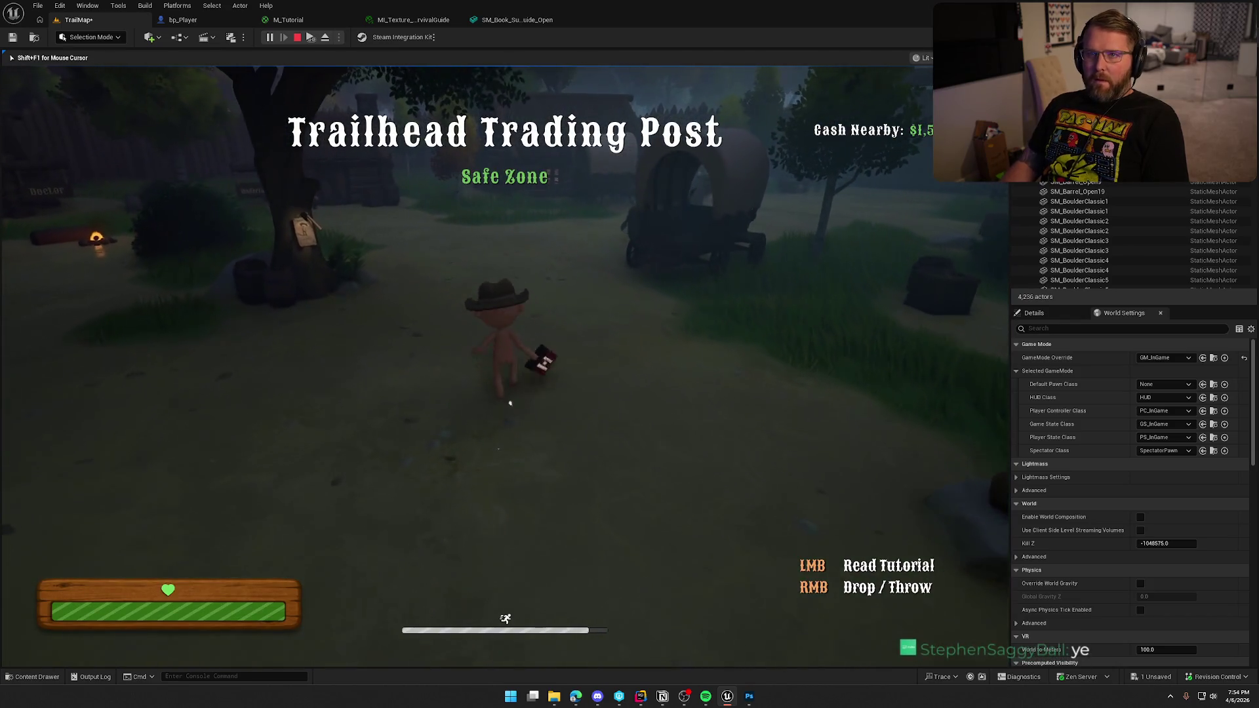
pyautogui.click(567, 424)
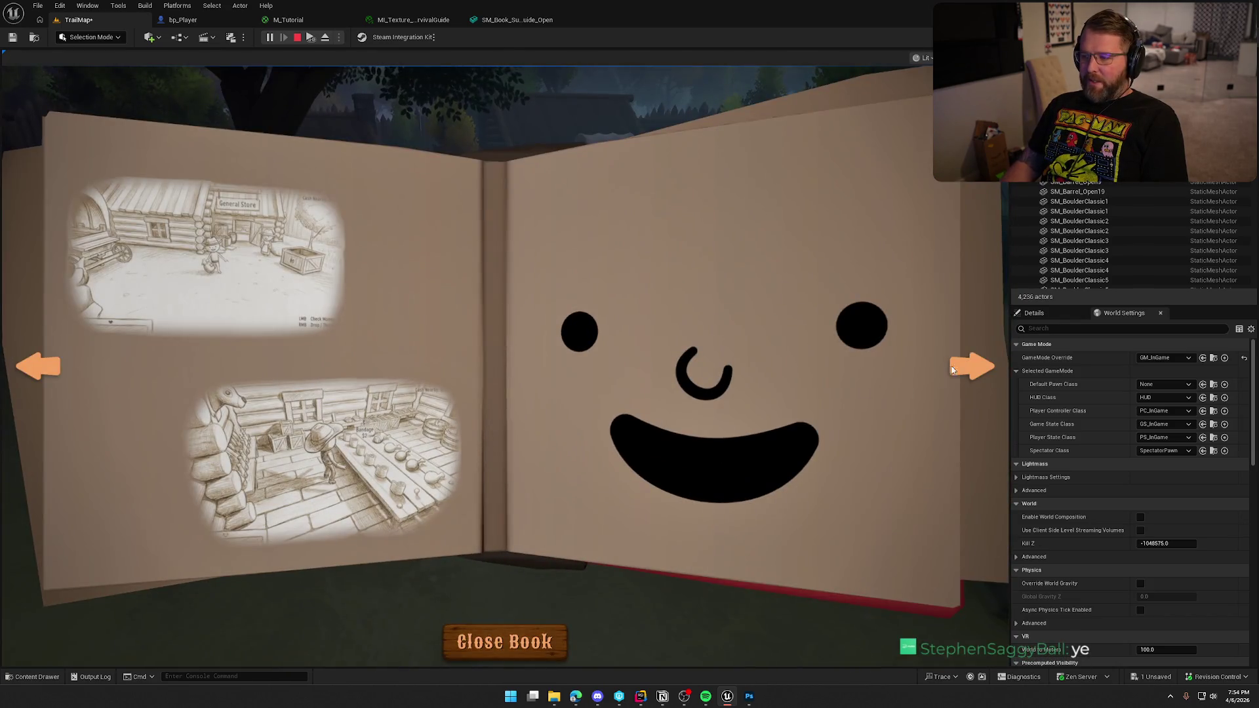
pyautogui.click(966, 368)
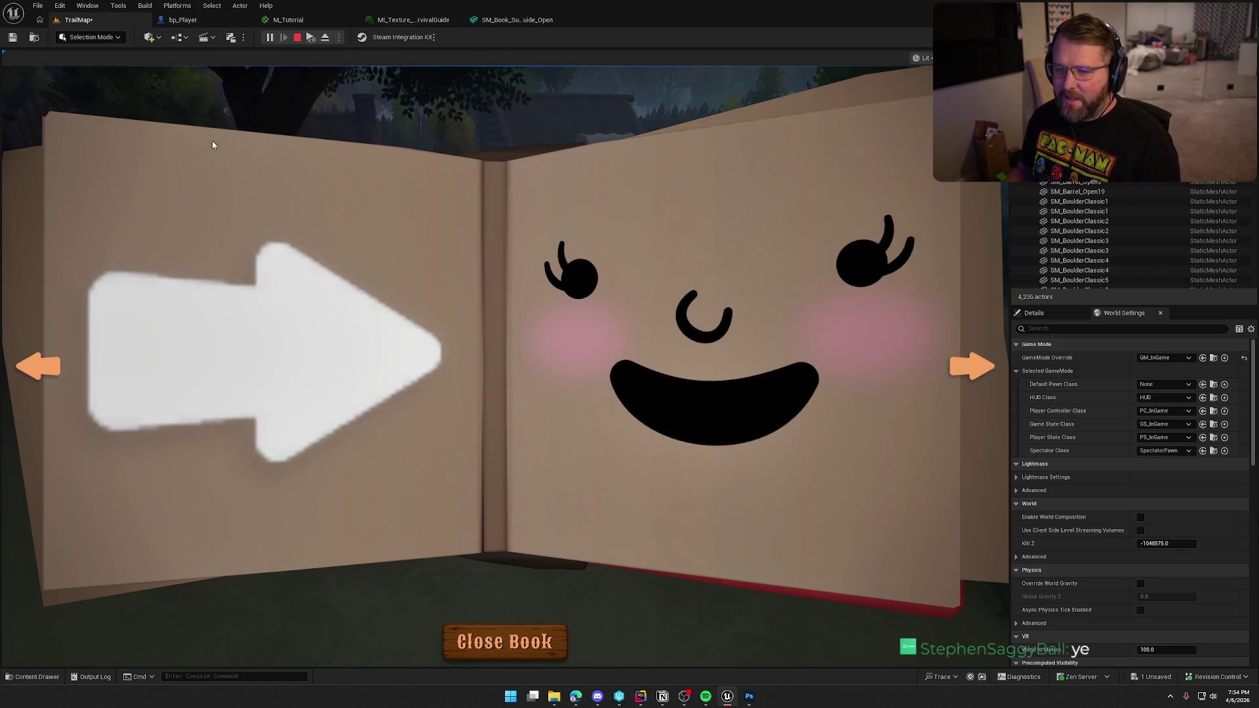
pyautogui.click(968, 365)
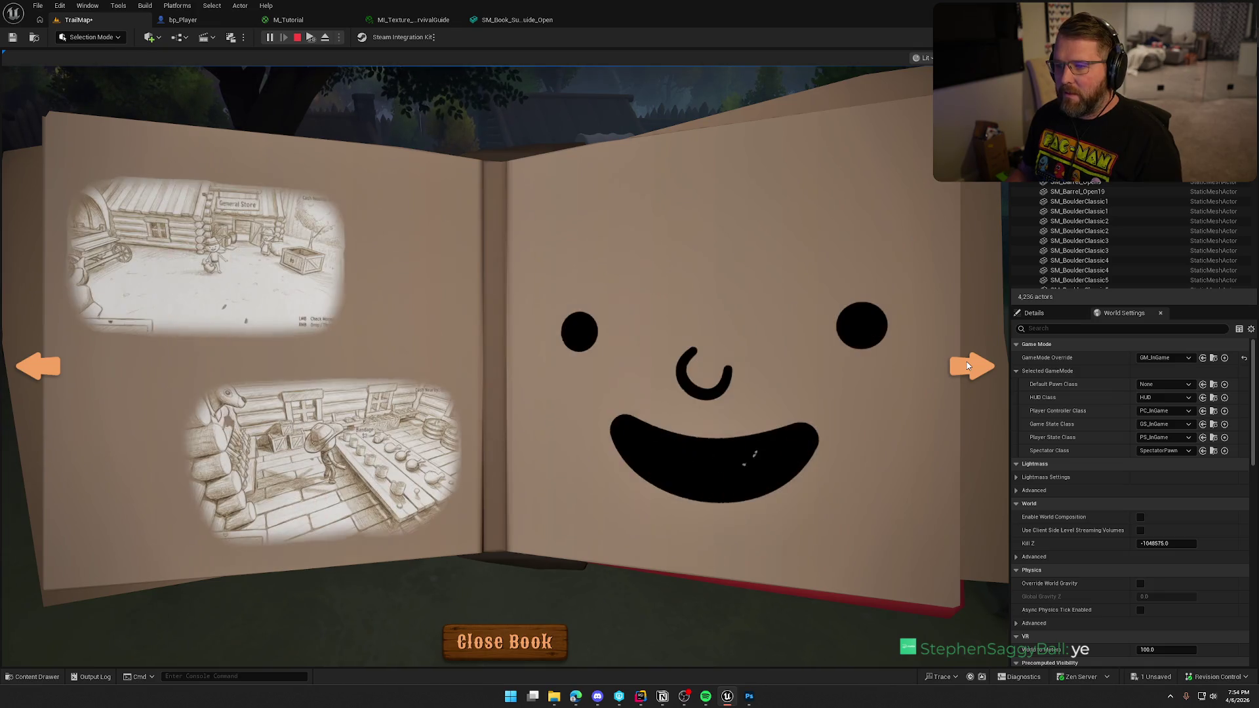
pyautogui.press('Escape')
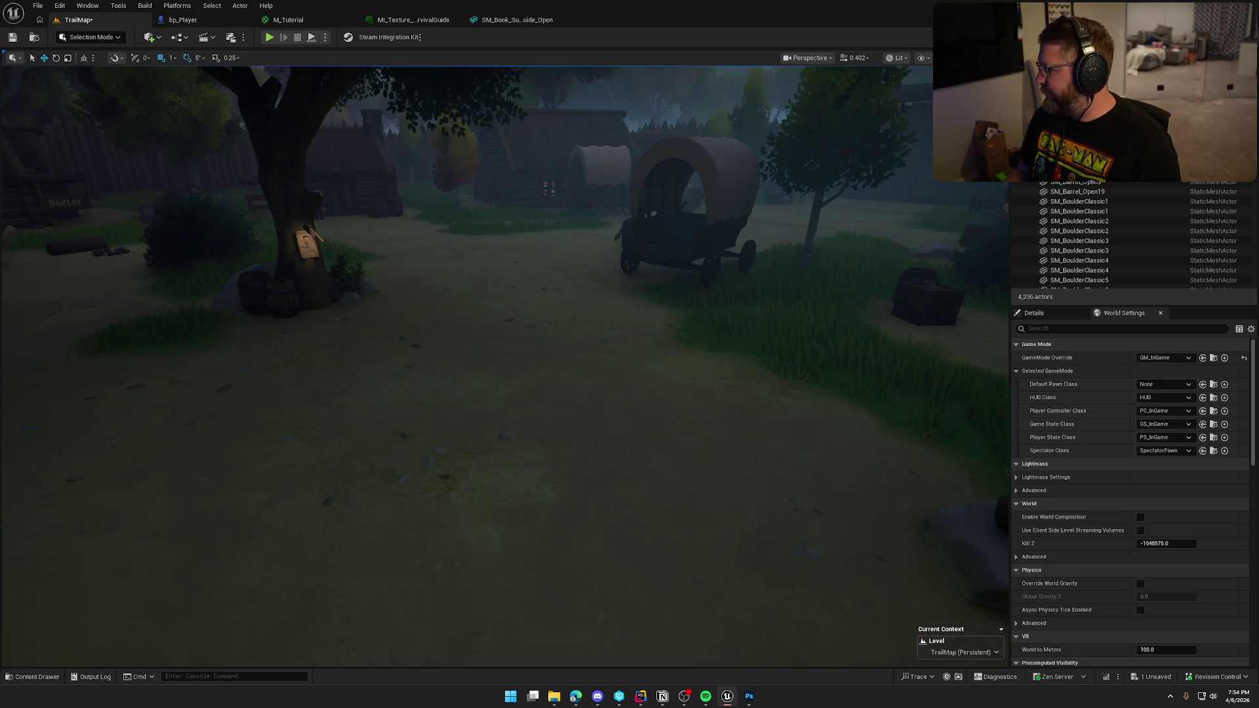
# Alt+Tab from the Unreal editor back to Photoshop's T_Book_SurvivalGuide.PNG layout.
pyautogui.hotkey('alt', 'Tab')
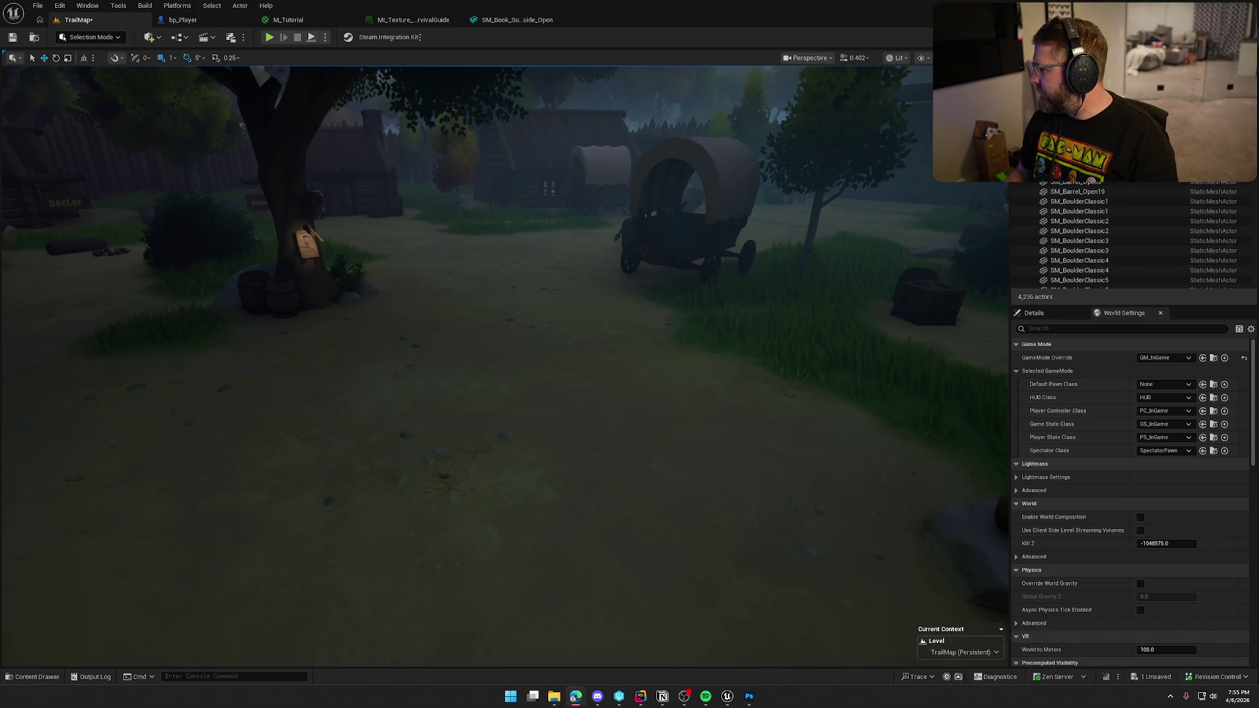
pyautogui.hotkey('alt', 'Tab')
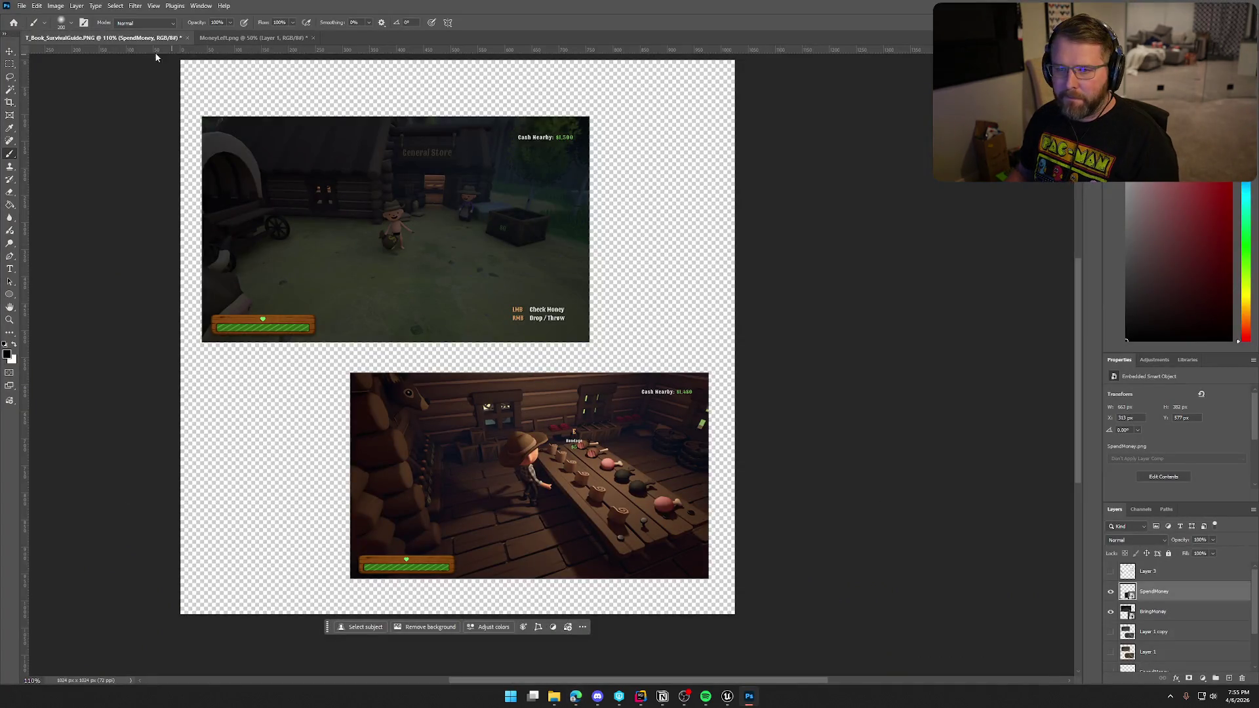
# Switch to MoneyLeft.png, hide the sepia sketch layer, and discard two test empty layers.
pyautogui.click(23, 6)
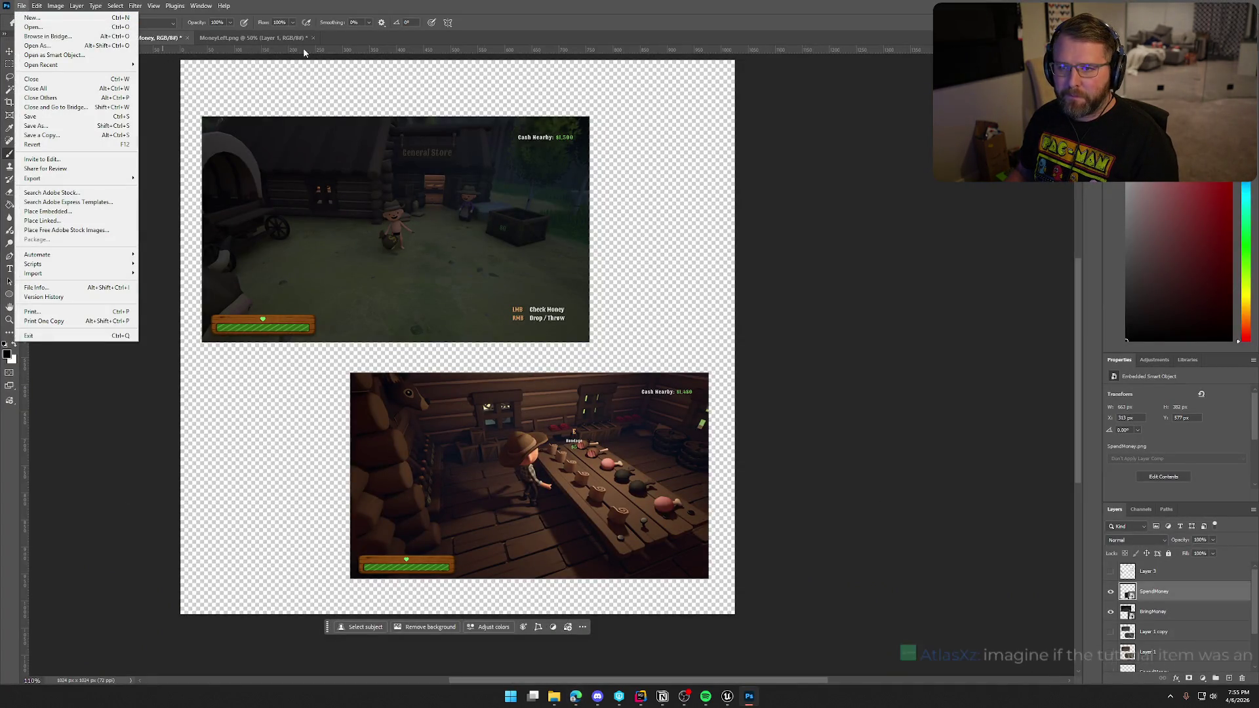
pyautogui.click(252, 37)
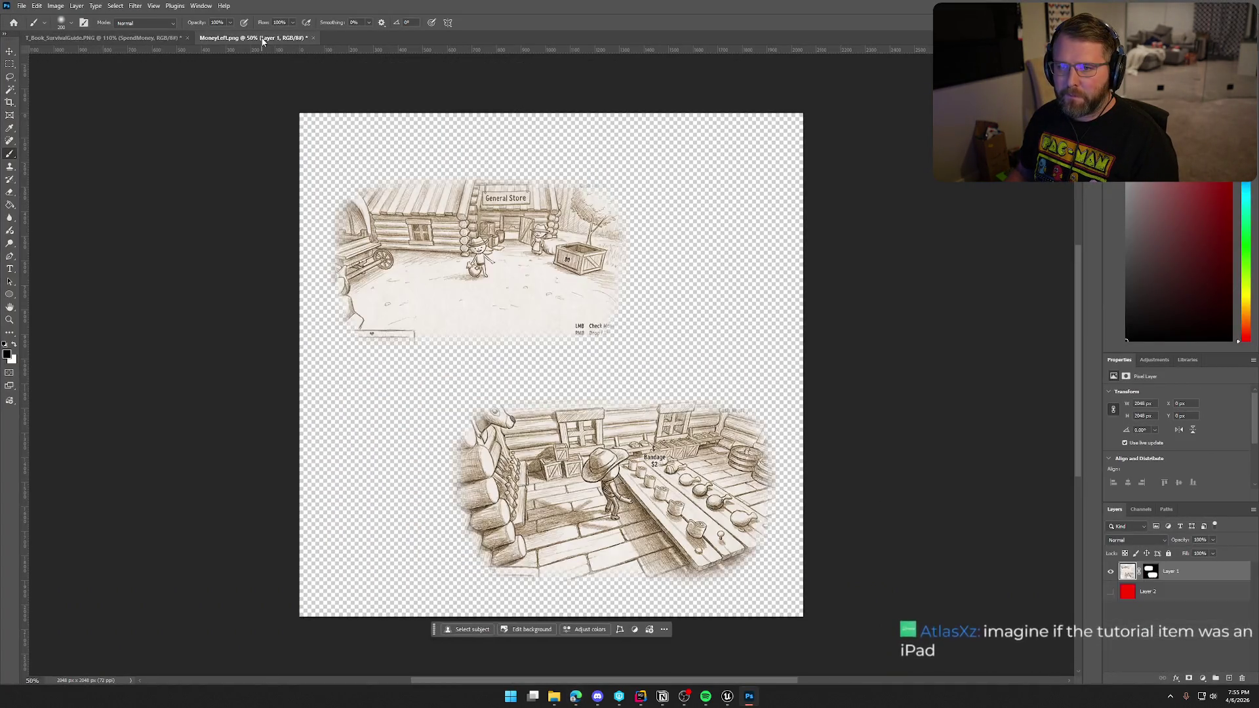
pyautogui.click(1111, 571)
pyautogui.hotkey('ctrl', 'shift', 'alt', 'n')
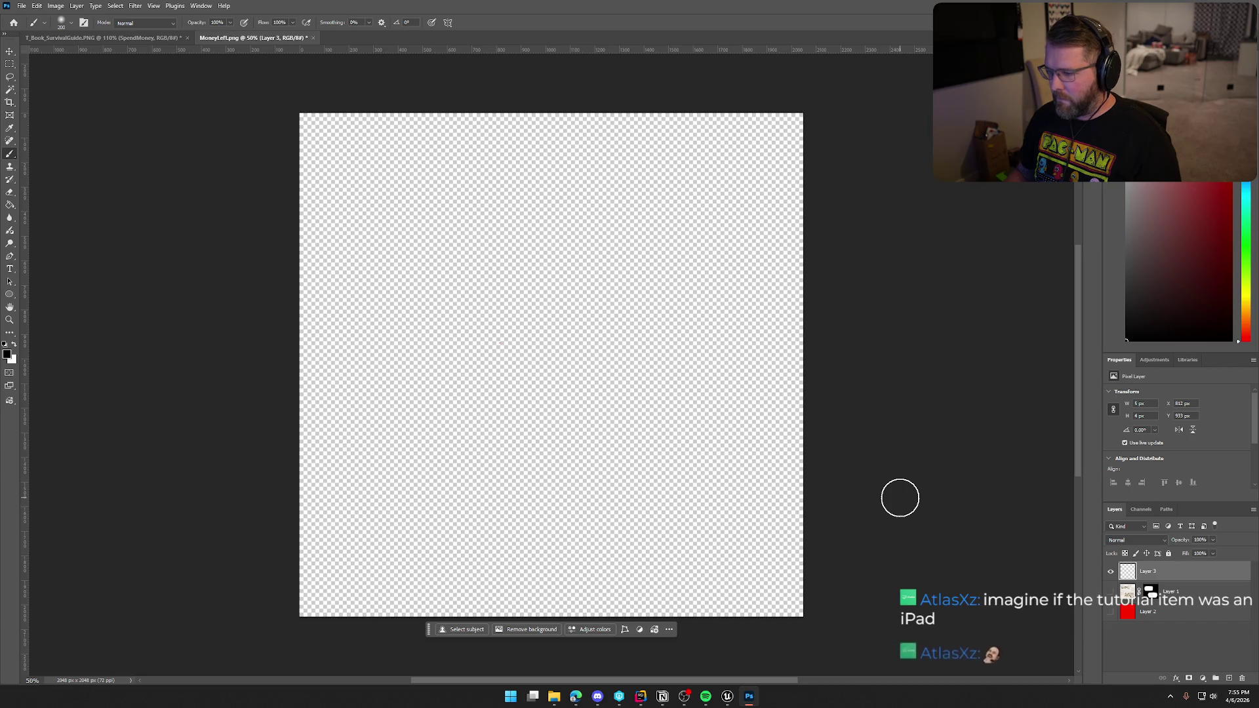
pyautogui.hotkey('ctrl', 't')
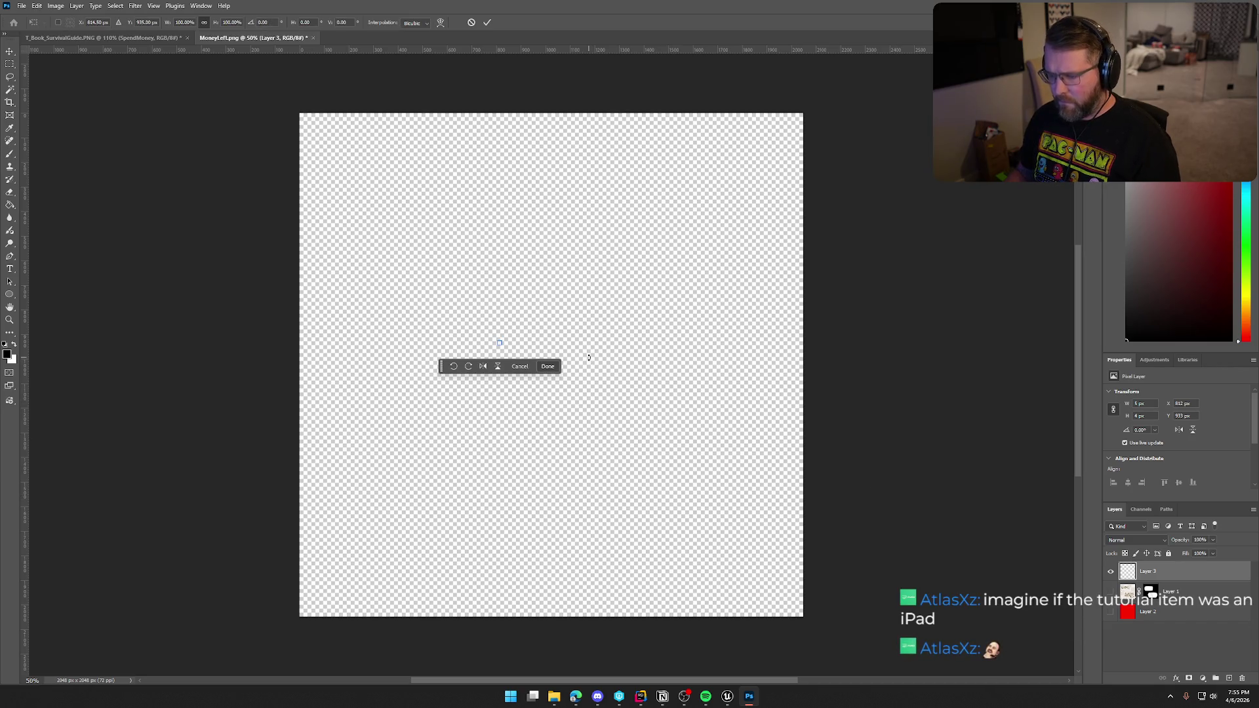
pyautogui.press('Return')
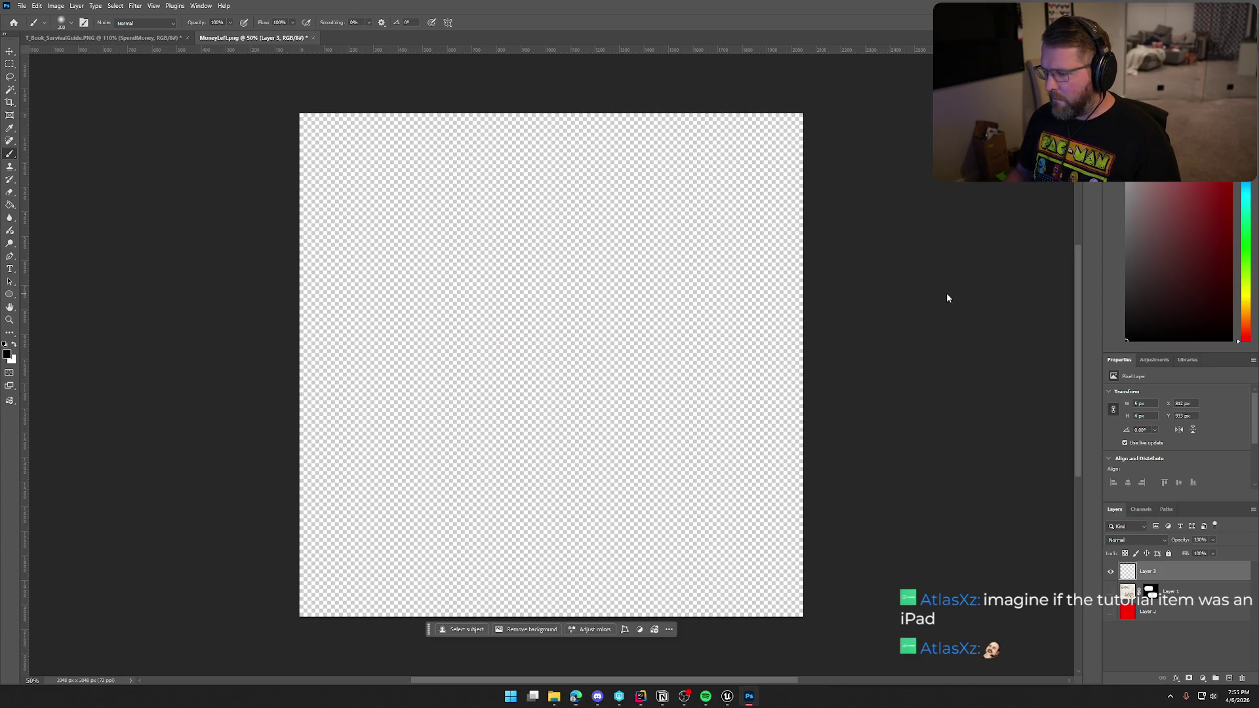
pyautogui.hotkey('ctrl', 'shift', 'alt', 'n')
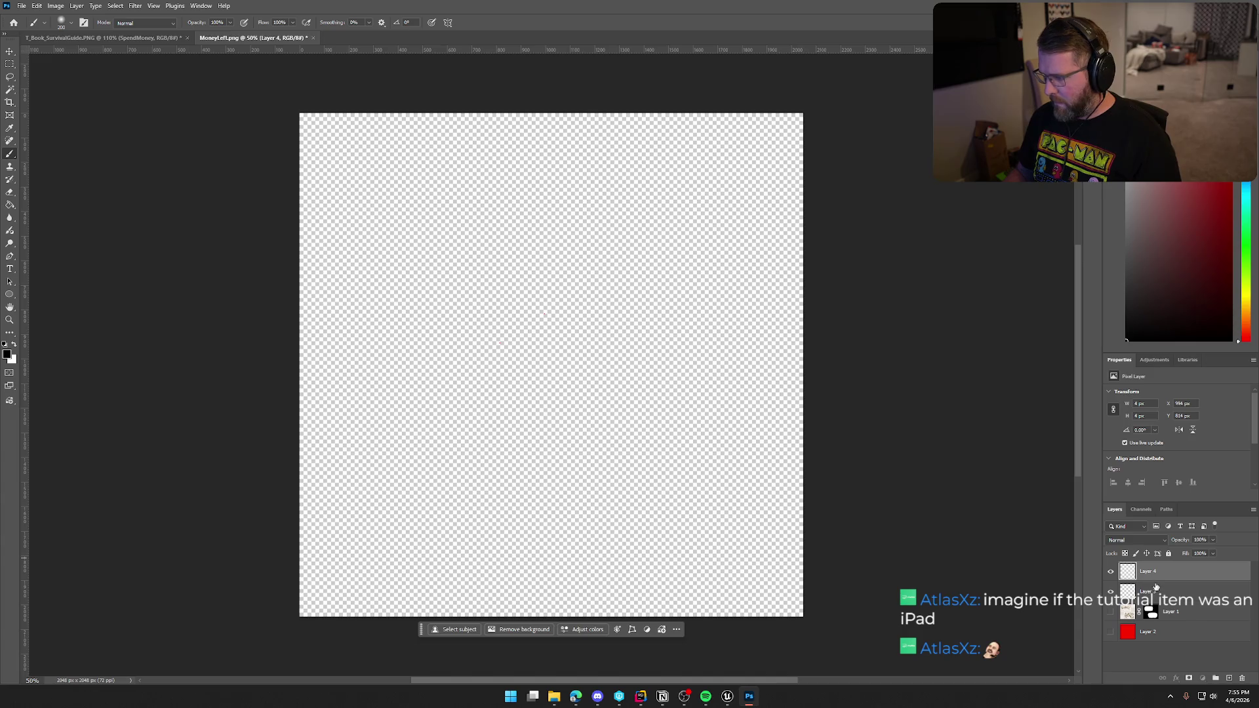
pyautogui.press('Delete')
pyautogui.press('Delete')
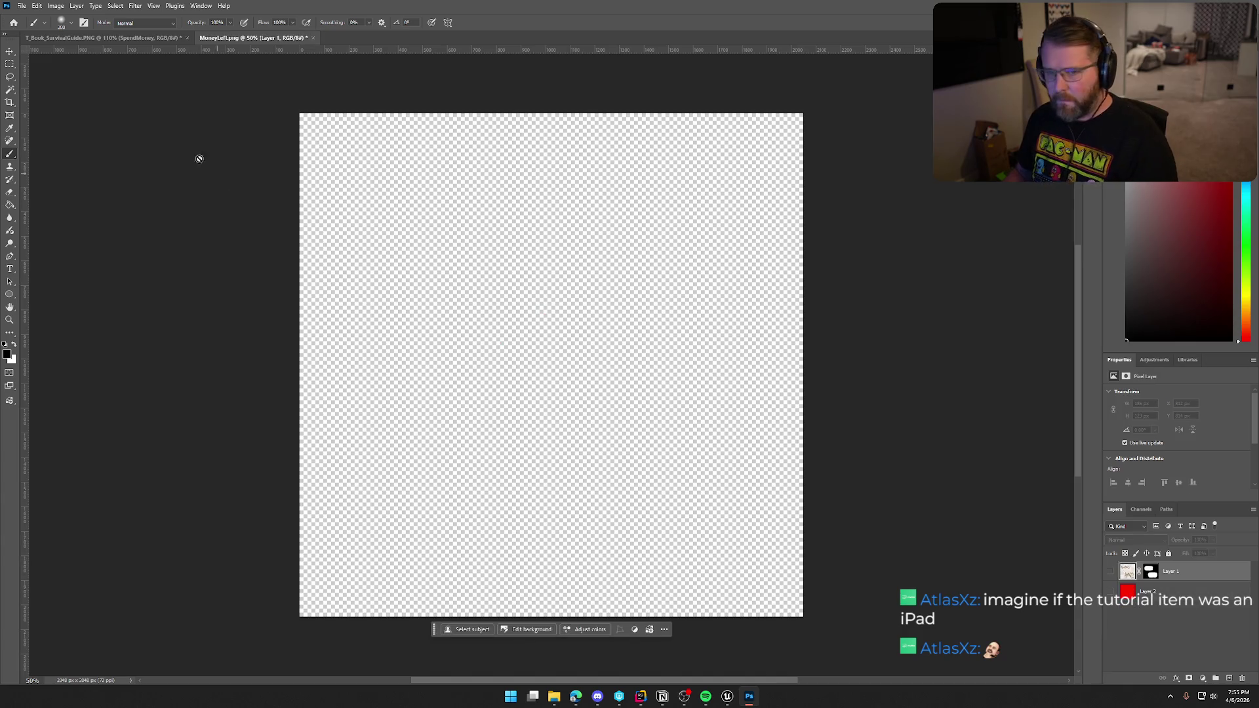
pyautogui.press('v')
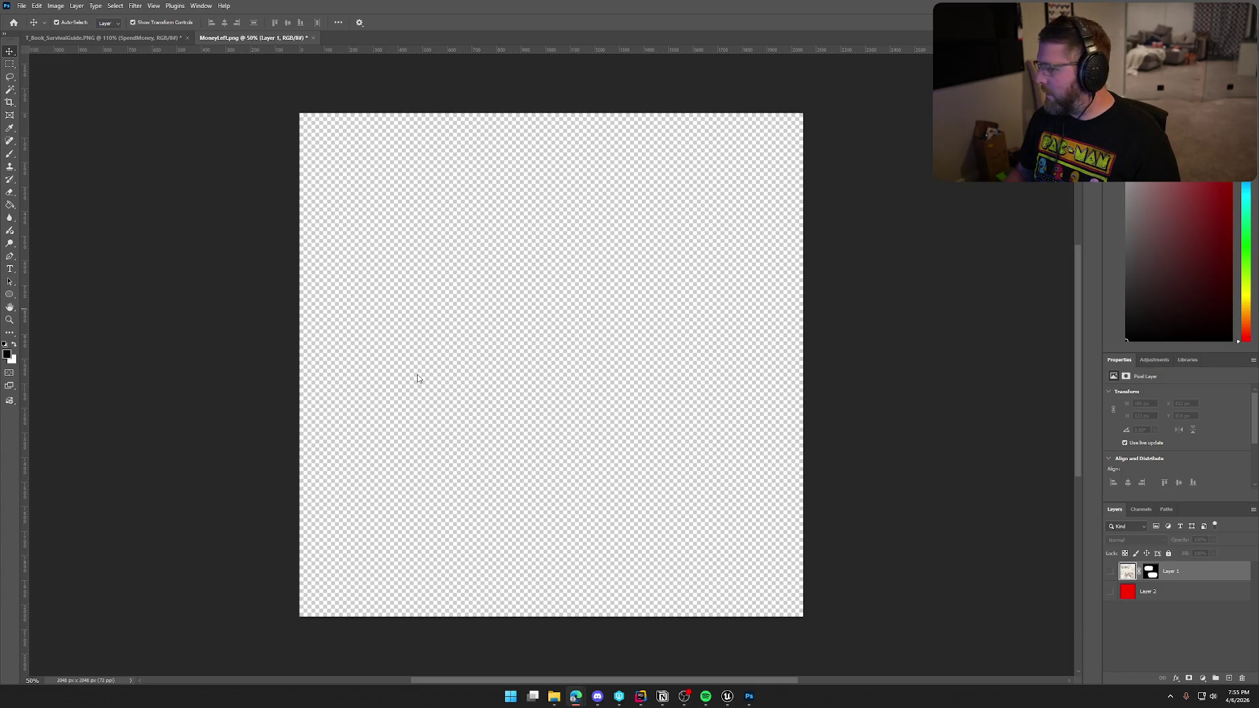
# Paste the colour screenshots, scale them to fill the canvas, and remove their dark background.
pyautogui.click(393, 37)
pyautogui.hotkey('ctrl', 'v')
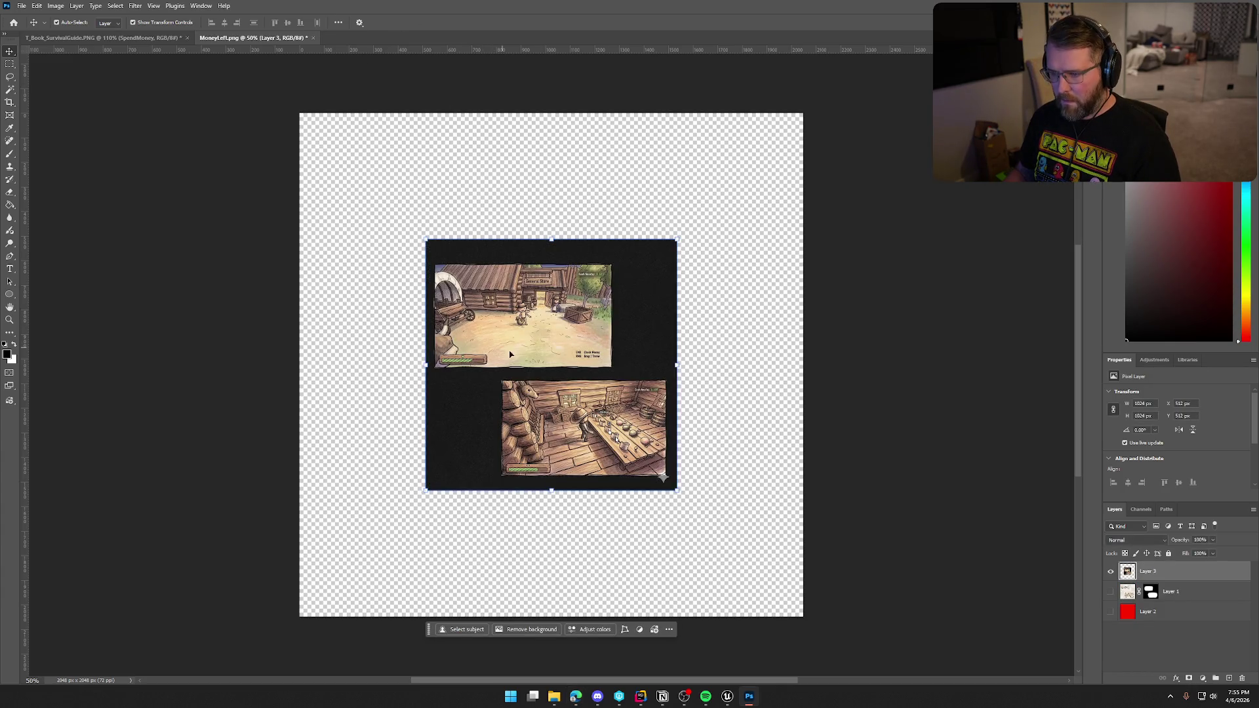
pyautogui.moveTo(678, 490)
pyautogui.mouseDown()
pyautogui.moveTo(703, 534)
pyautogui.moveTo(795, 590)
pyautogui.moveTo(796, 626)
pyautogui.mouseUp()
pyautogui.press('Return')
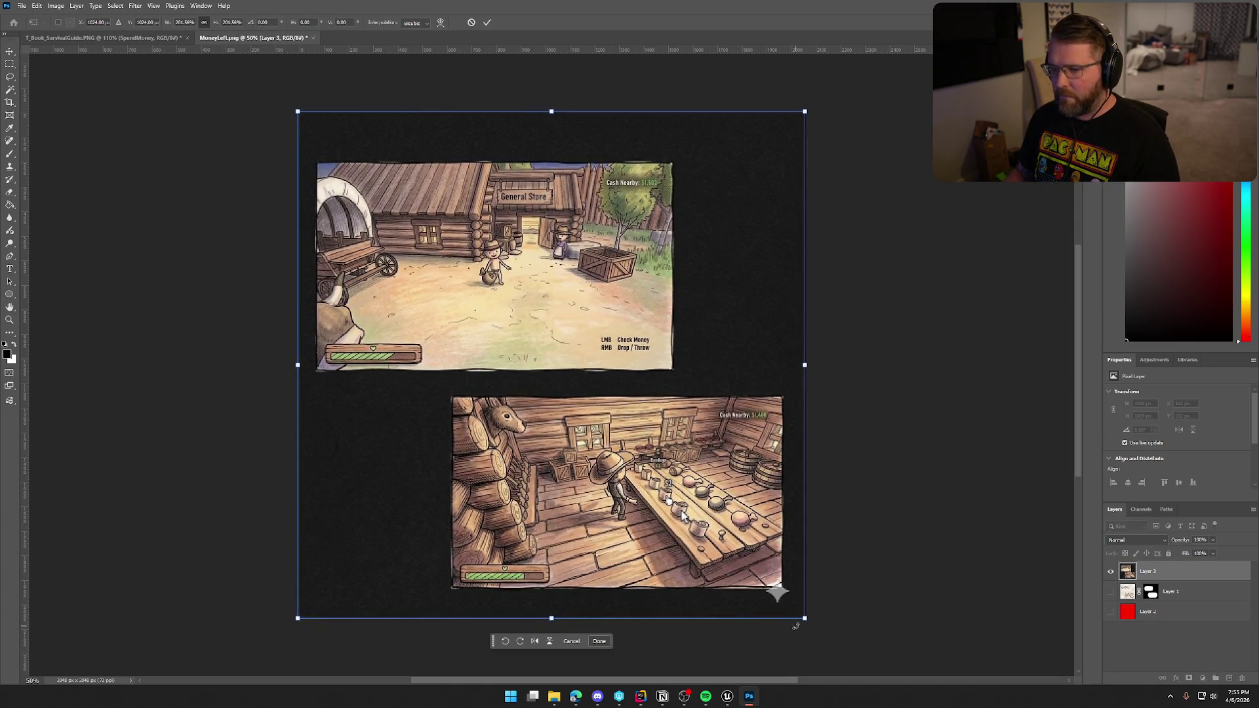
pyautogui.click(521, 631)
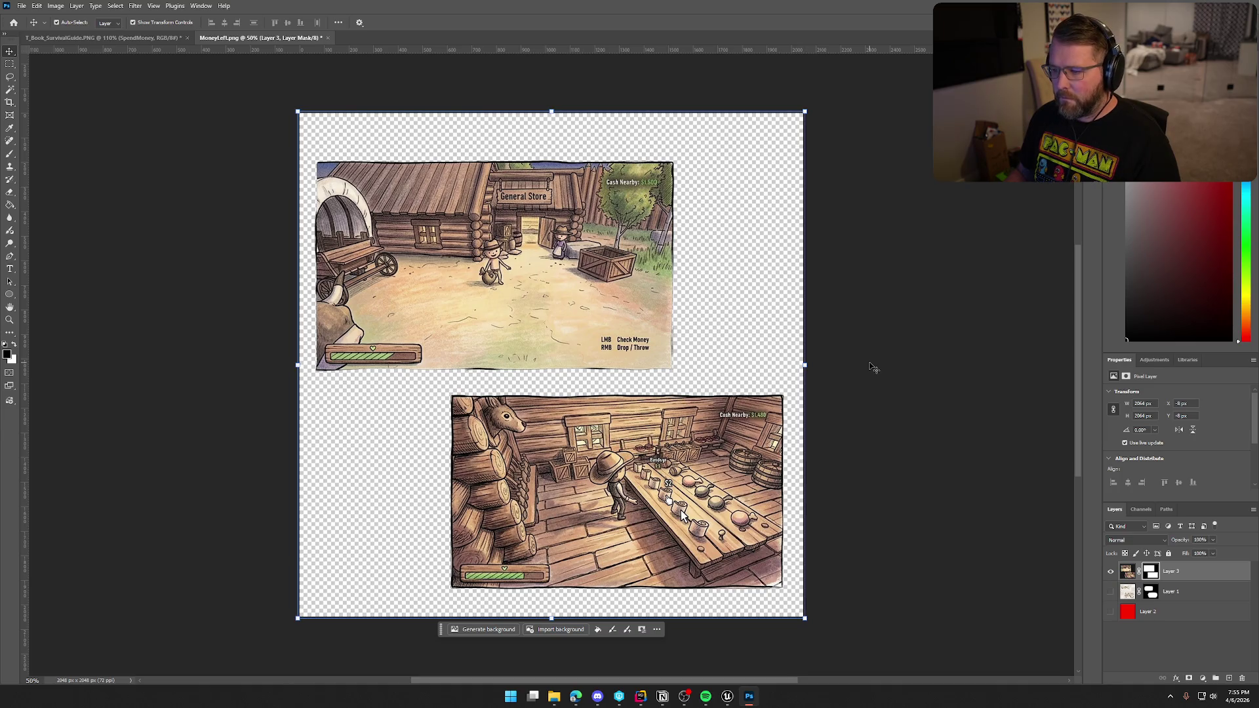
pyautogui.click(872, 368)
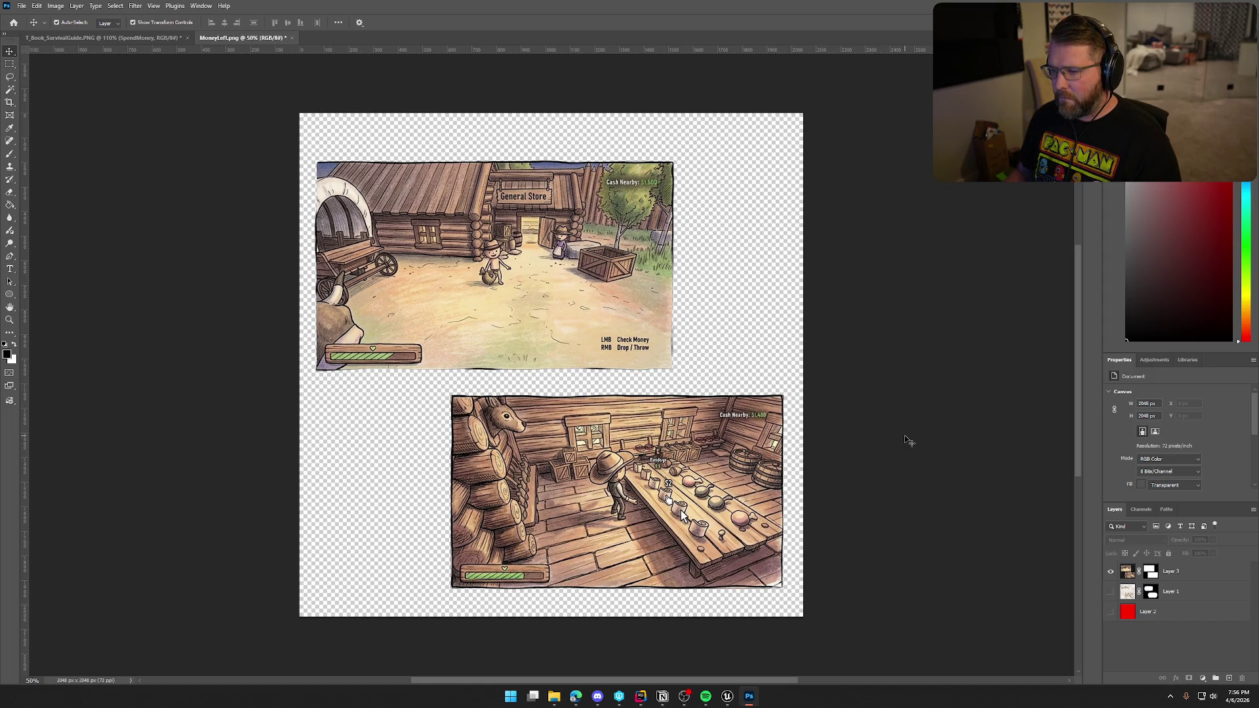
pyautogui.click(681, 516)
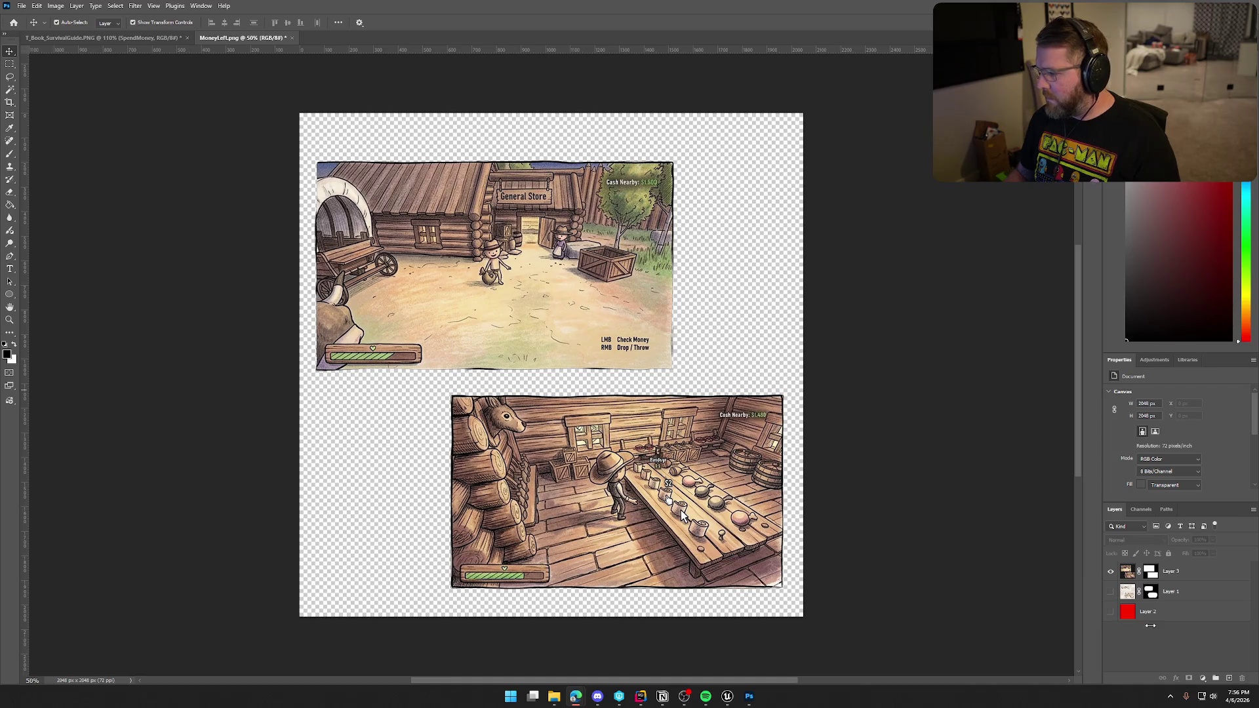
# Paste the parchment page, scale it to fill the canvas, and remove its background.
pyautogui.hotkey('ctrl', 'v')
pyautogui.moveTo(676, 490)
pyautogui.mouseDown()
pyautogui.moveTo(721, 545)
pyautogui.moveTo(819, 607)
pyautogui.mouseUp()
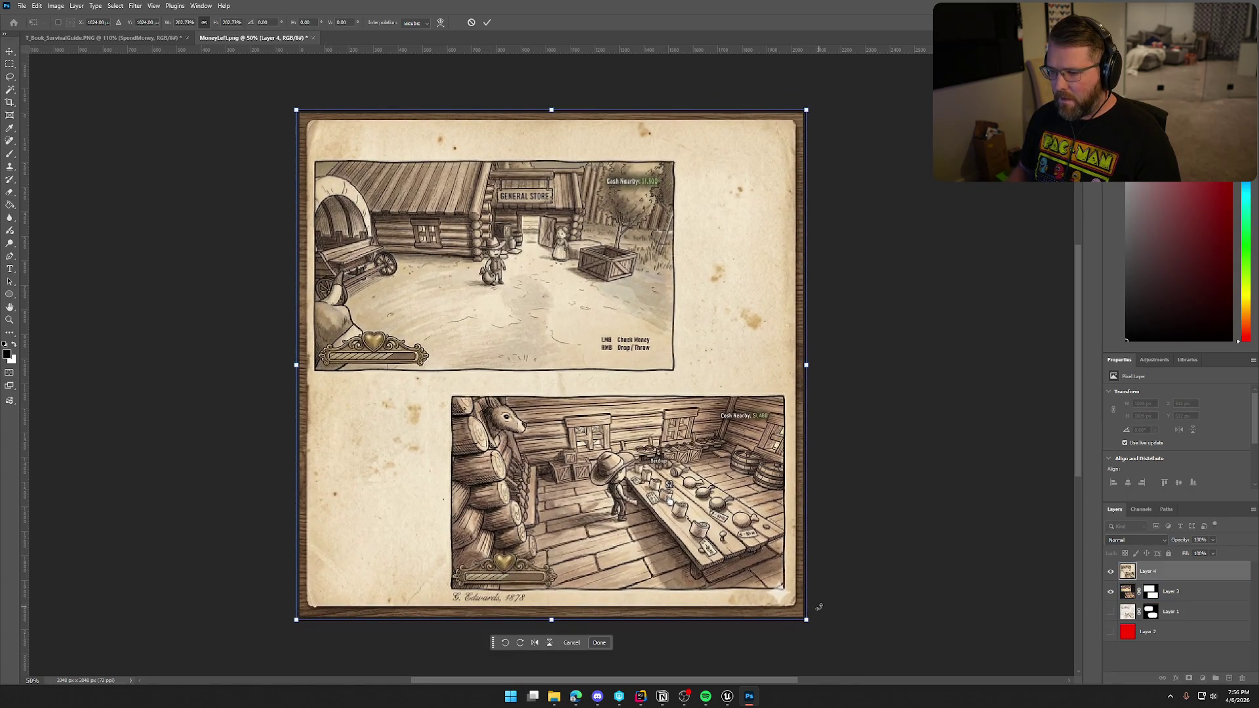
pyautogui.press('Return')
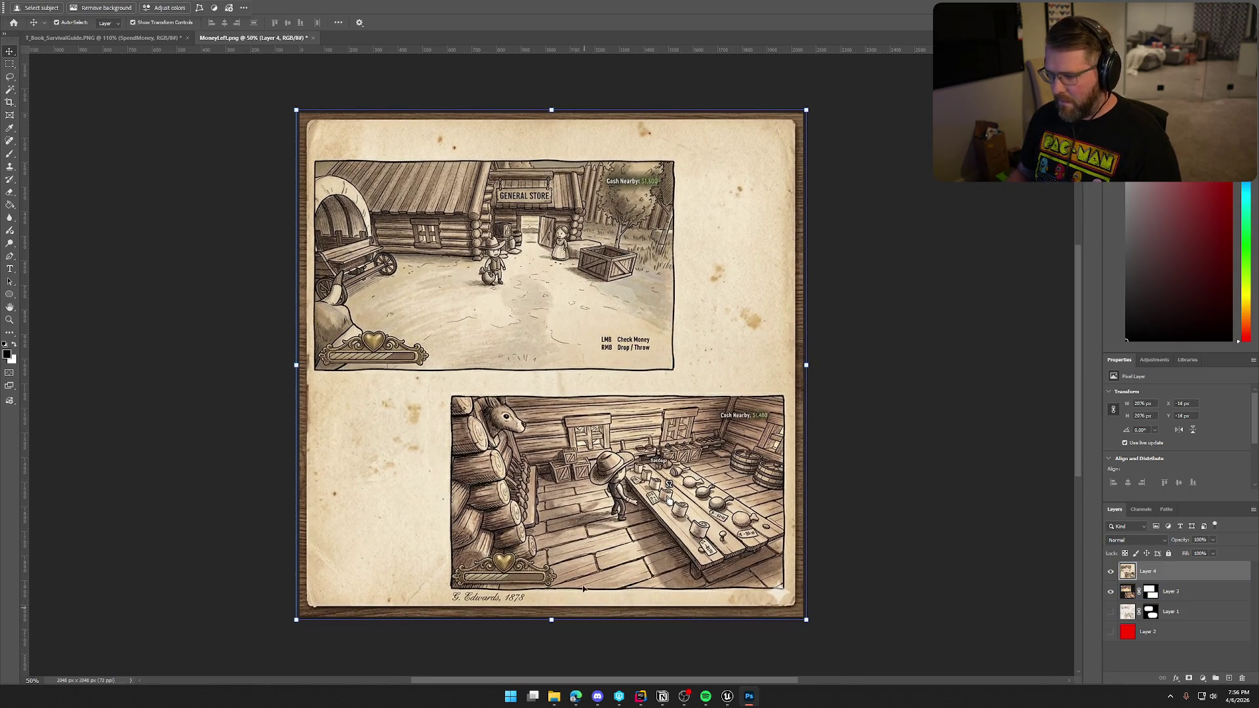
pyautogui.click(103, 7)
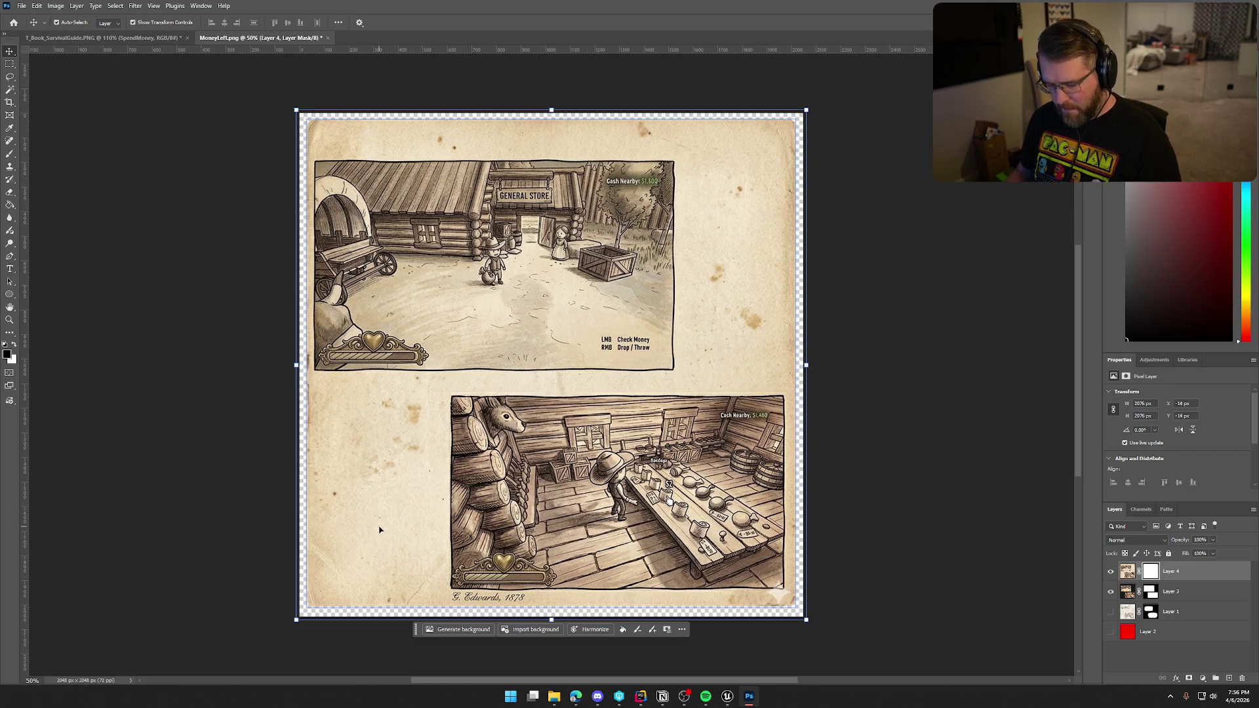
# Reselect the parchment layer and hide the colour screenshots on Layer 3.
pyautogui.click(49, 463)
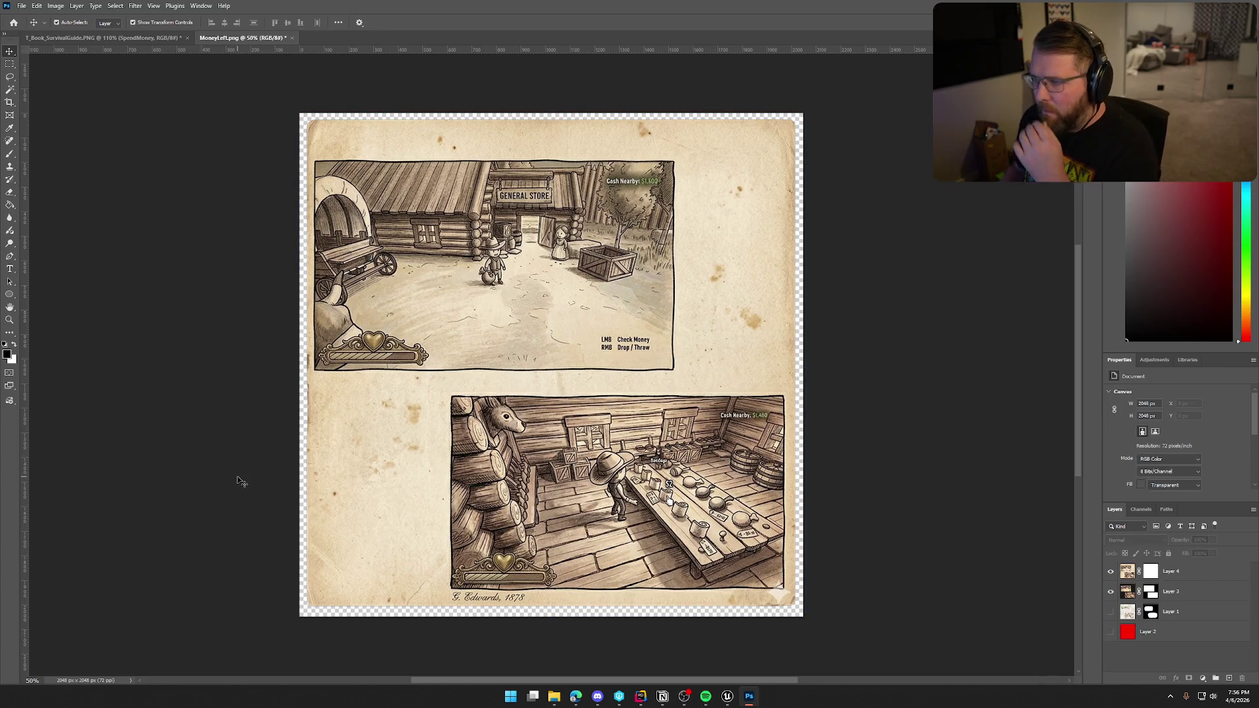
pyautogui.click(325, 485)
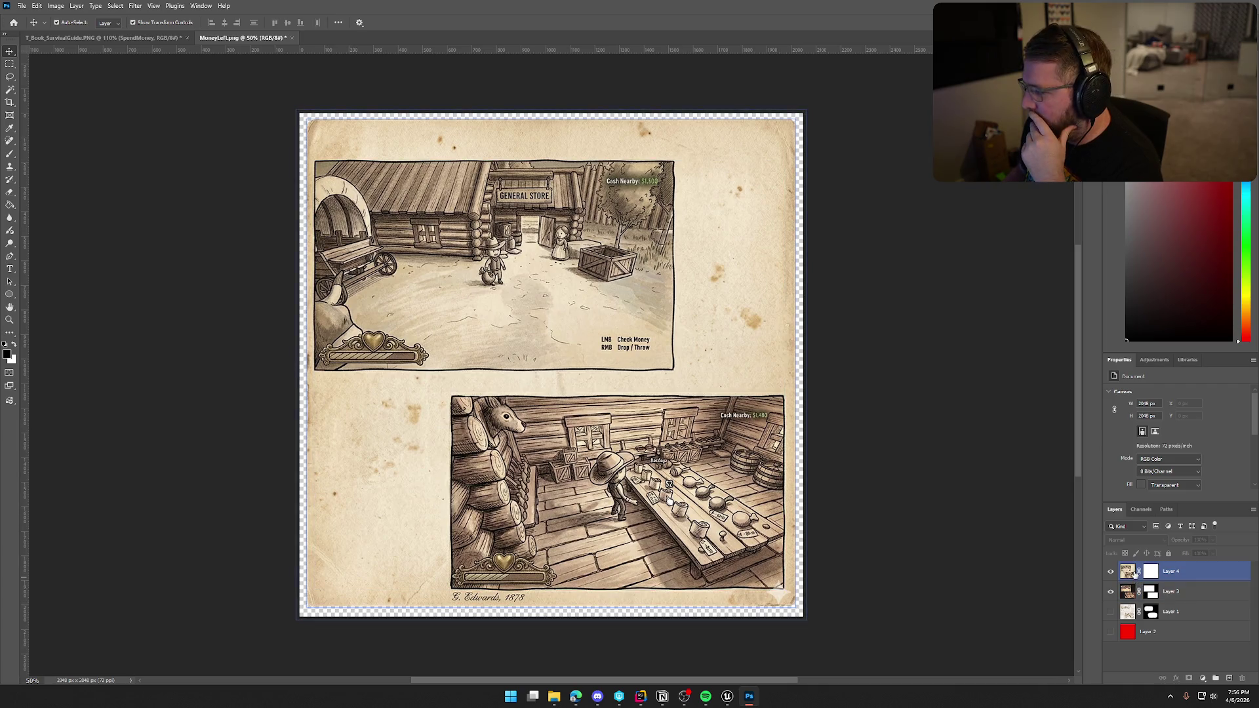
pyautogui.click(1132, 573)
pyautogui.click(1111, 591)
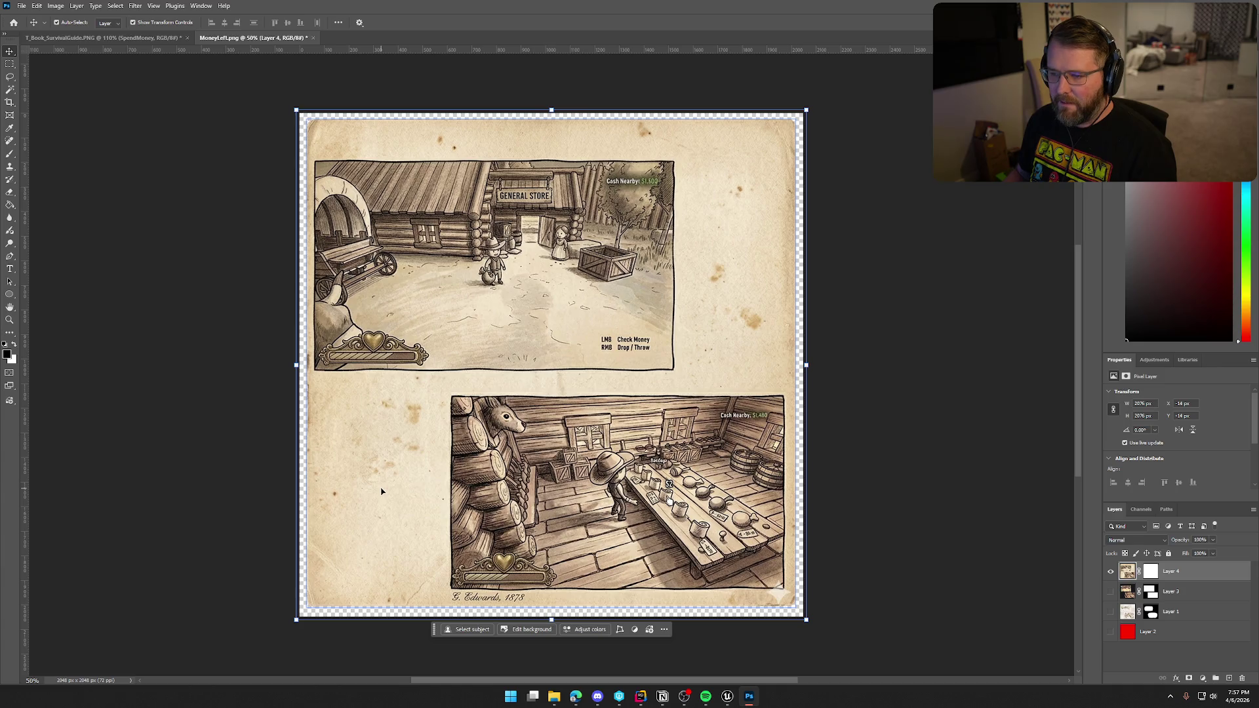
# Try Object Selection on the parchment page, then add a background mask to Layer 4.
pyautogui.click(10, 89)
pyautogui.rightClick(10, 89)
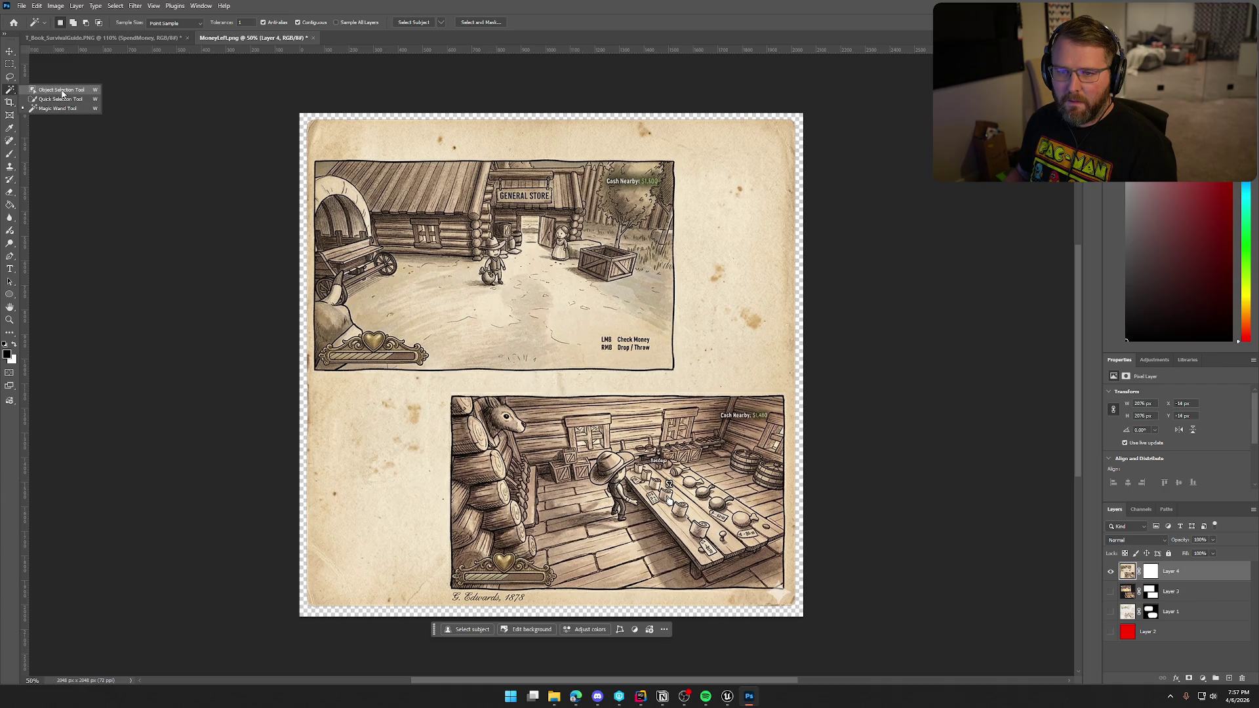
pyautogui.click(53, 88)
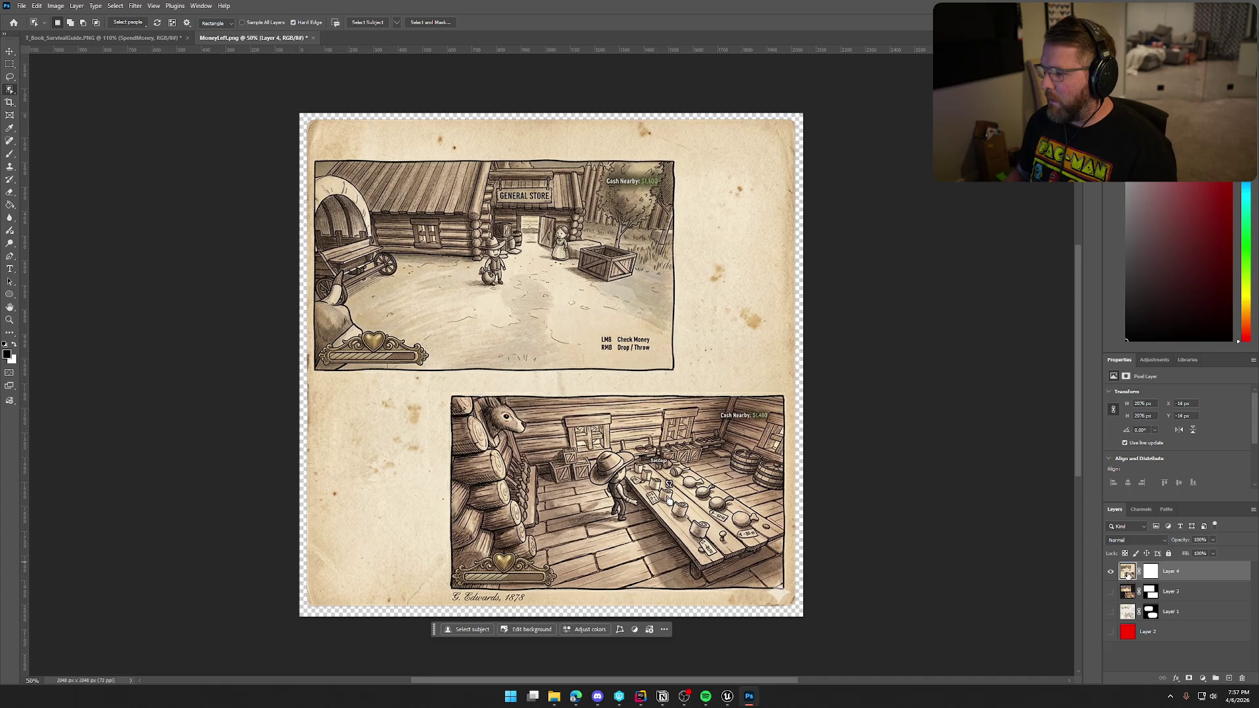
pyautogui.click(473, 255)
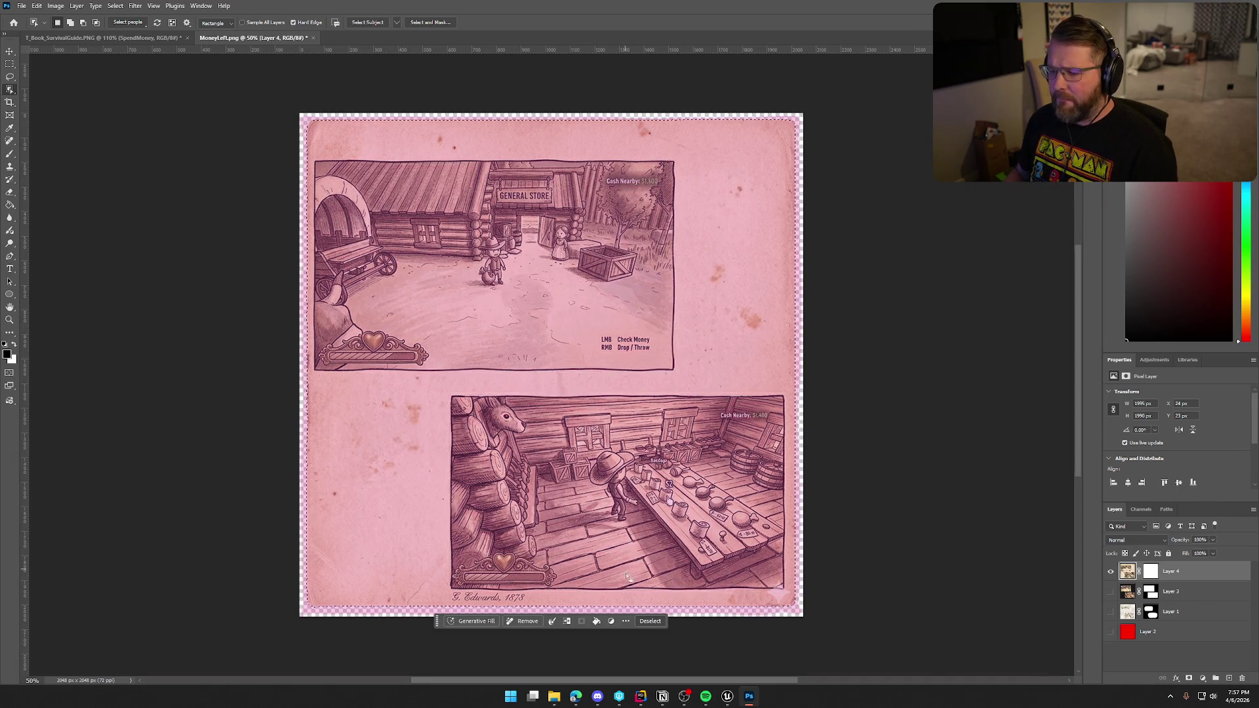
pyautogui.click(660, 621)
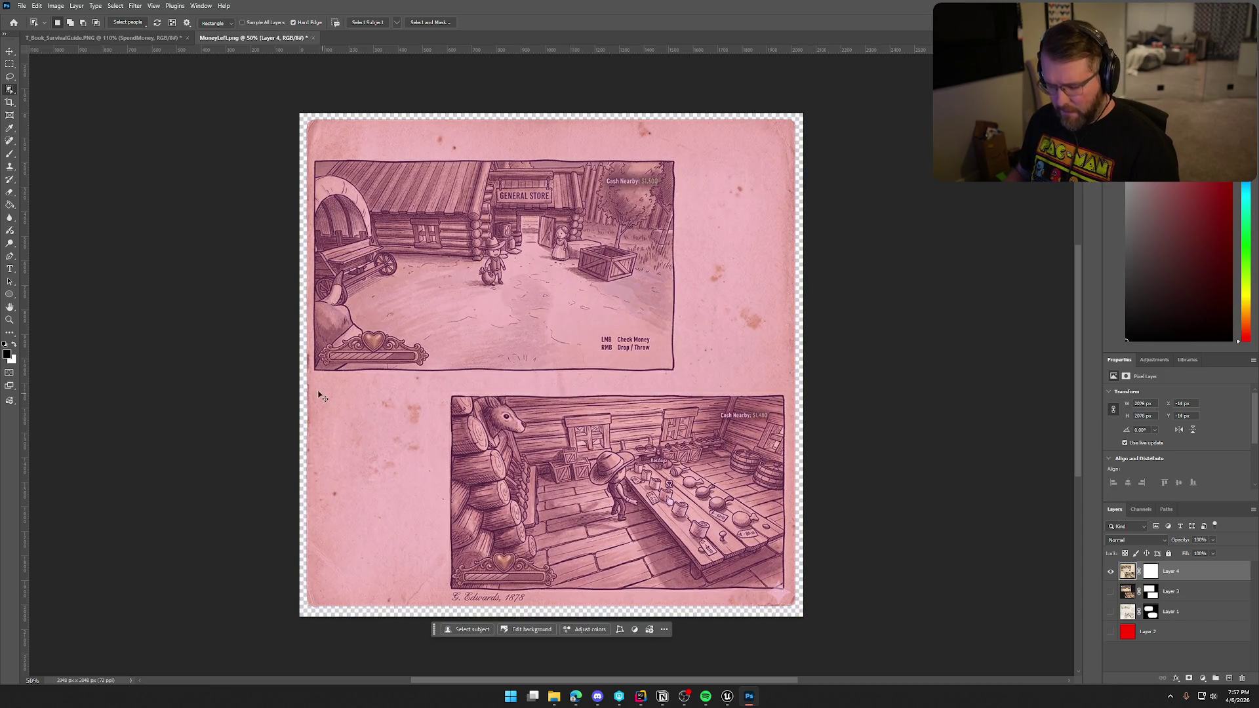
pyautogui.click(10, 51)
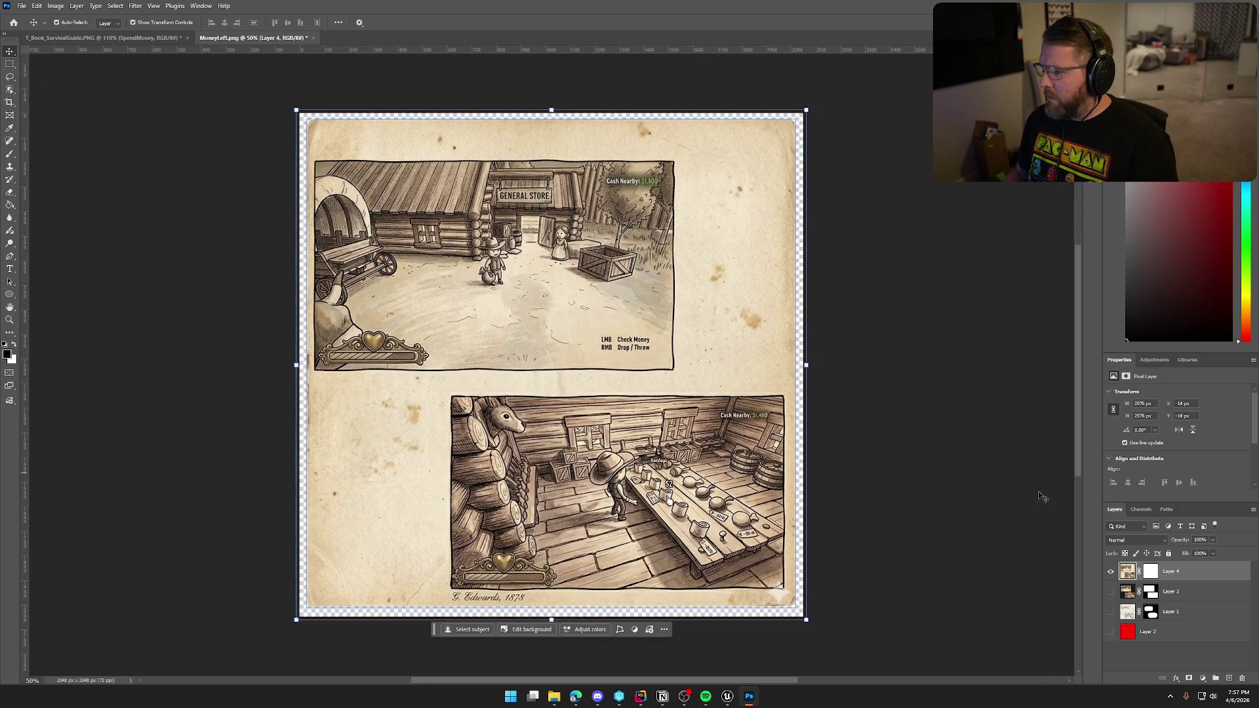
pyautogui.click(530, 631)
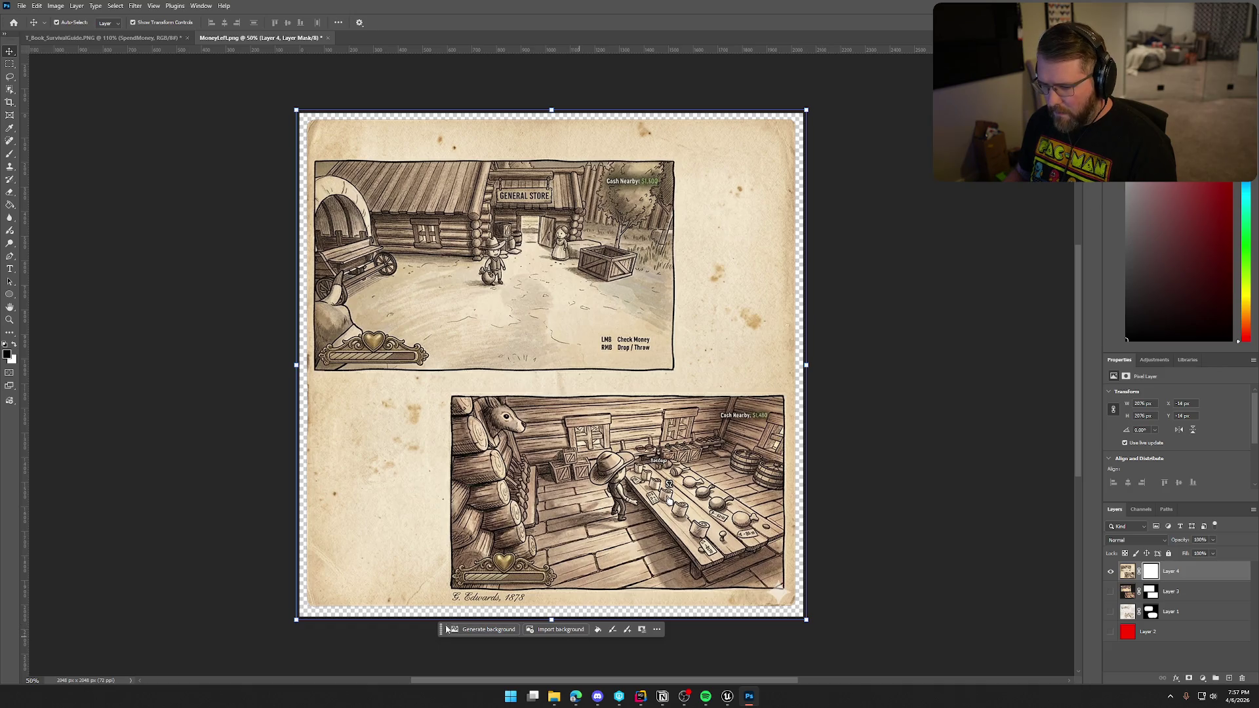
# Duplicate the parchment layer and undo it, then hide Layer 4 and show Layer 3.
pyautogui.click(1135, 575)
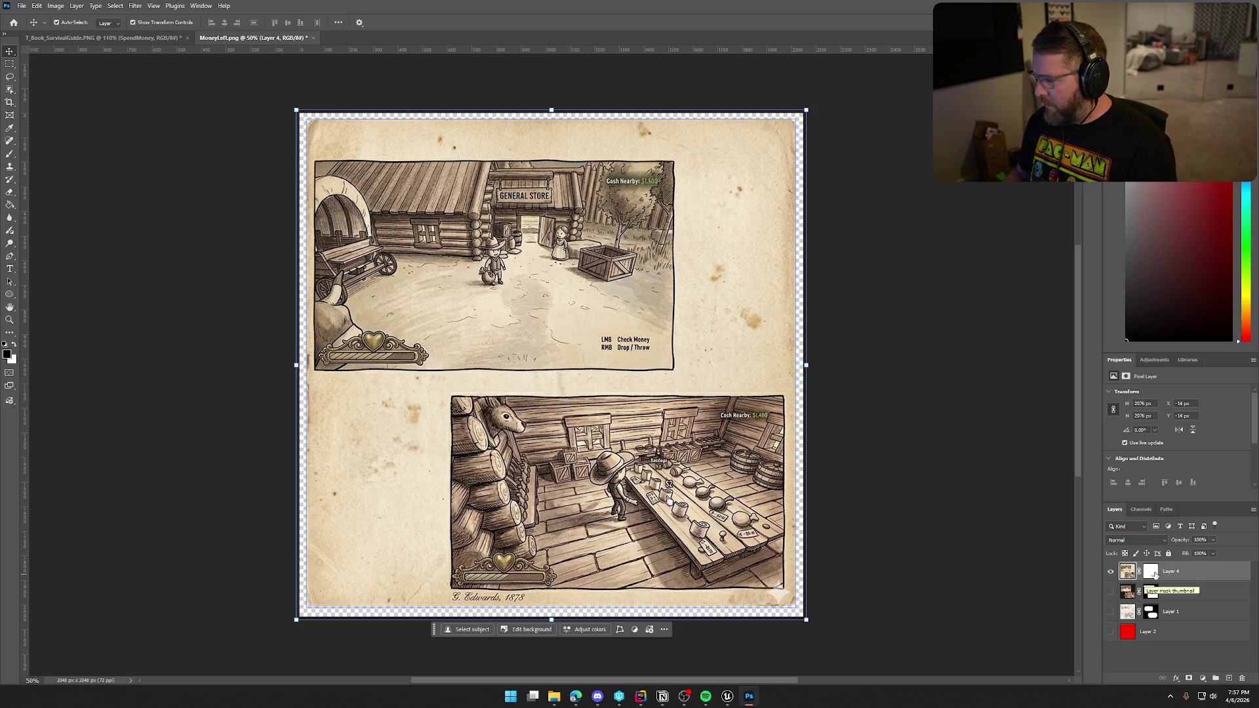
pyautogui.rightClick(1186, 573)
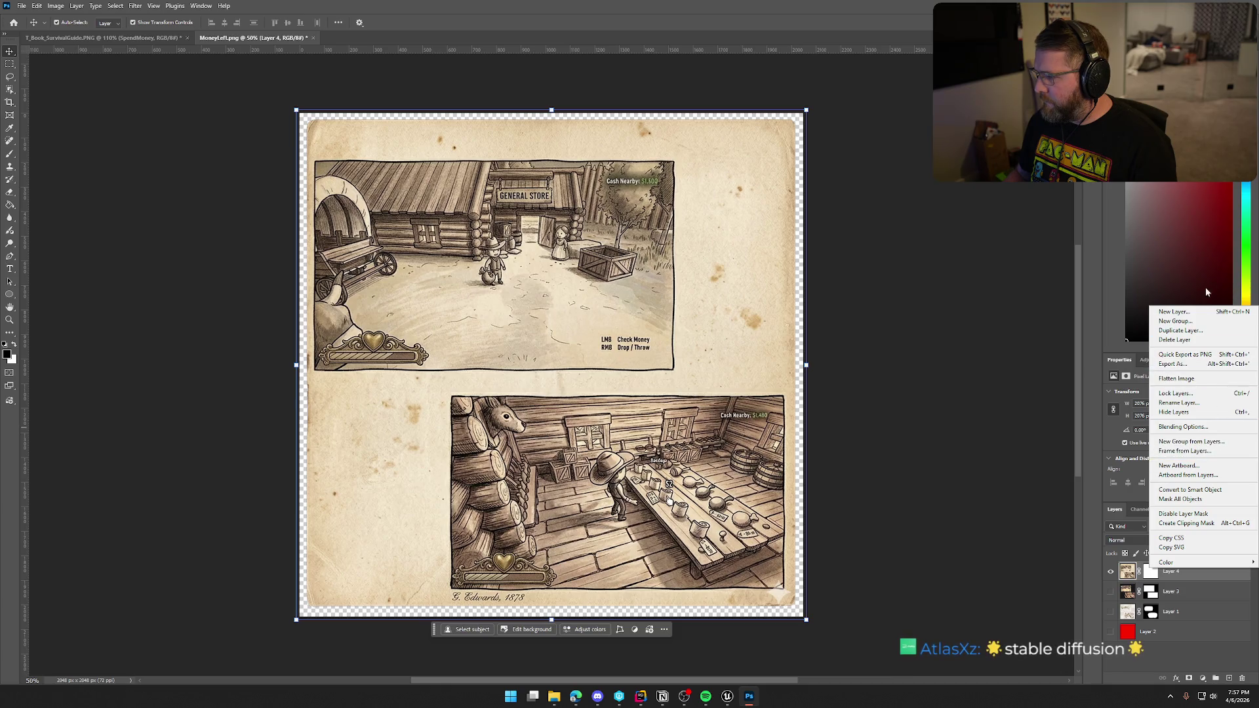
pyautogui.click(1202, 331)
pyautogui.click(716, 209)
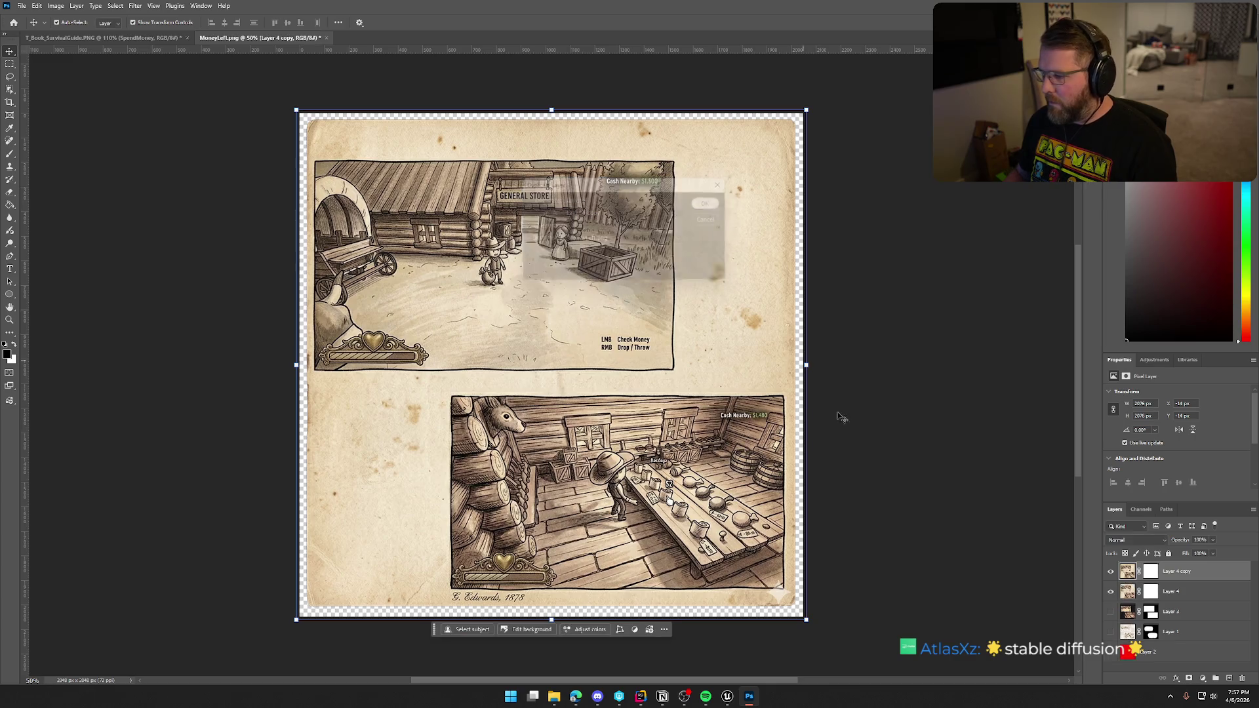
pyautogui.hotkey('ctrl', 'z')
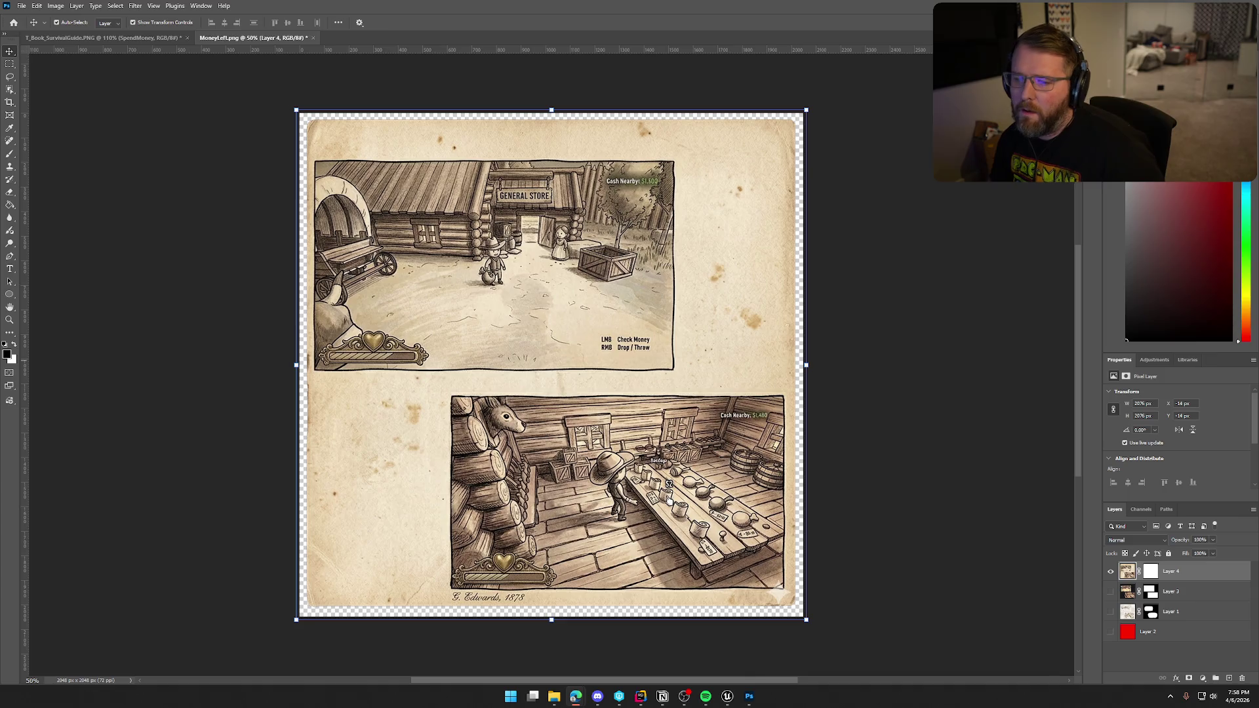
pyautogui.click(1111, 572)
pyautogui.click(1111, 591)
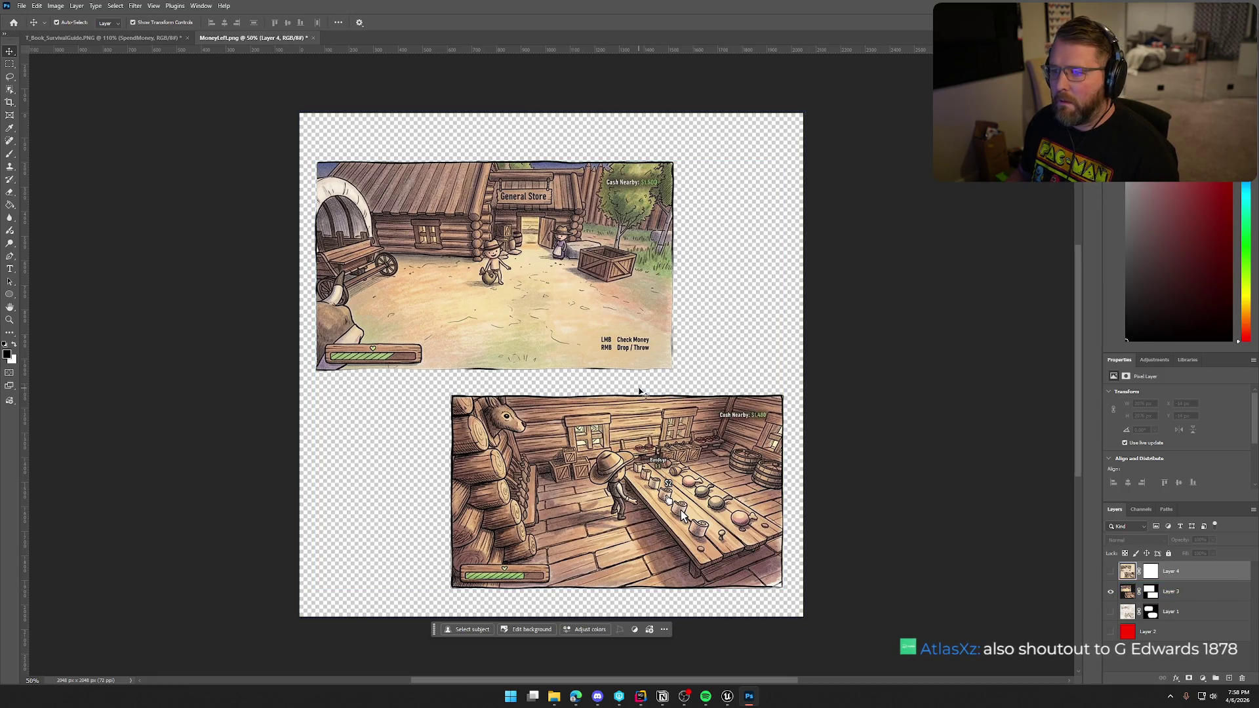
# Apply the Hue/Saturation Sepia preset (hue 35, saturation 25) to the screenshots on Layer 3.
pyautogui.click(98, 6)
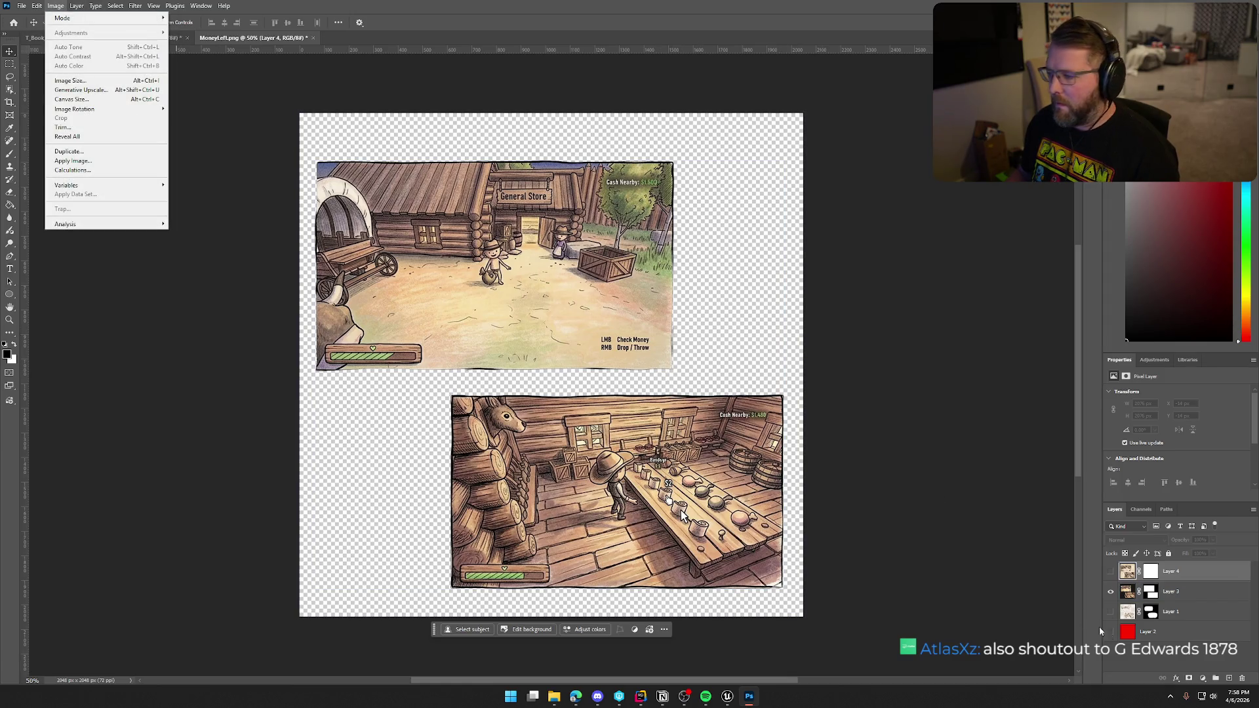
pyautogui.click(1133, 575)
pyautogui.click(1170, 592)
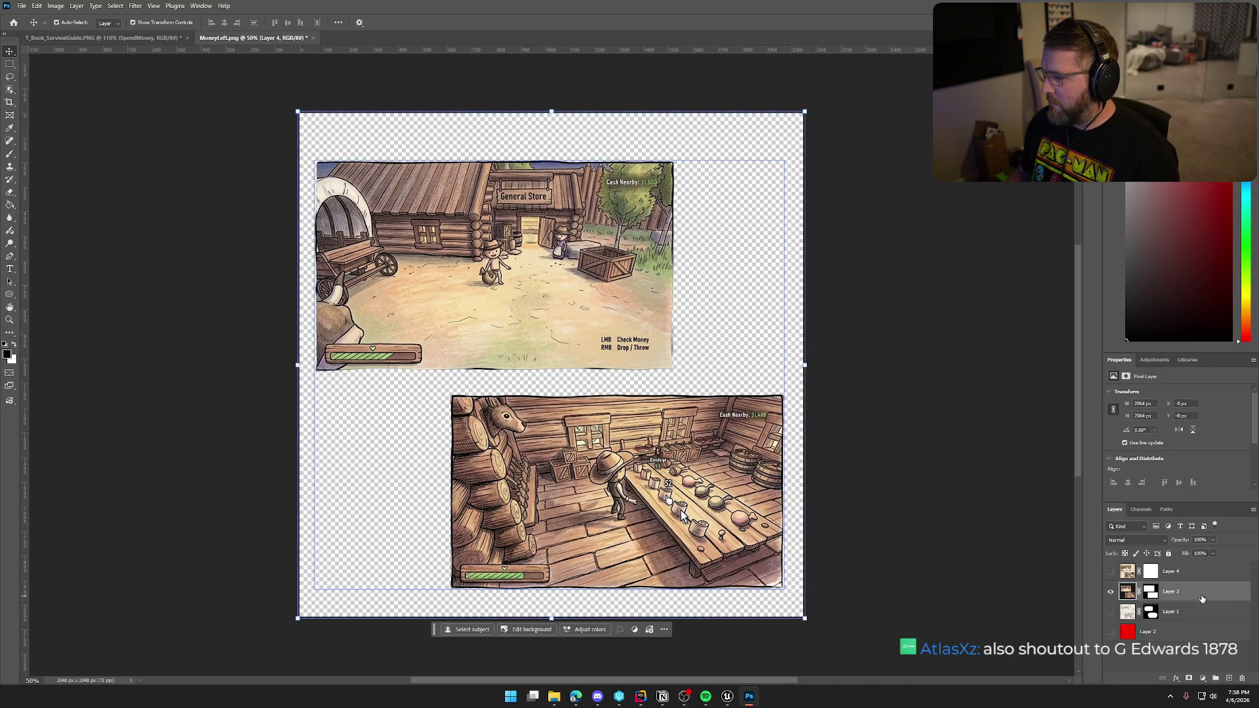
pyautogui.click(58, 7)
pyautogui.moveTo(77, 33)
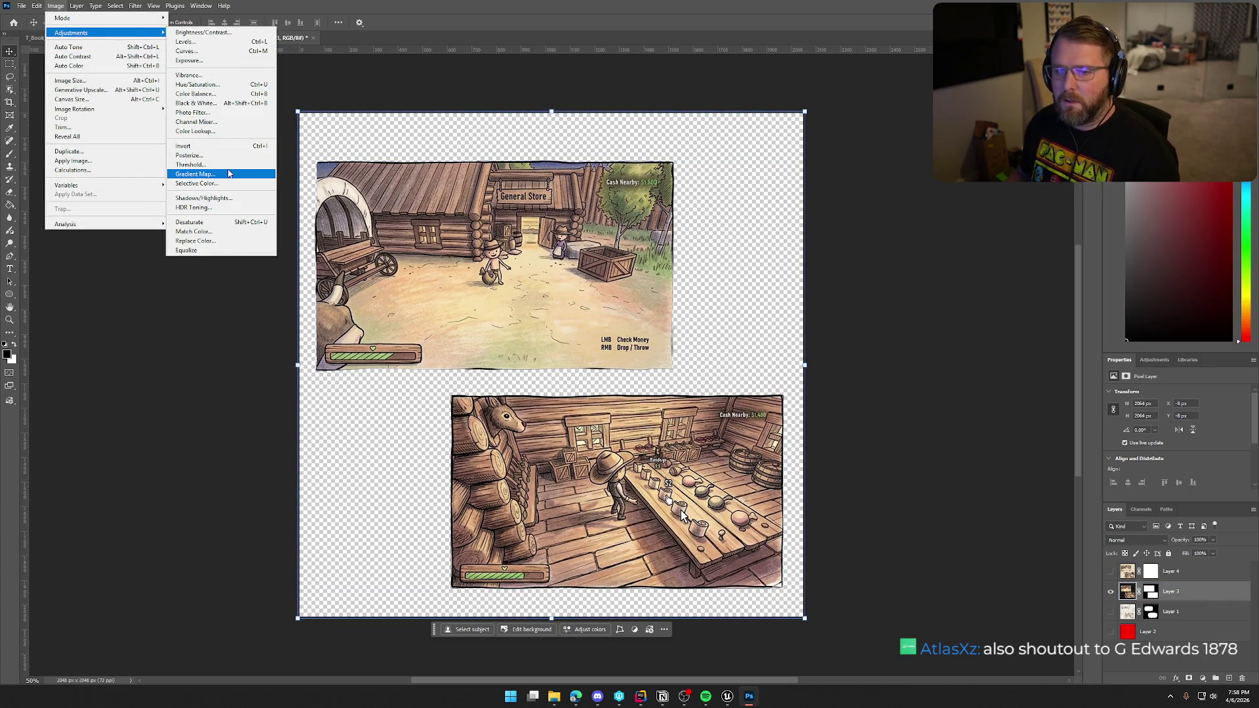
pyautogui.click(223, 85)
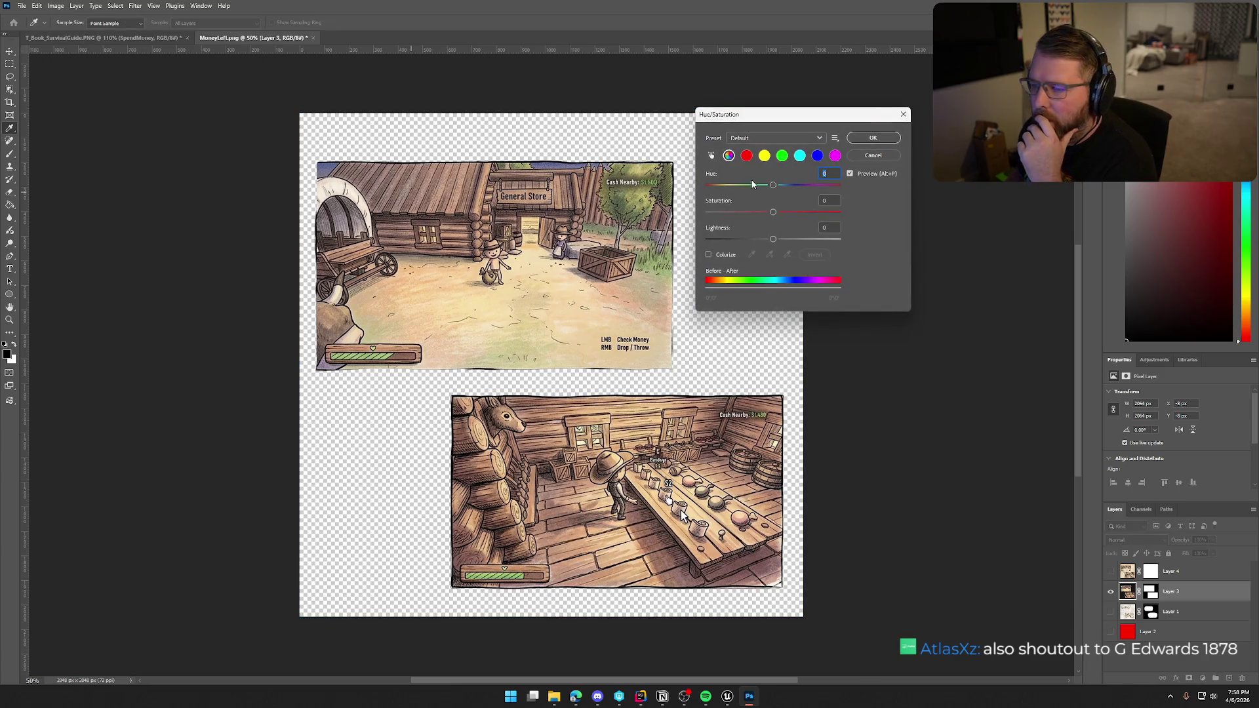
pyautogui.click(768, 139)
pyautogui.click(764, 234)
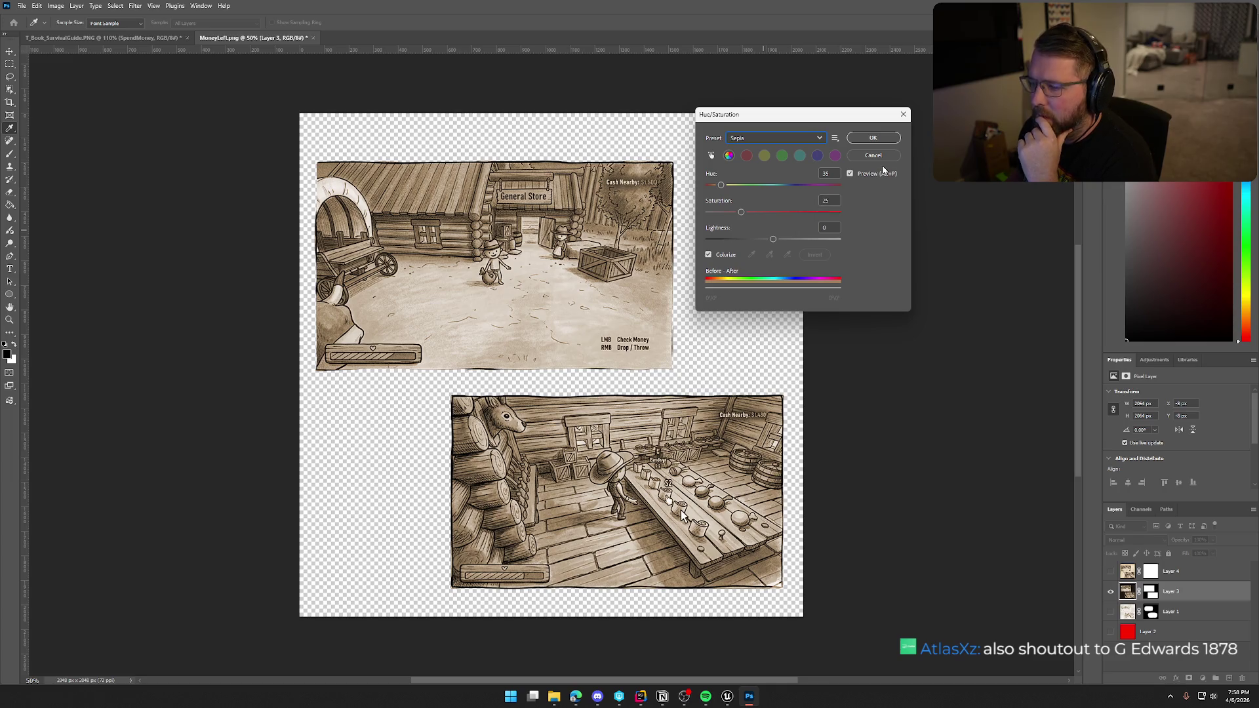
pyautogui.click(877, 139)
pyautogui.click(22, 7)
pyautogui.moveTo(95, 179)
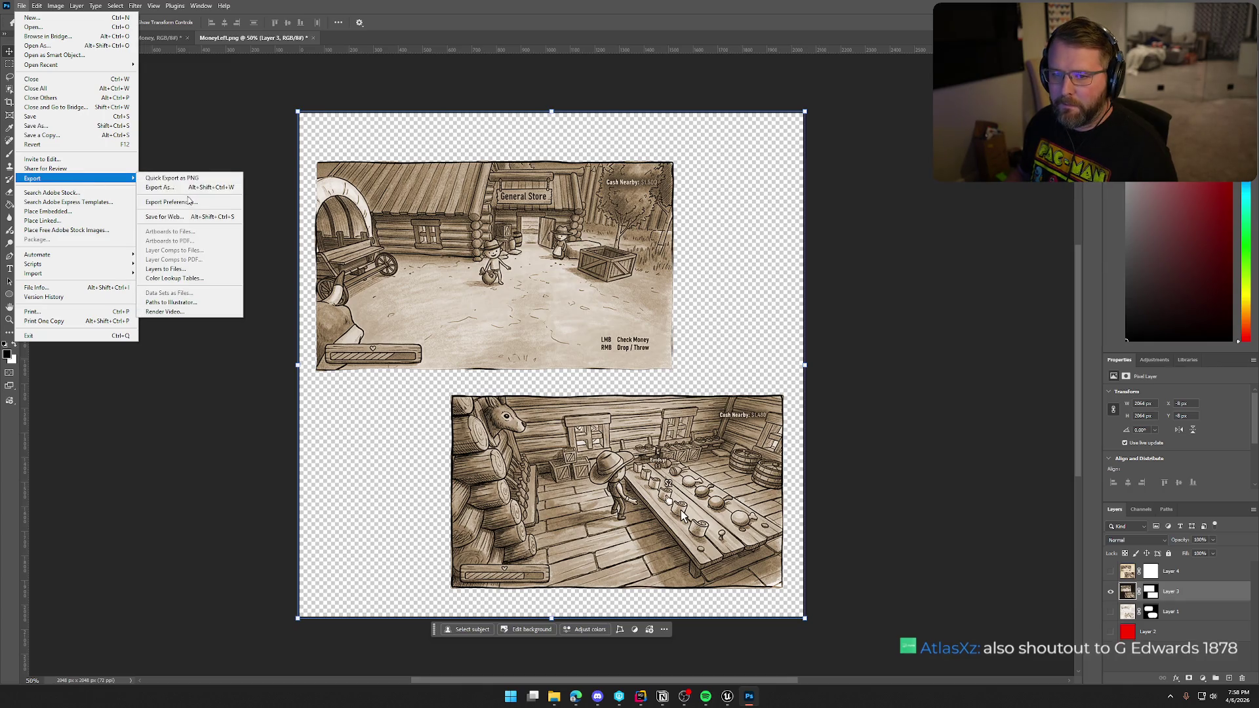
# Export the sepia page over the existing MoneyLeft.png, then return to Unreal Engine.
pyautogui.click(177, 179)
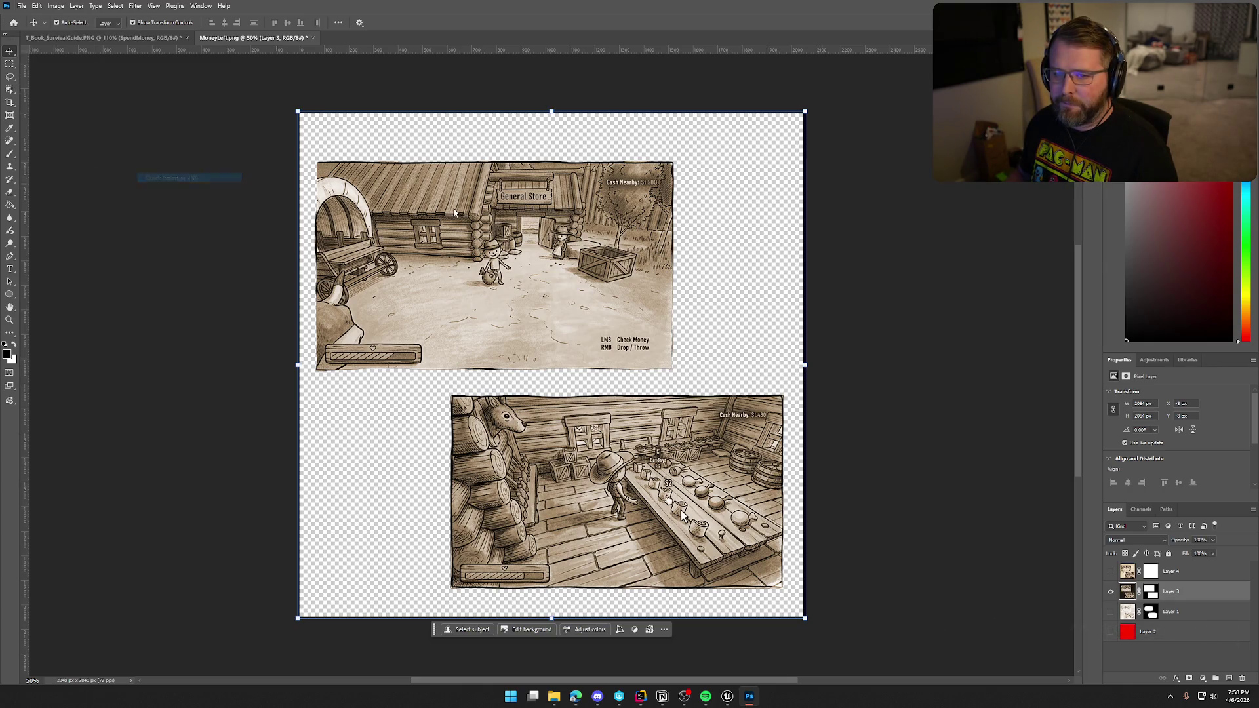
pyautogui.click(347, 150)
pyautogui.click(850, 466)
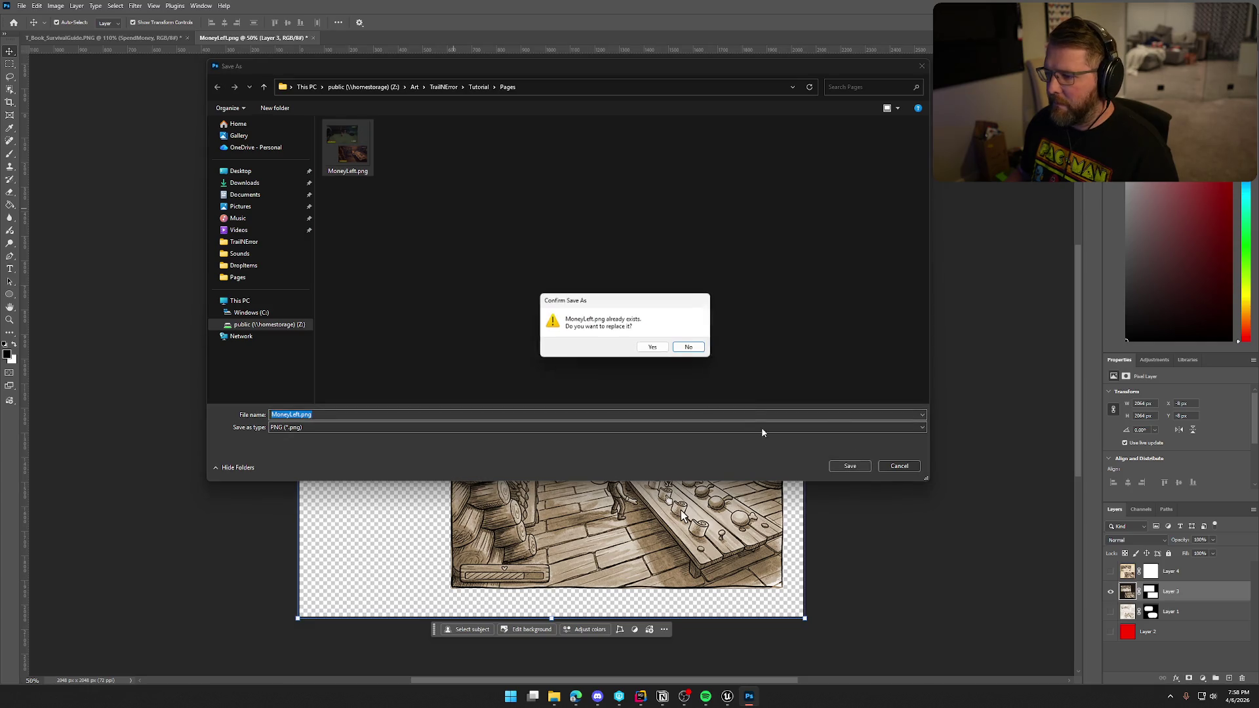
pyautogui.click(651, 347)
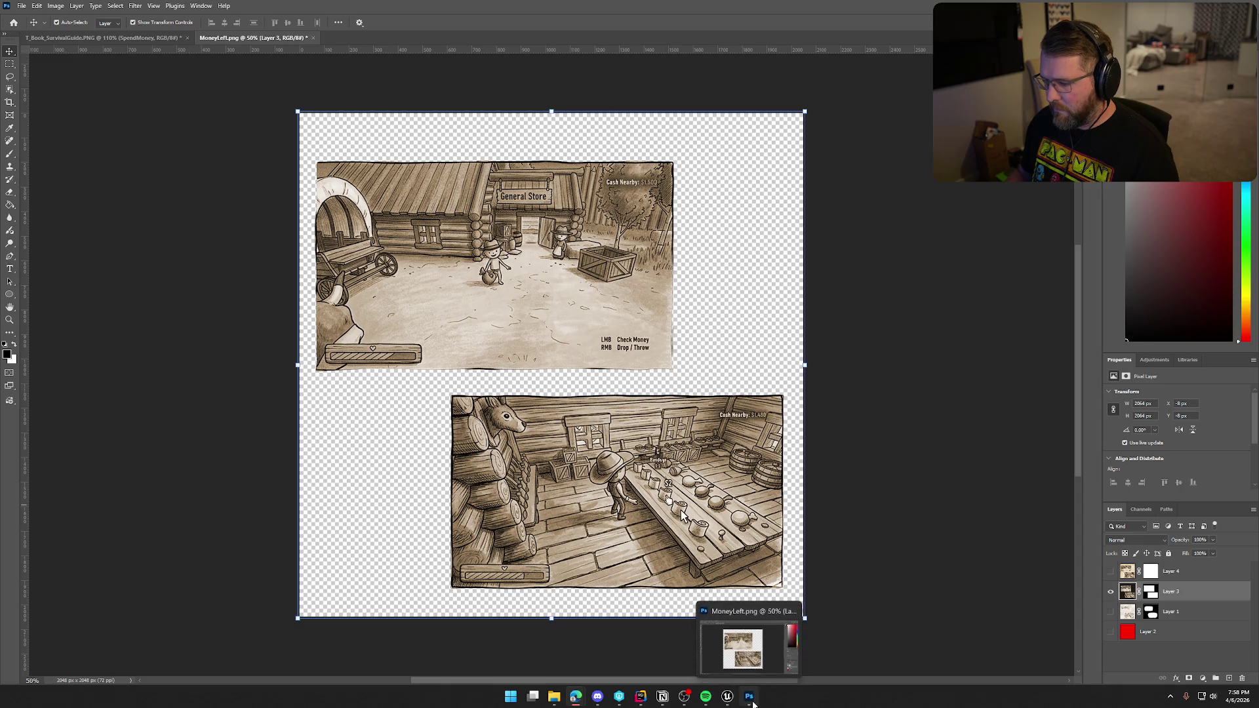
pyautogui.click(728, 696)
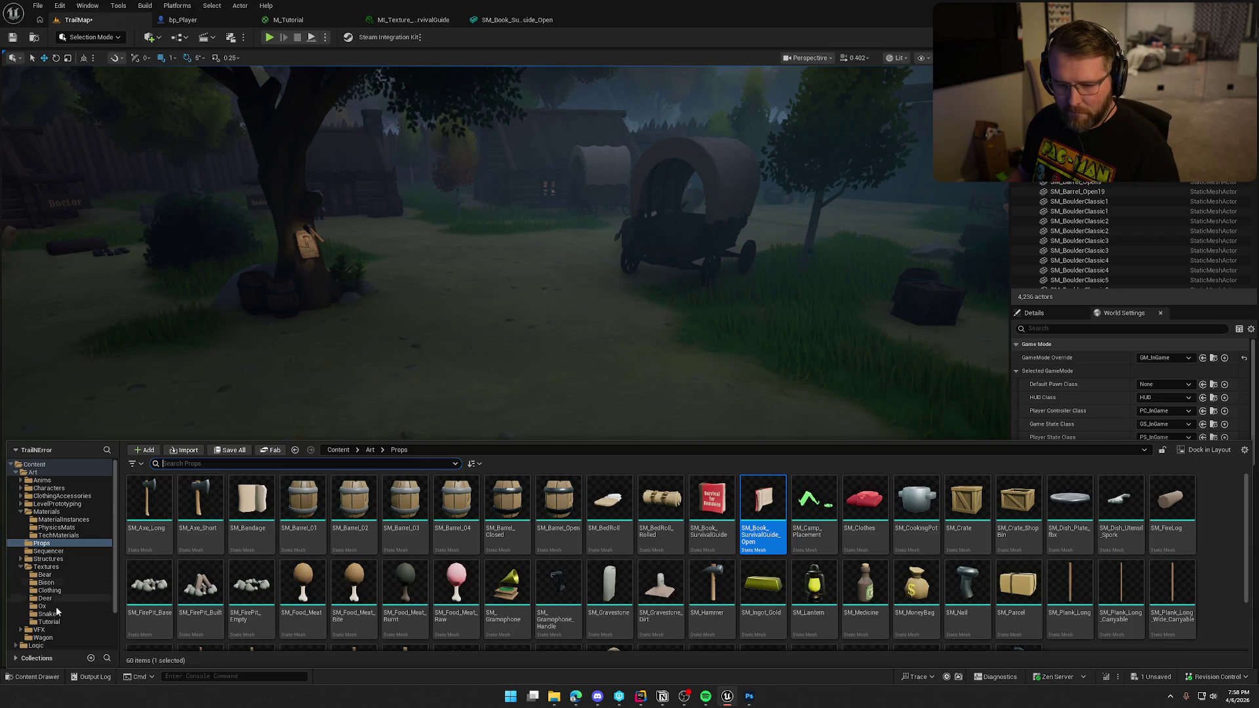
# Reimport the MoneyLeft texture in Textures/Tutorial and Save All, checking out the map.
pyautogui.click(49, 622)
pyautogui.rightClick(145, 505)
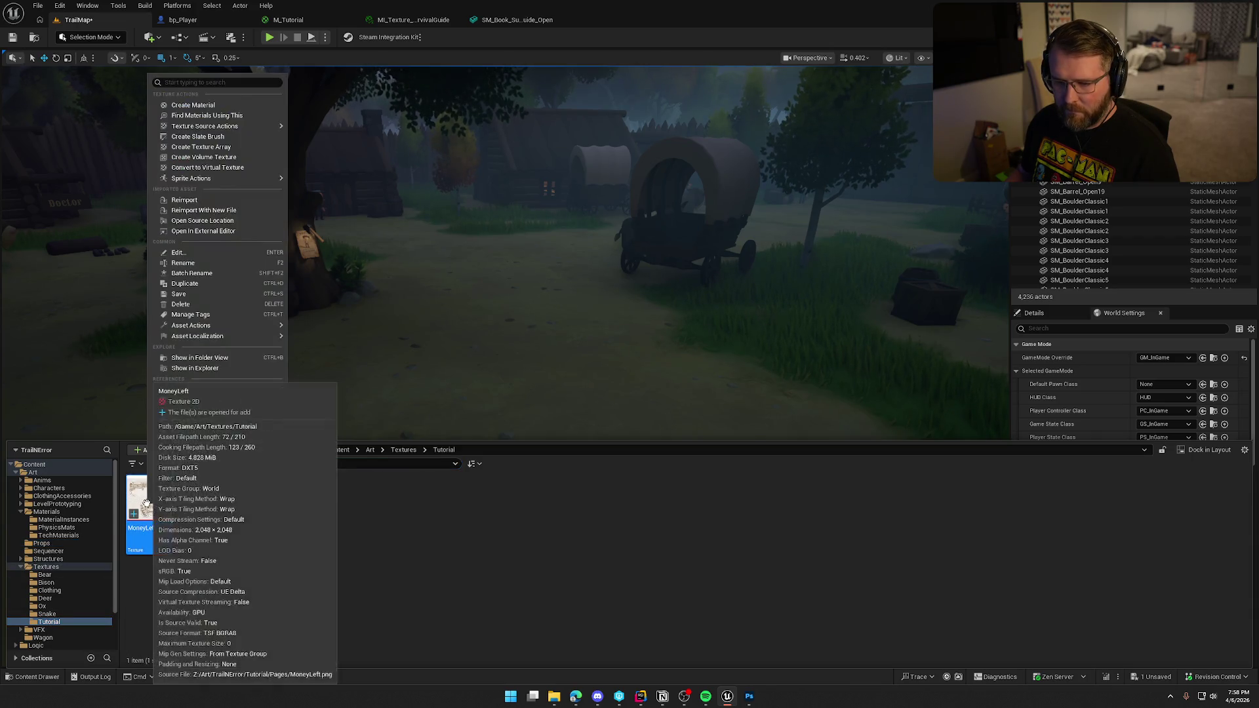
pyautogui.click(191, 204)
pyautogui.click(372, 512)
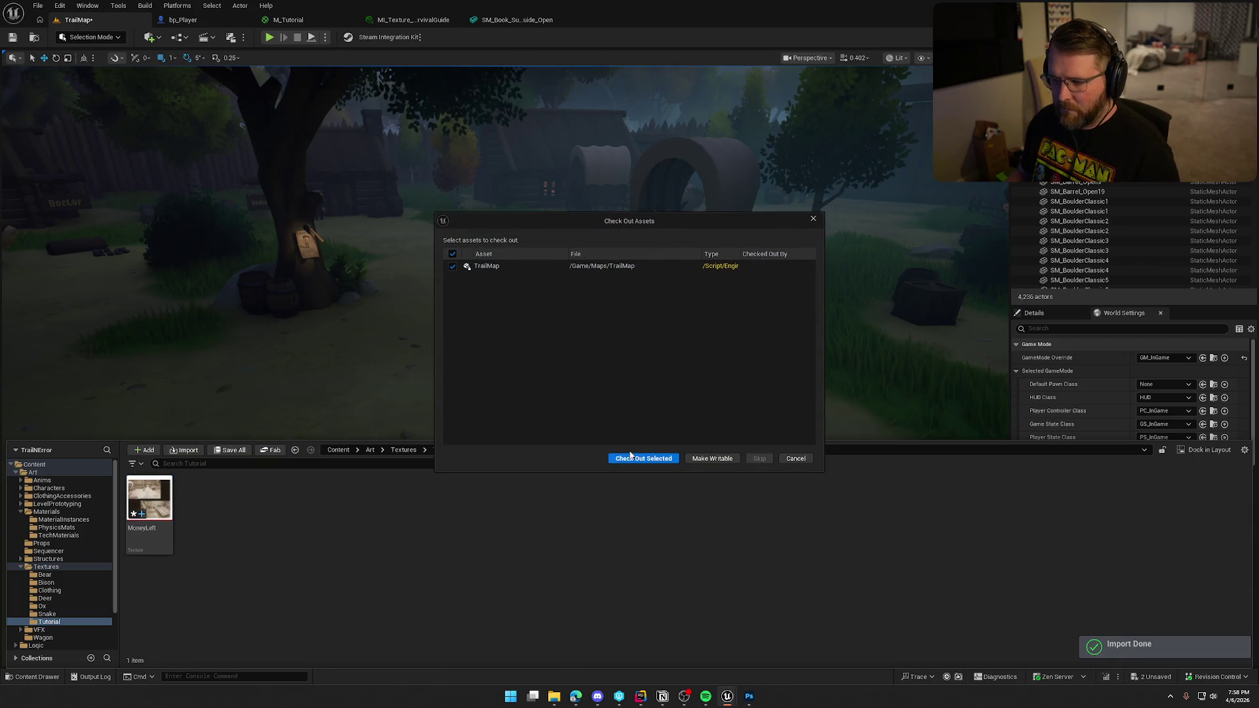
pyautogui.click(643, 458)
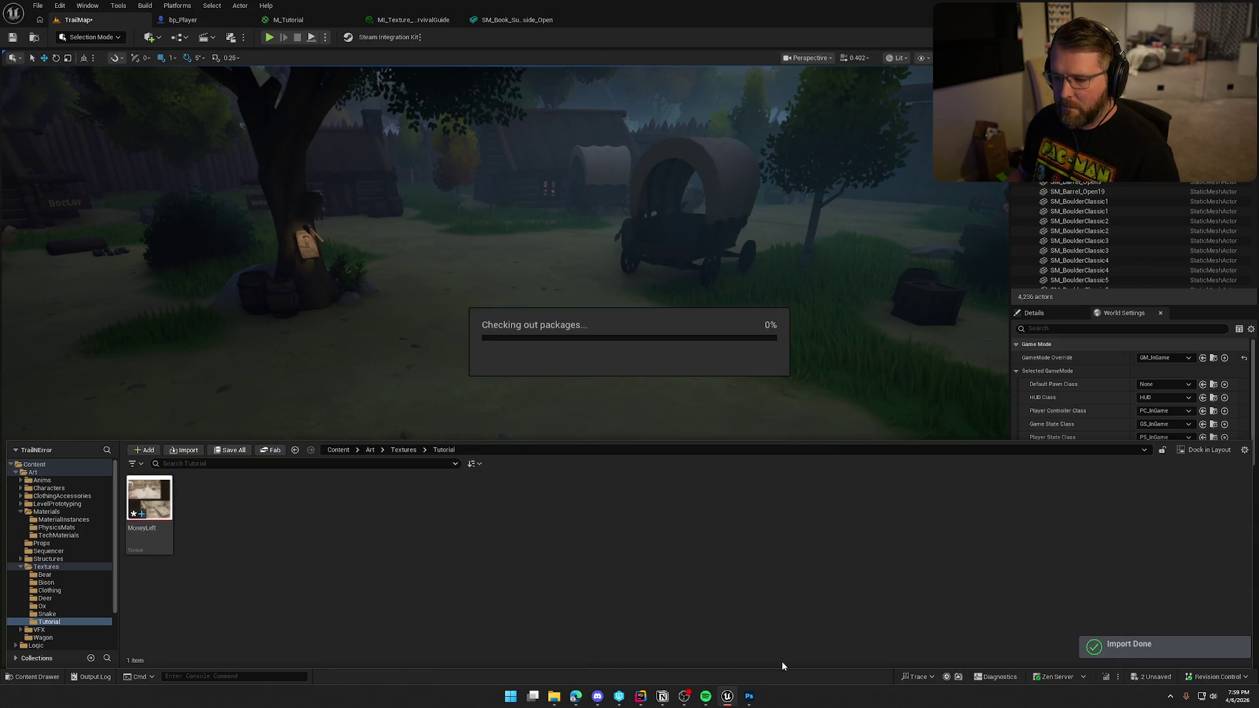
# Return to the Unreal editor and start playing the level.
pyautogui.click(749, 696)
pyautogui.moveTo(730, 700)
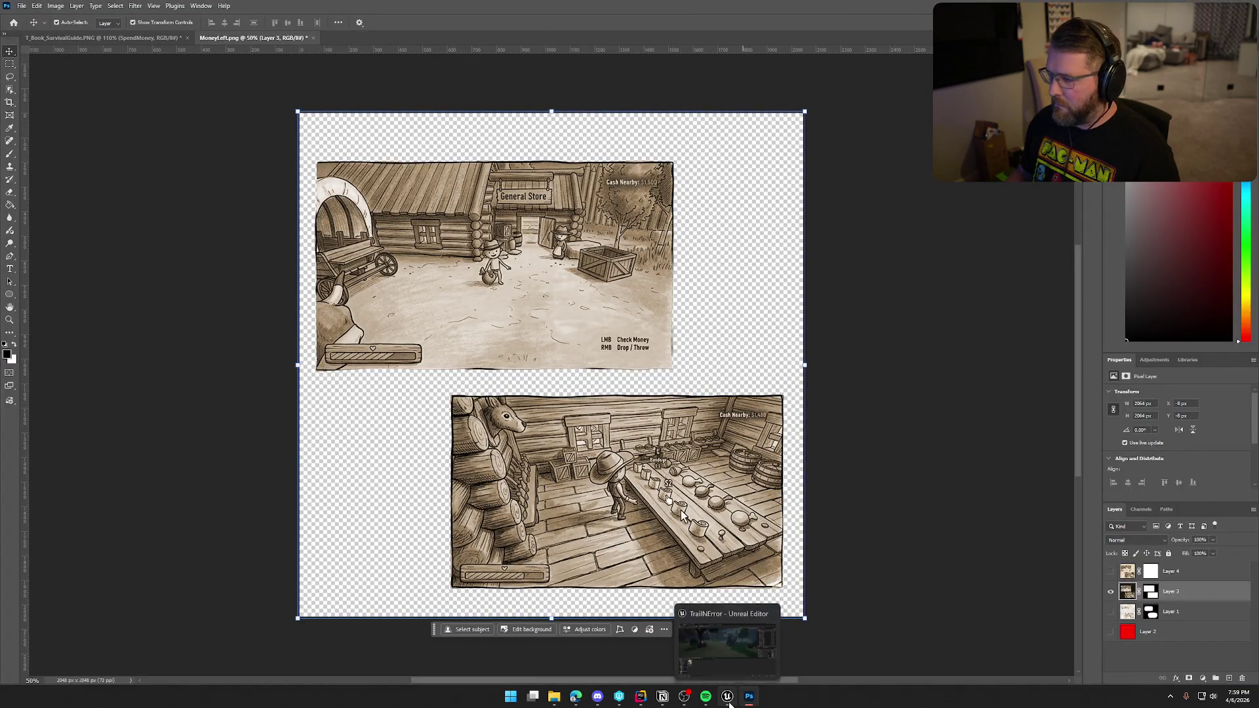
pyautogui.click(730, 703)
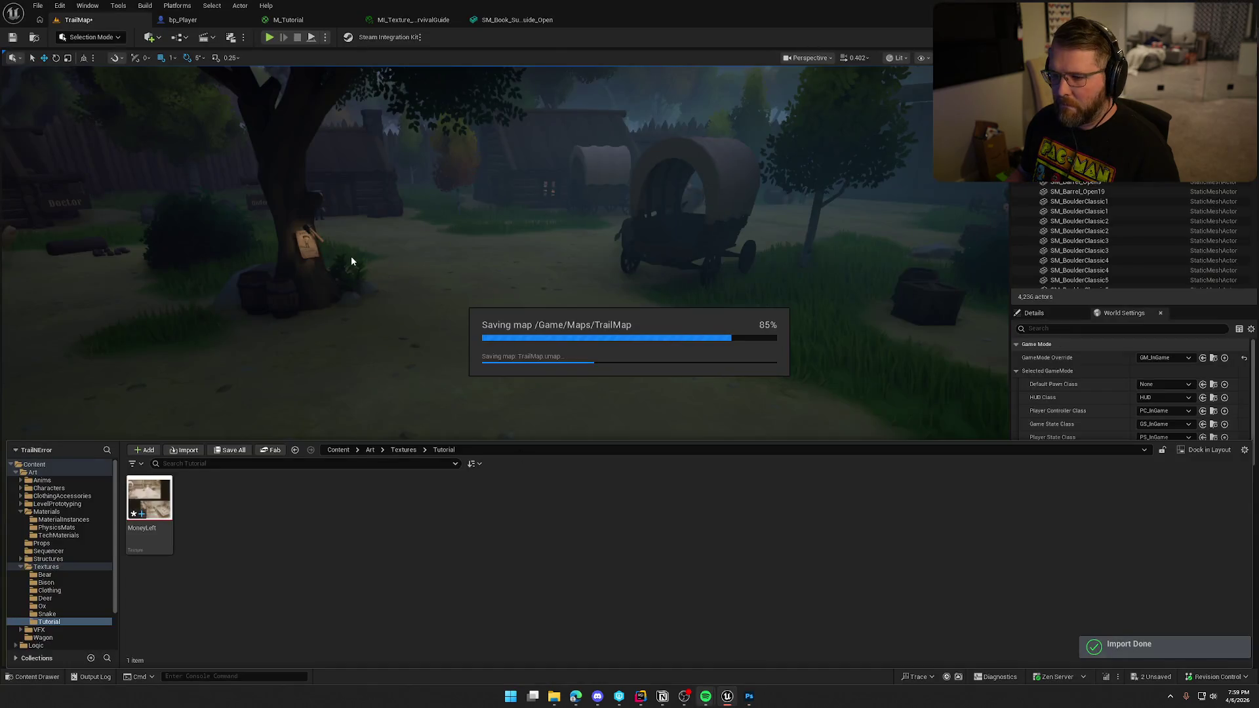
pyautogui.click(344, 172)
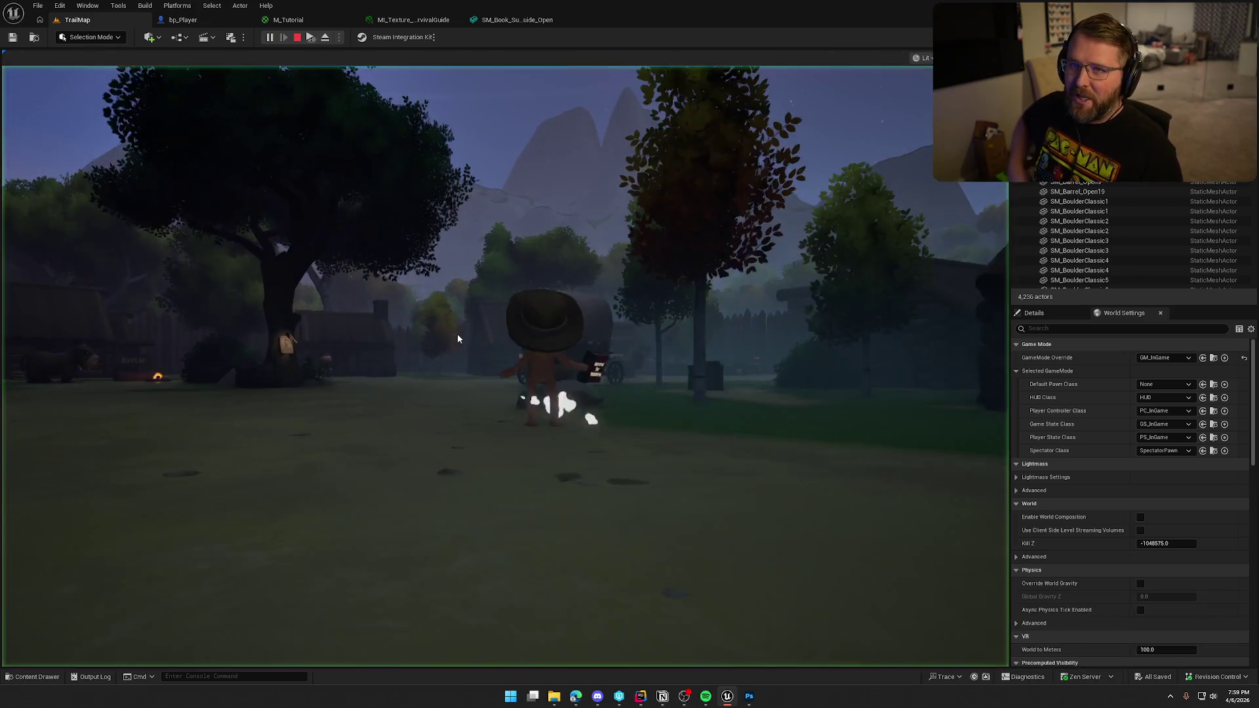
# Open the in-game tutorial book, flip to the sepia screenshots page, close it, and return to Photoshop.
pyautogui.hotkey('shift', 'w')
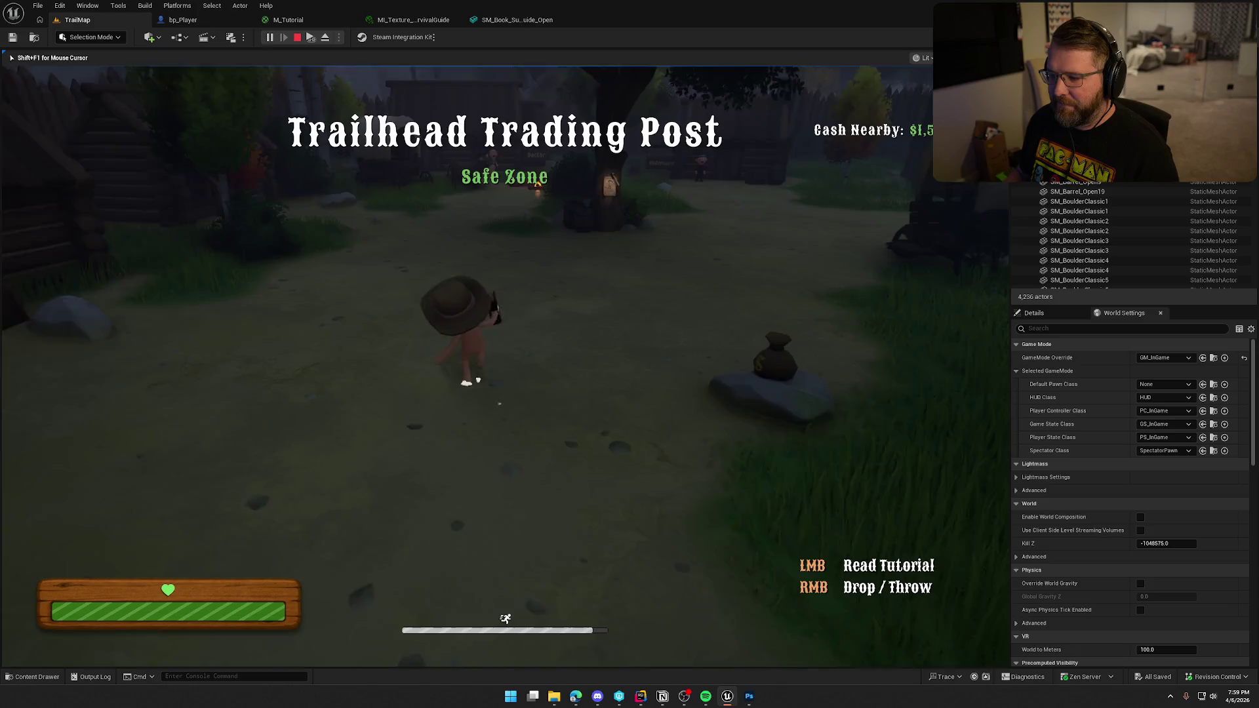
pyautogui.click(432, 368)
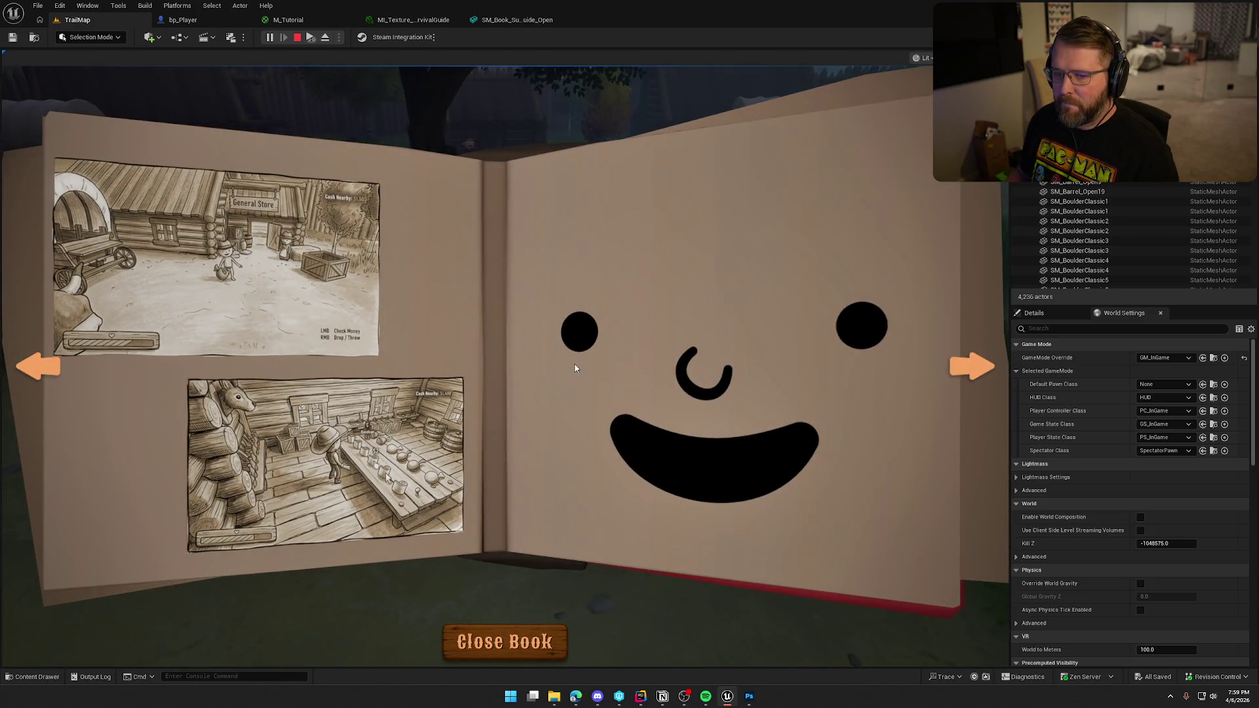
pyautogui.click(971, 371)
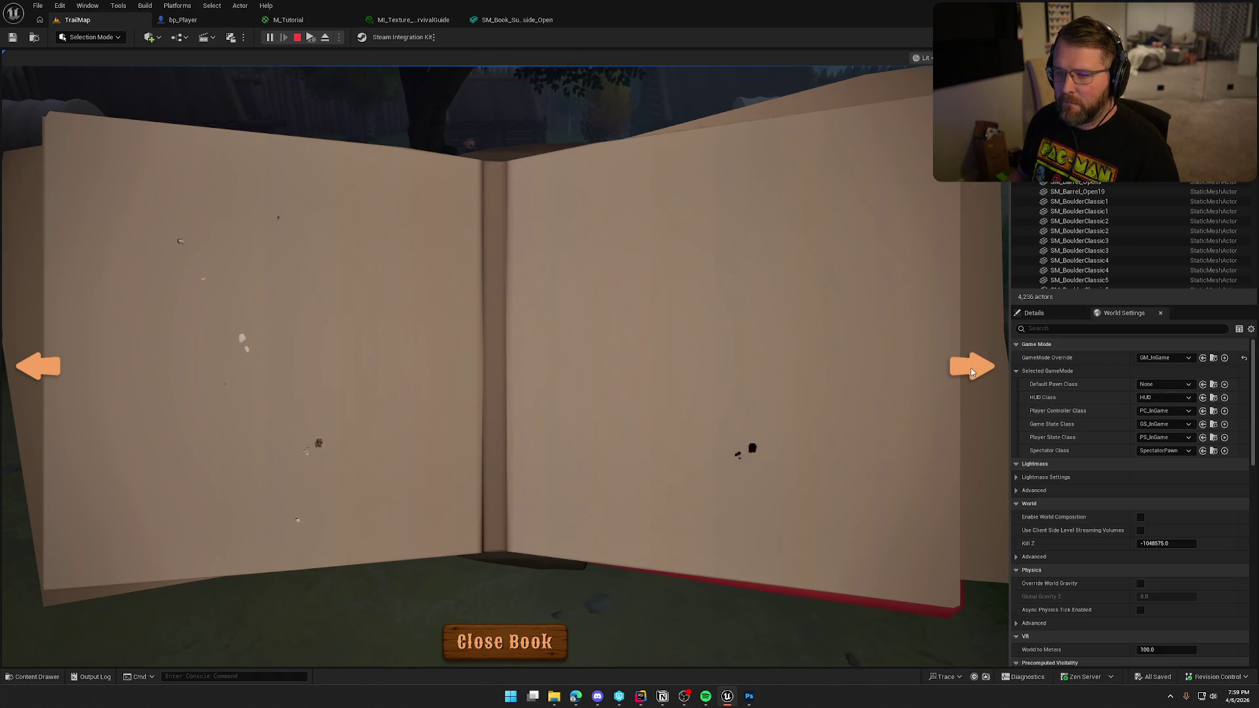
pyautogui.click(34, 365)
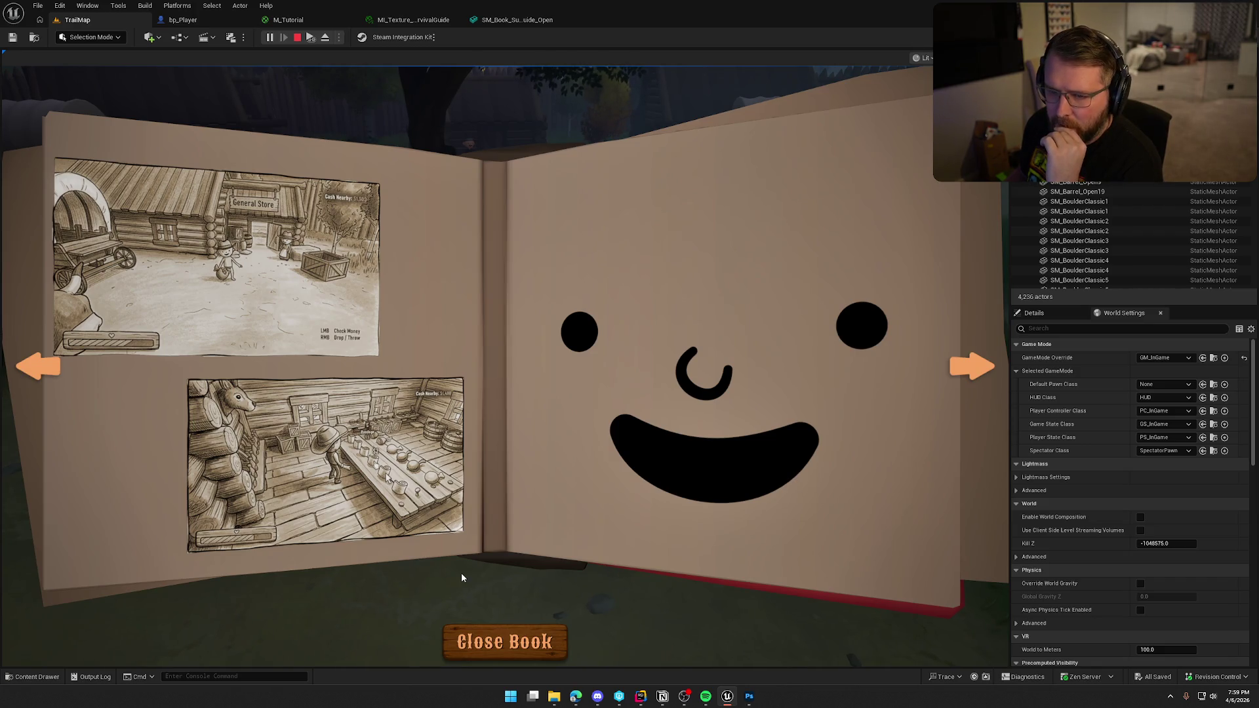
pyautogui.click(505, 641)
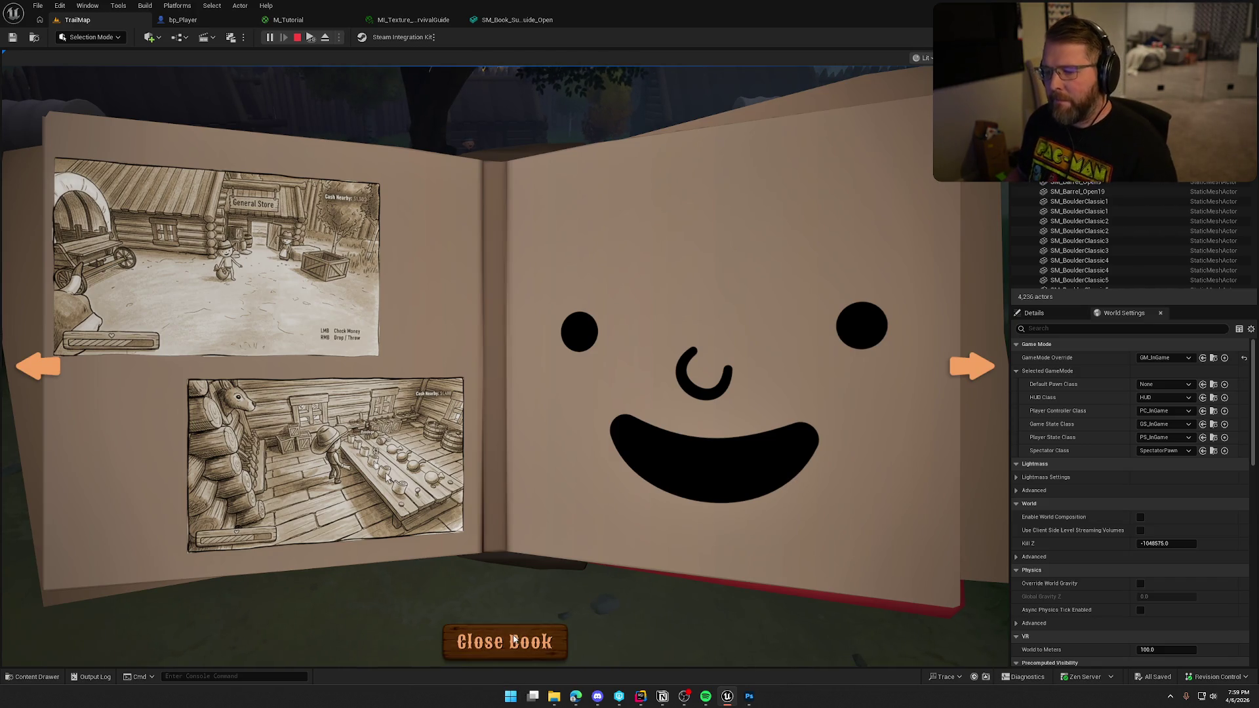
pyautogui.click(750, 697)
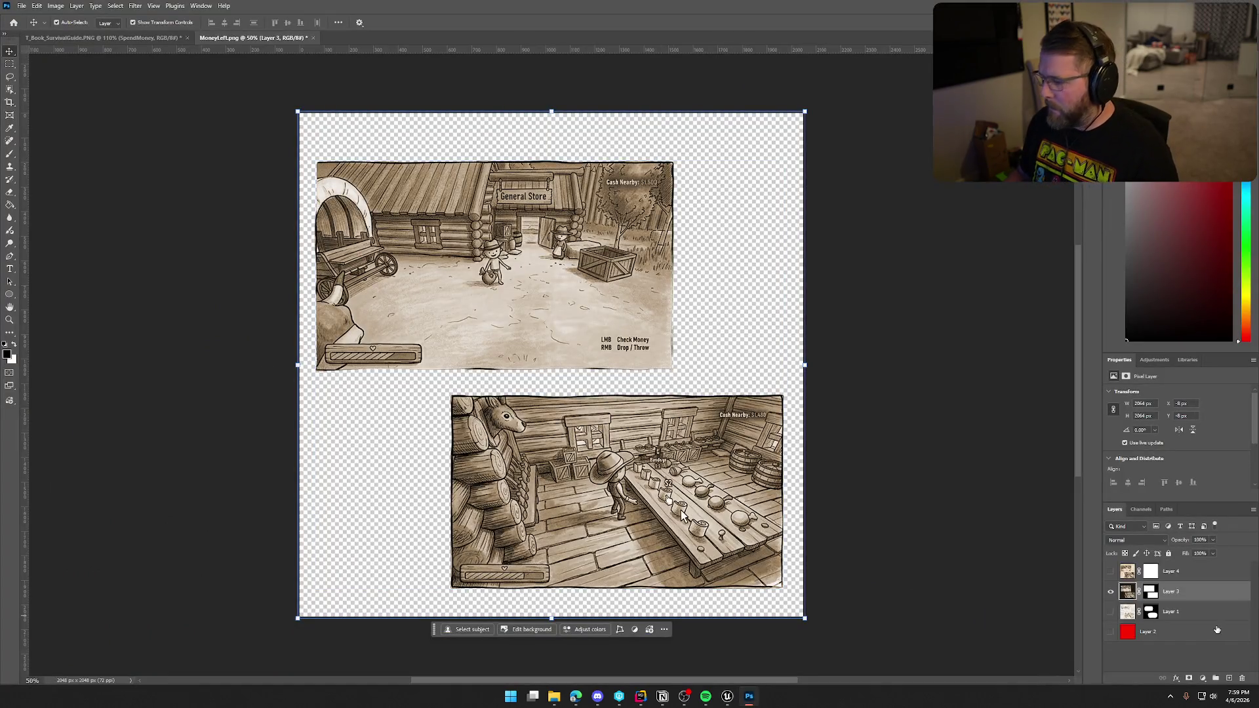
# Add a black Stroke effect to Layer 3 at 100% opacity and 6 px size.
pyautogui.doubleClick(1133, 593)
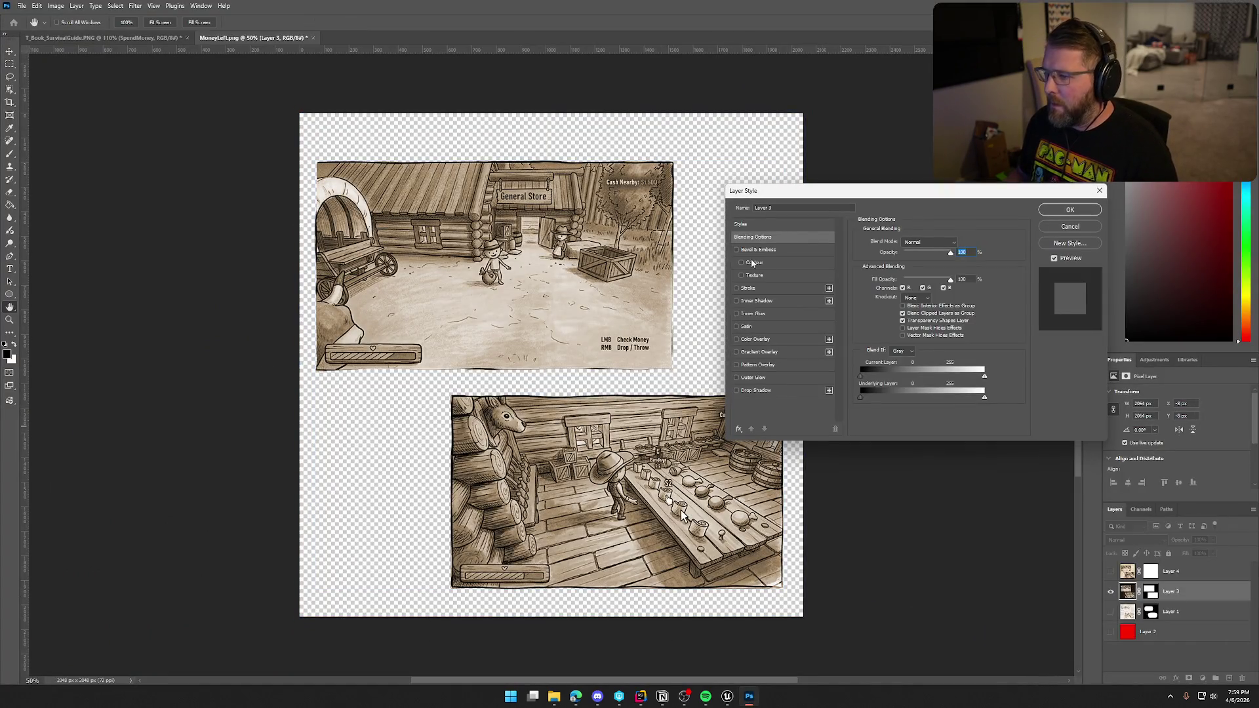
pyautogui.click(736, 288)
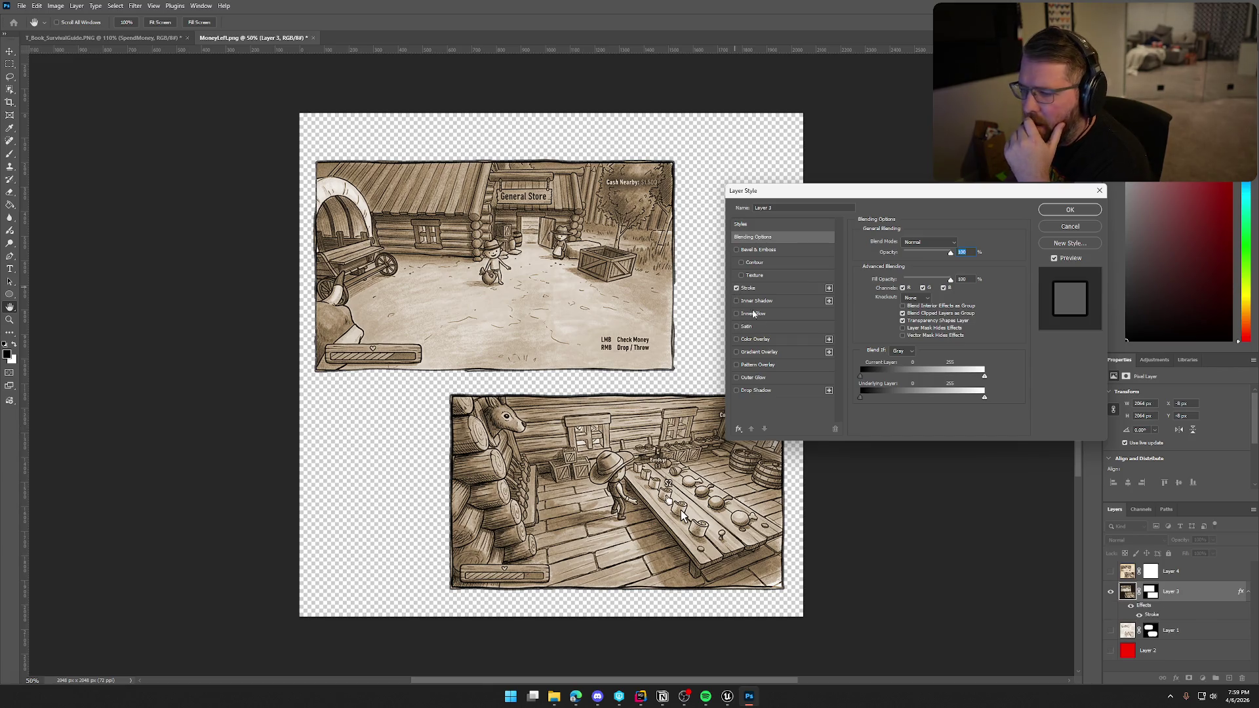
pyautogui.click(753, 292)
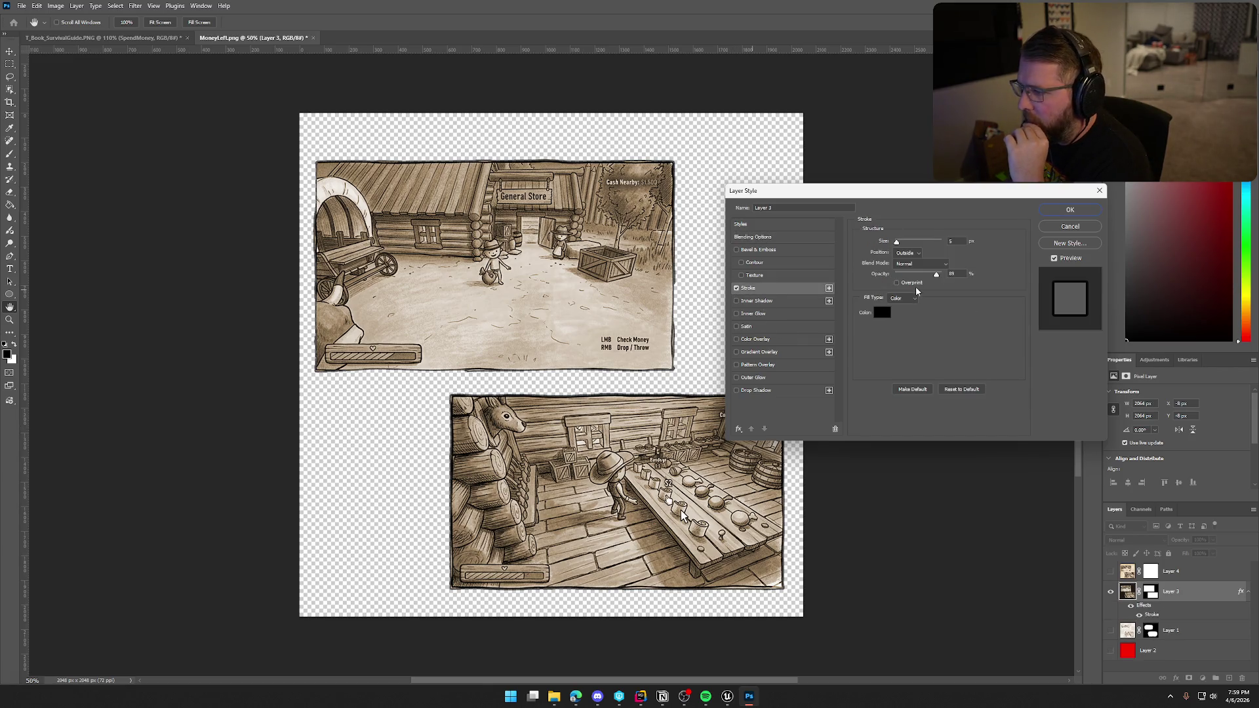
pyautogui.moveTo(938, 279); pyautogui.dragTo(986, 280)
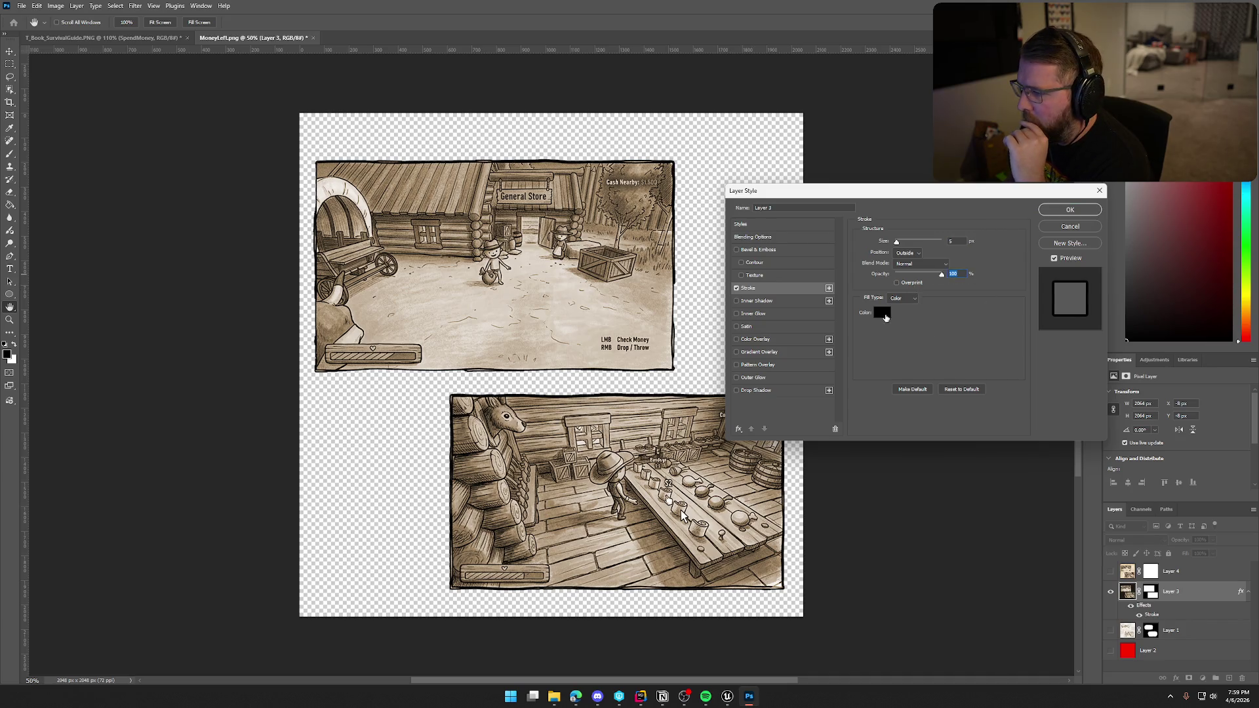
pyautogui.moveTo(897, 248); pyautogui.dragTo(900, 248)
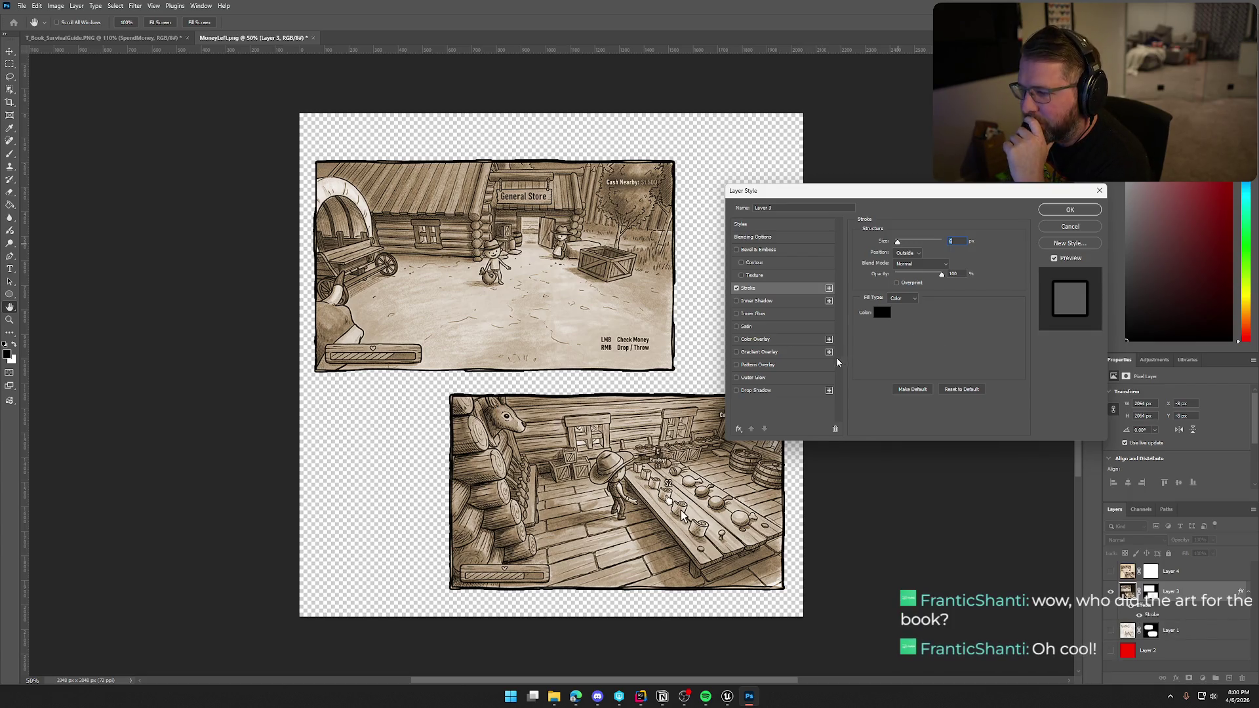
# Preview Inner Shadow, Satin, Outer Glow and Drop Shadow, then apply the style keeping only the stroke.
pyautogui.click(760, 303)
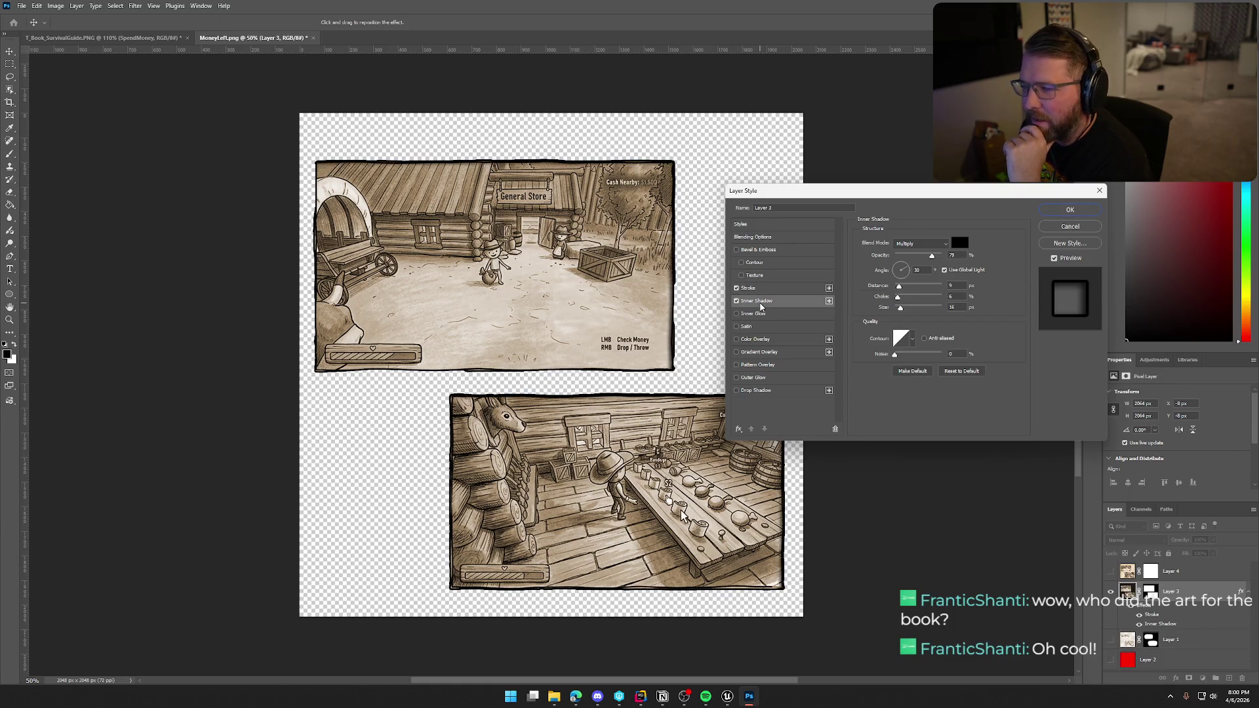
pyautogui.click(736, 301)
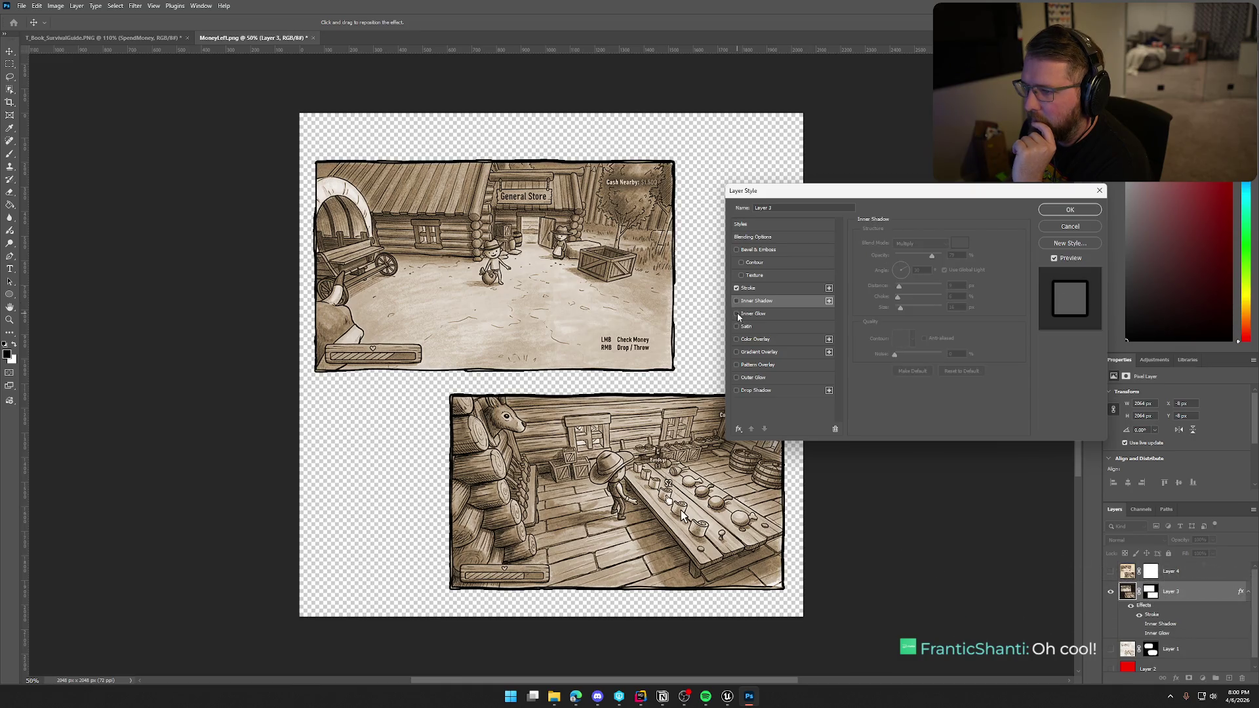
pyautogui.click(736, 326)
pyautogui.click(736, 327)
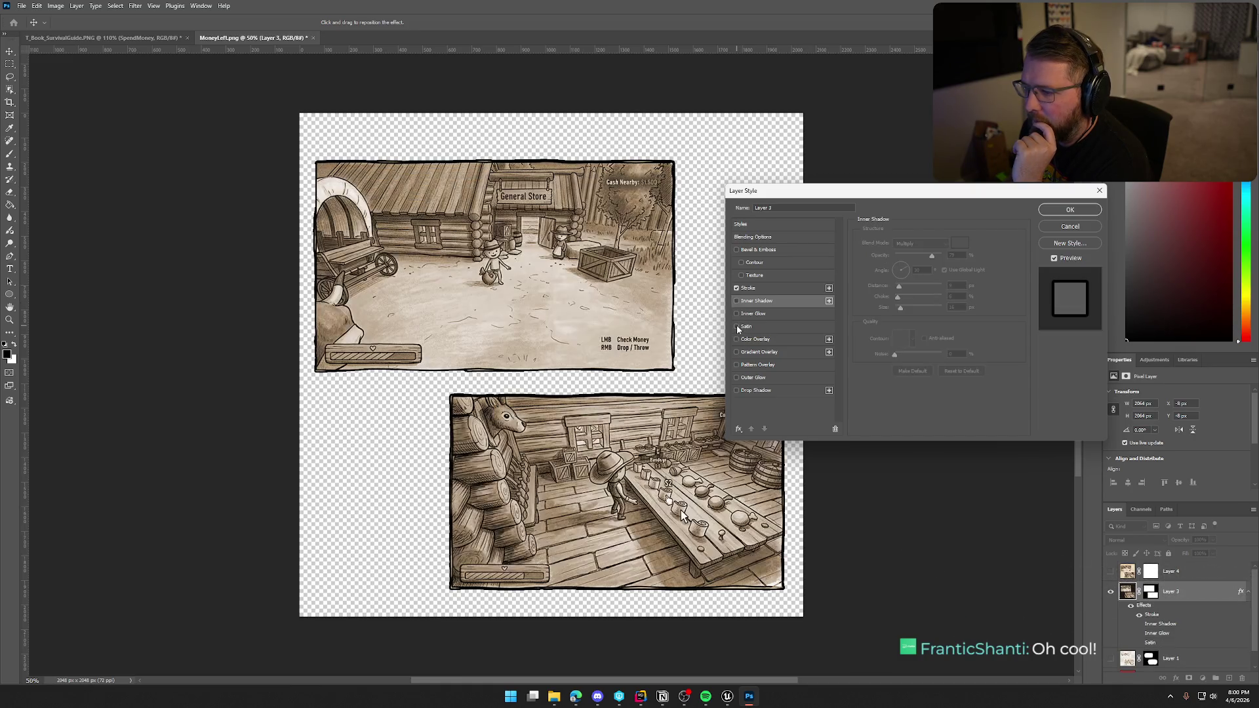
pyautogui.click(736, 379)
pyautogui.click(737, 378)
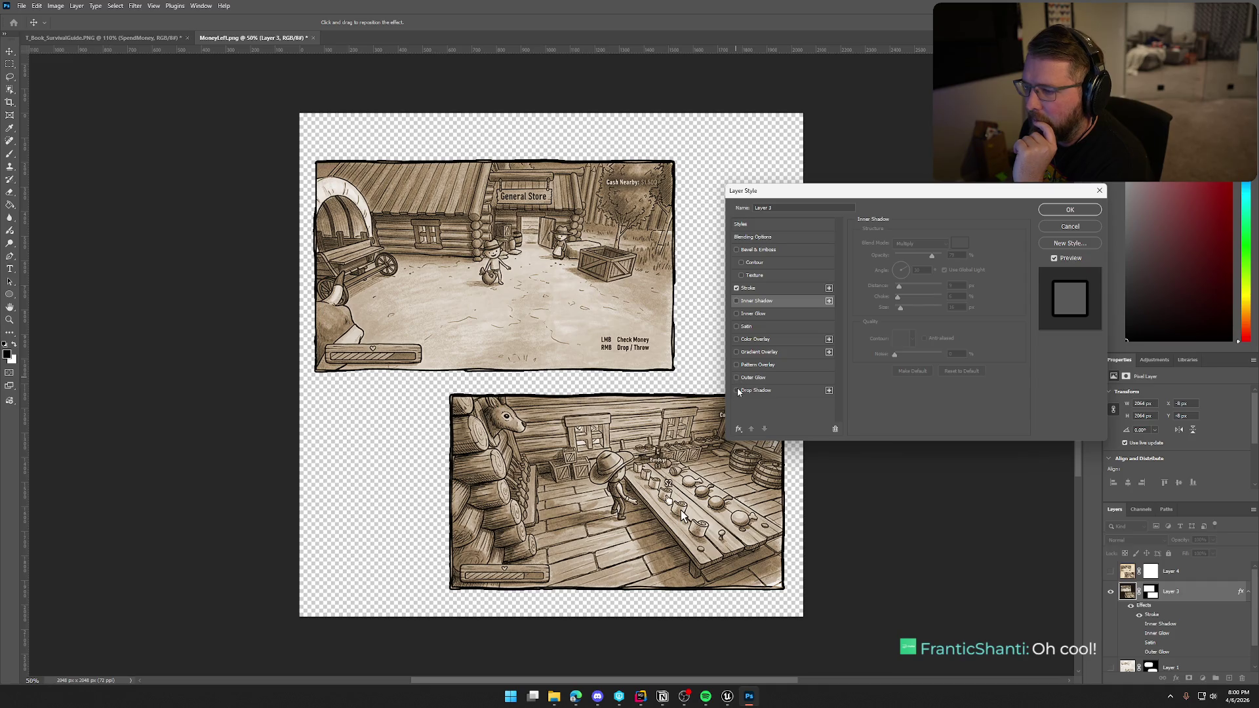
pyautogui.click(737, 391)
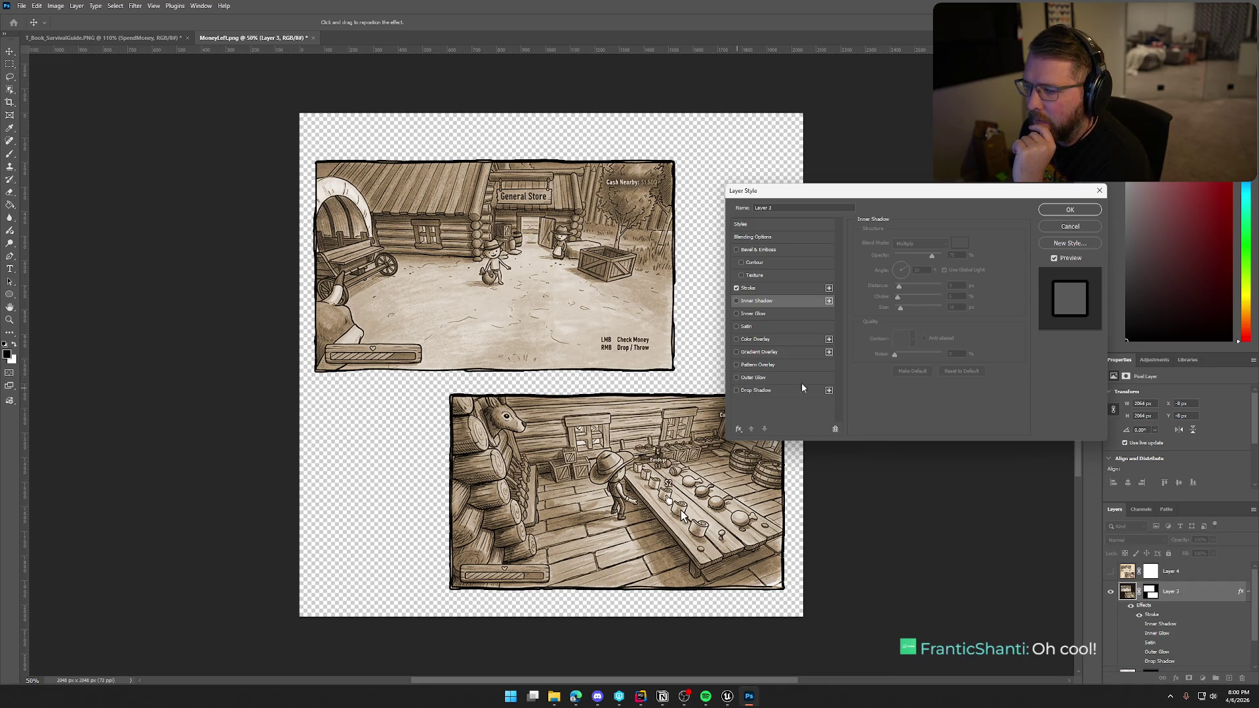
pyautogui.click(1077, 209)
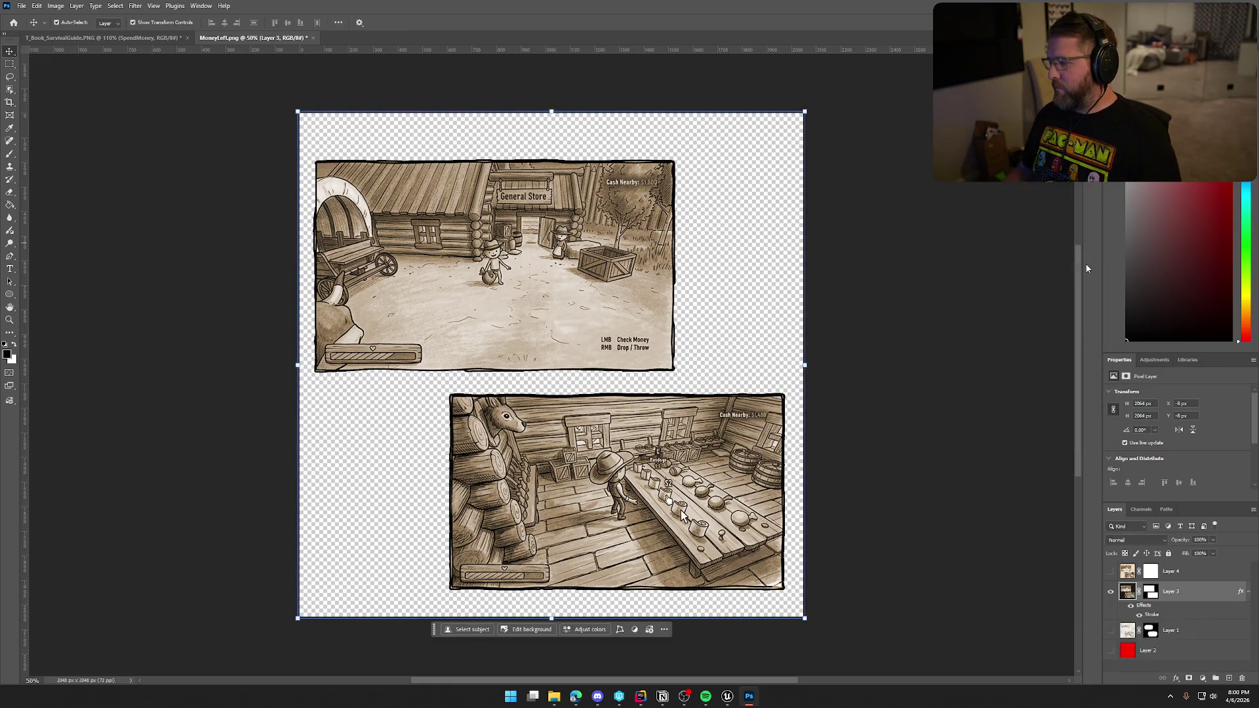
# Quick Export the outlined page as PNG, replacing MoneyLeft.png, then return to Unreal.
pyautogui.click(21, 5)
pyautogui.moveTo(46, 178)
pyautogui.click(171, 178)
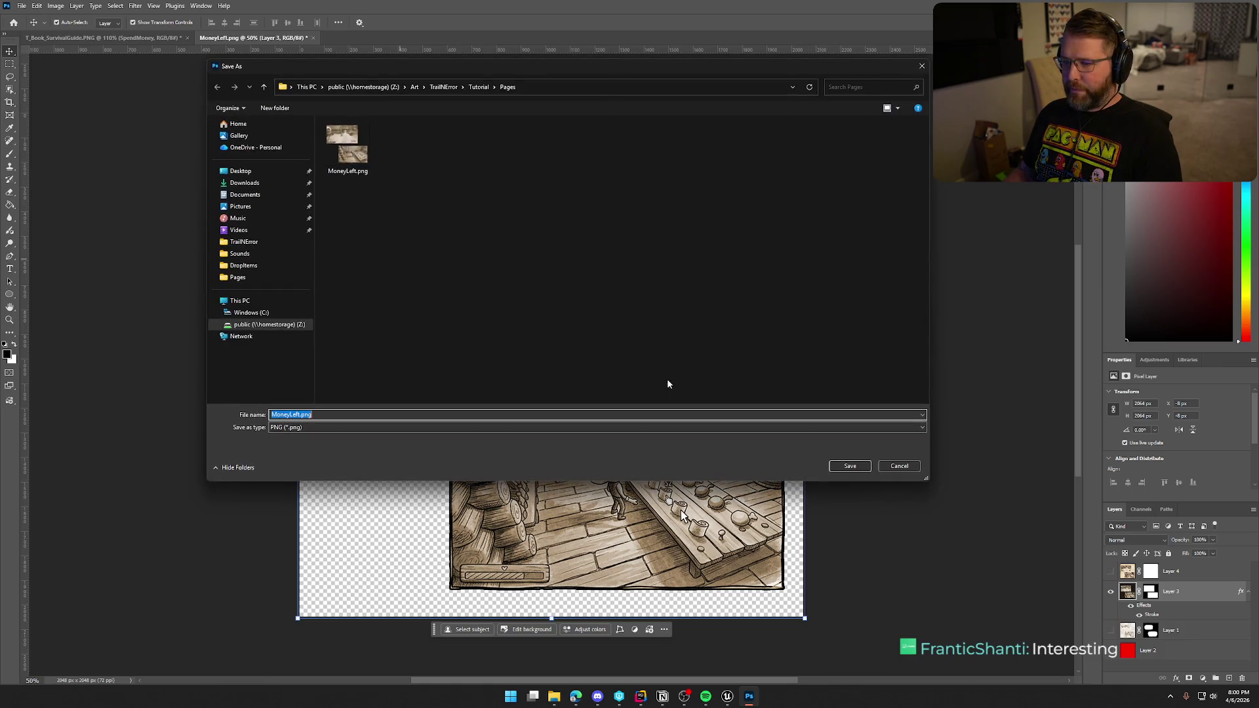
pyautogui.click(850, 466)
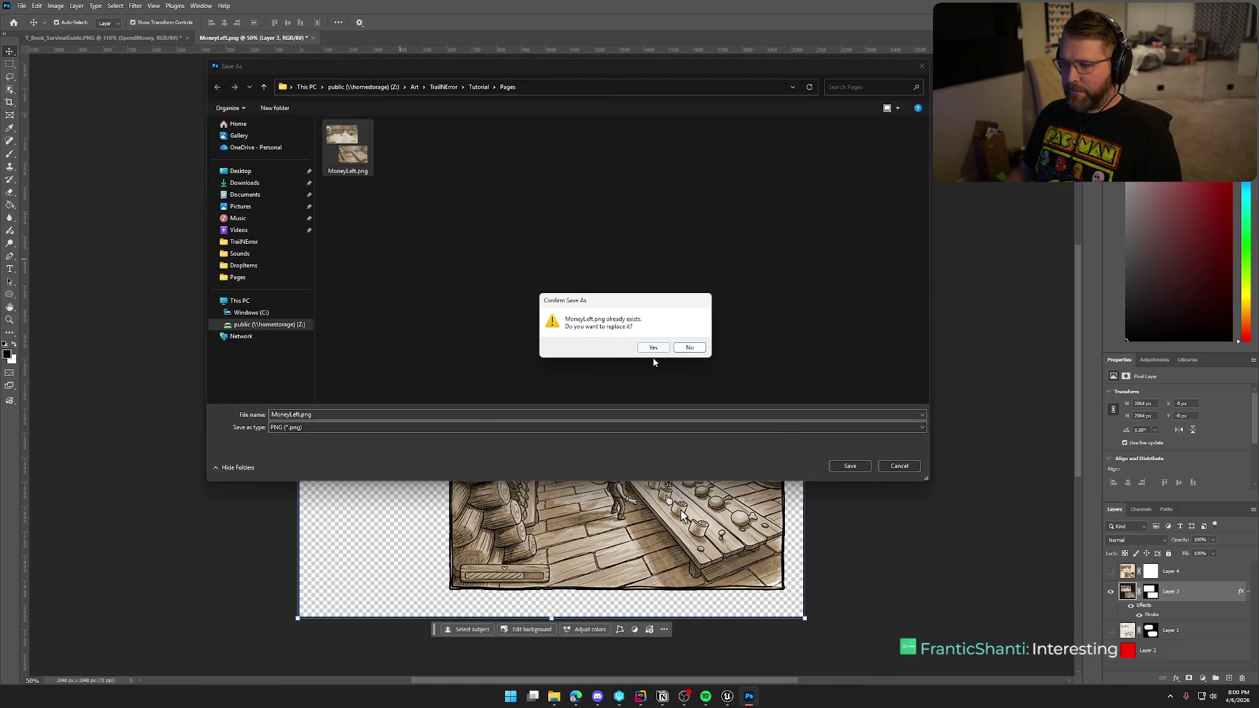
pyautogui.click(653, 347)
pyautogui.click(727, 696)
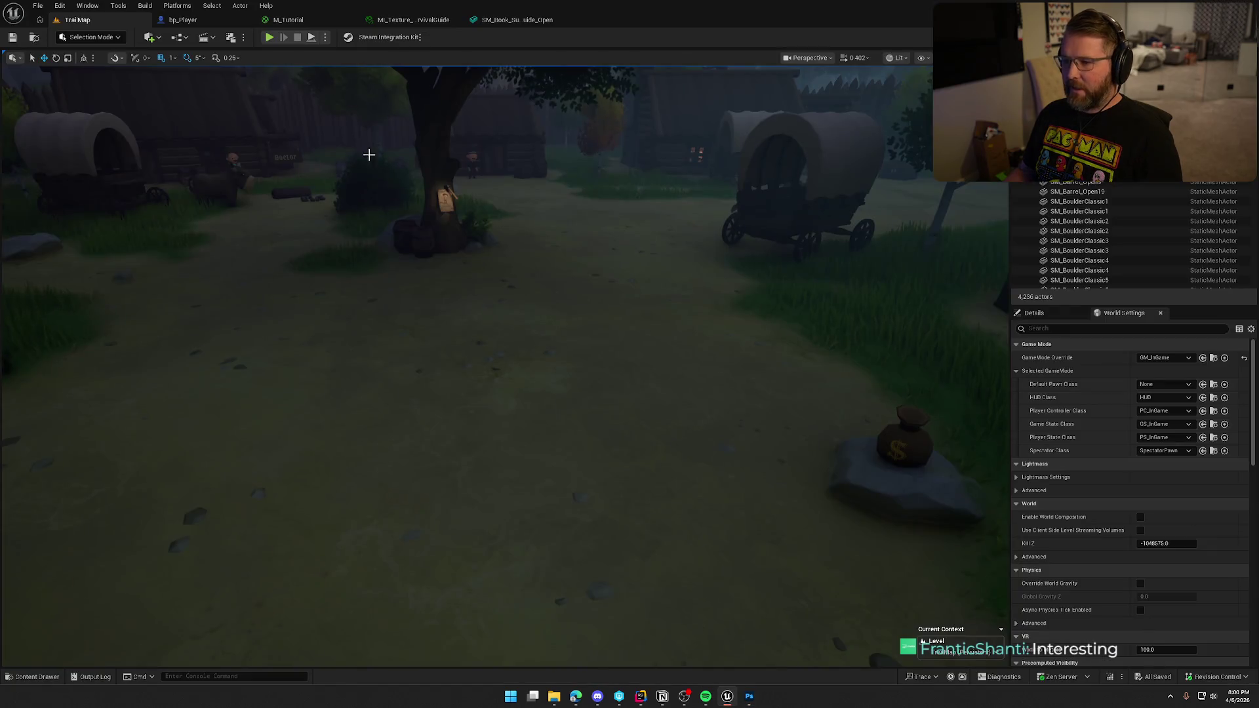
# Review the book mesh, material instance, tutorial material and bp_Player tabs, then return to TrailMap.
pyautogui.click(509, 22)
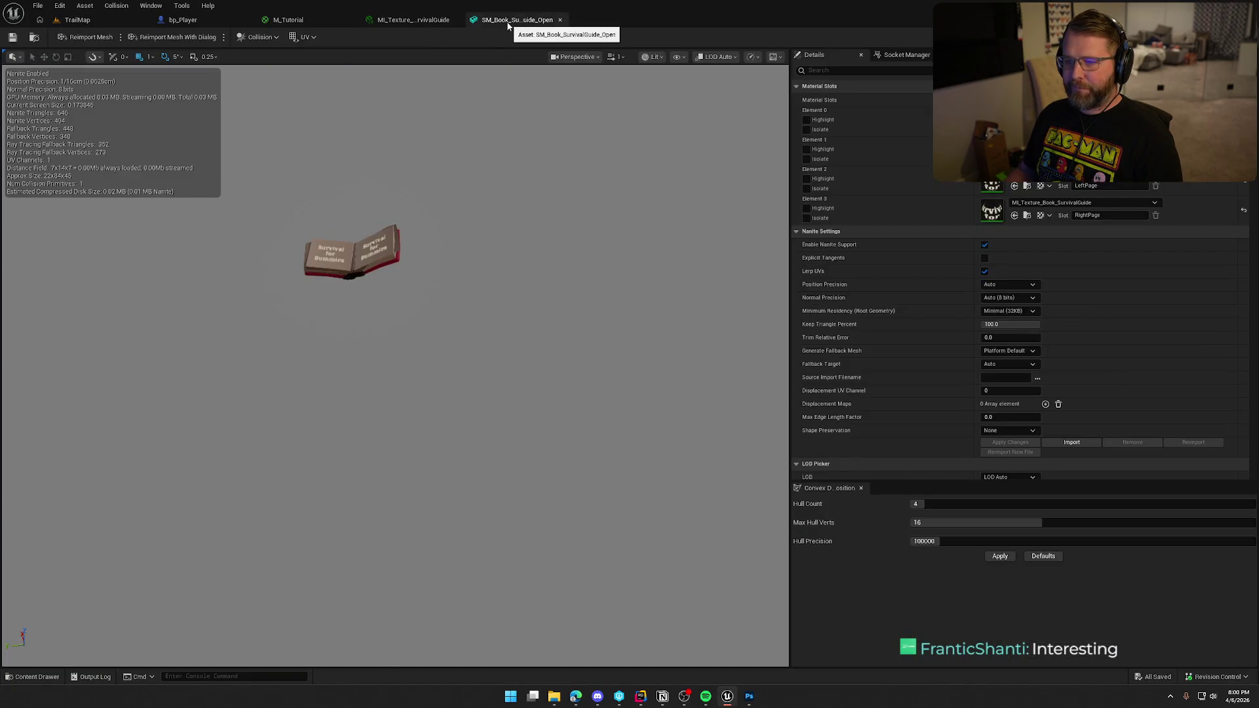
pyautogui.click(427, 21)
pyautogui.click(278, 21)
pyautogui.click(212, 22)
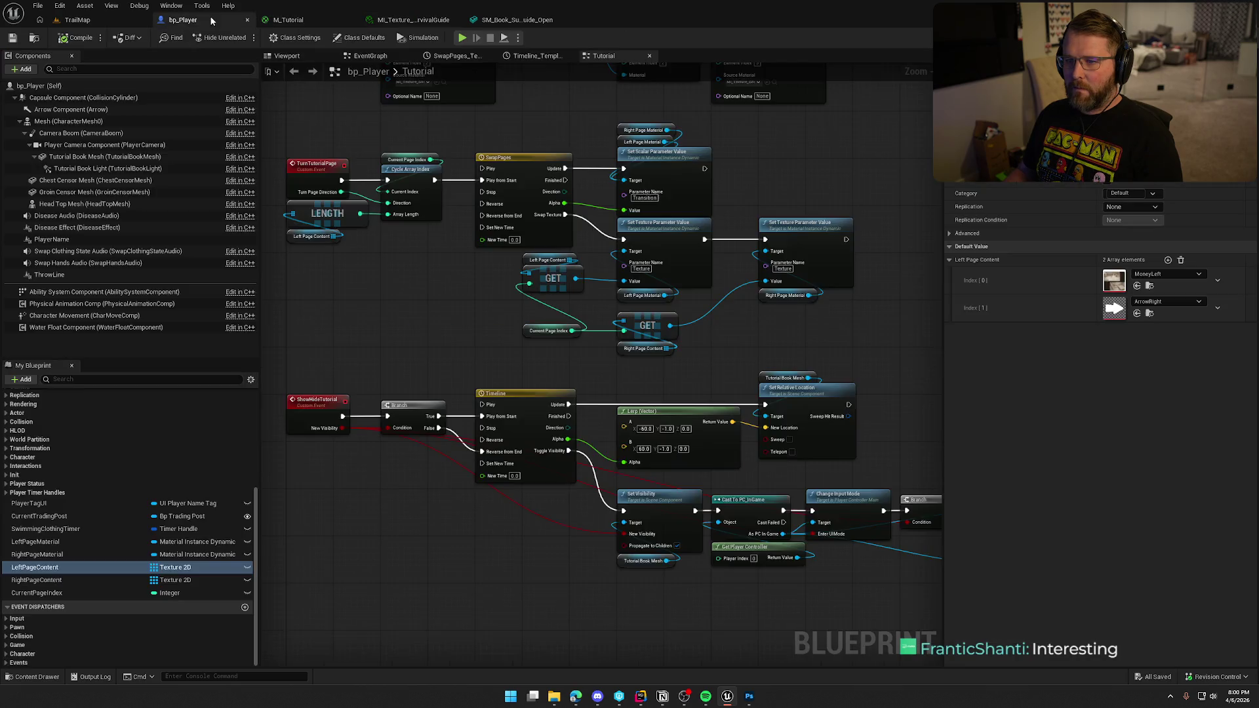
pyautogui.click(78, 19)
# Reimport the outlined MoneyLeft texture, save everything, and start a play session.
pyautogui.rightClick(157, 504)
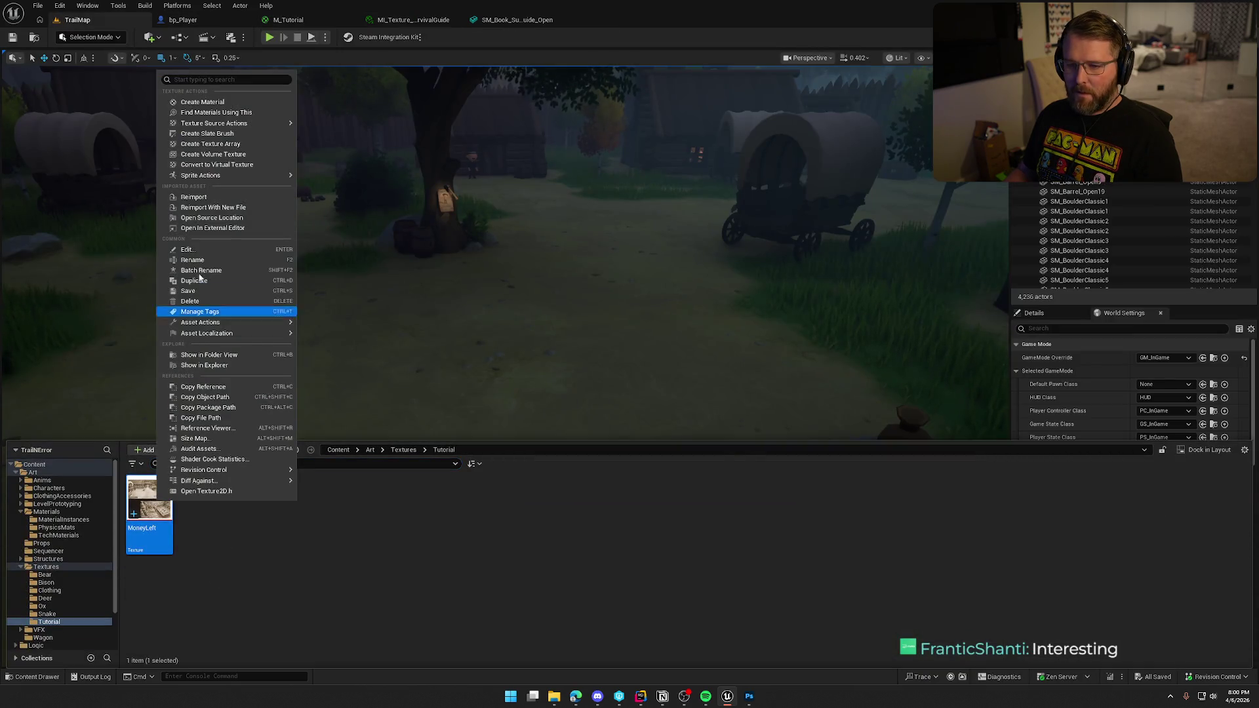
pyautogui.click(197, 206)
pyautogui.click(389, 572)
pyautogui.hotkey('ctrl', 's')
pyautogui.click(271, 38)
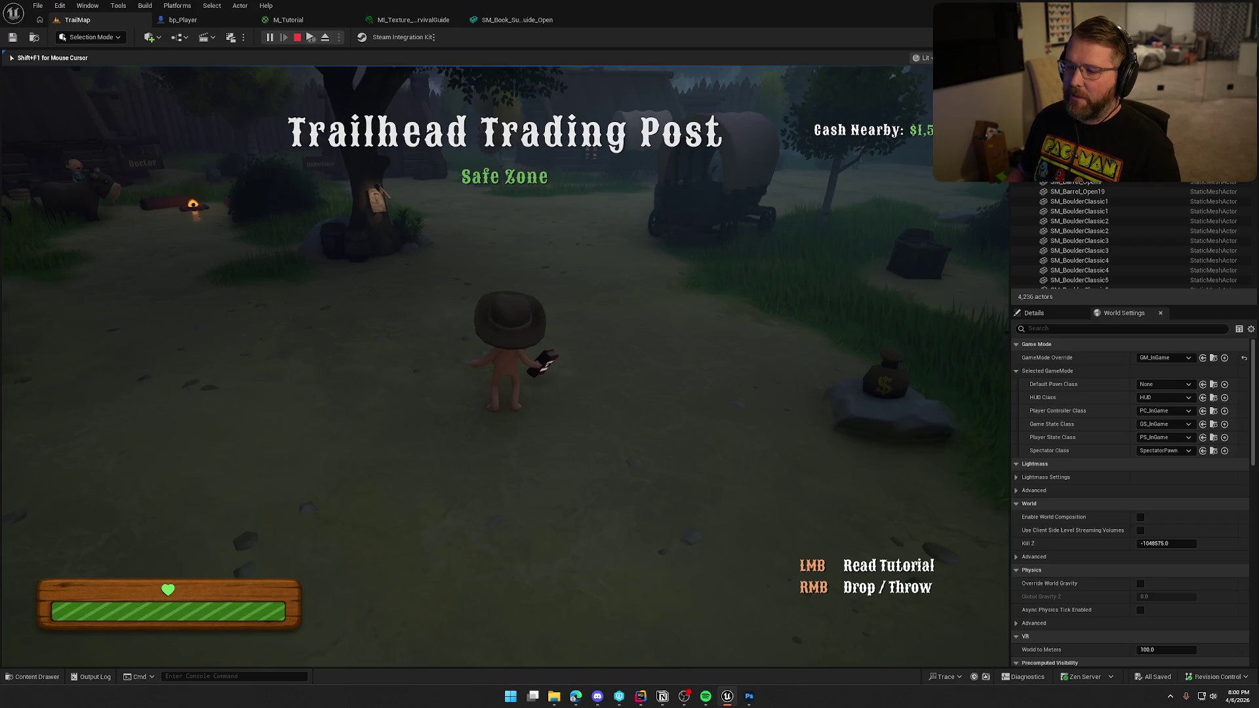
# Open and close the tutorial book in play mode, then stop the session and return to Photoshop.
pyautogui.hotkey('shift', 'F1')
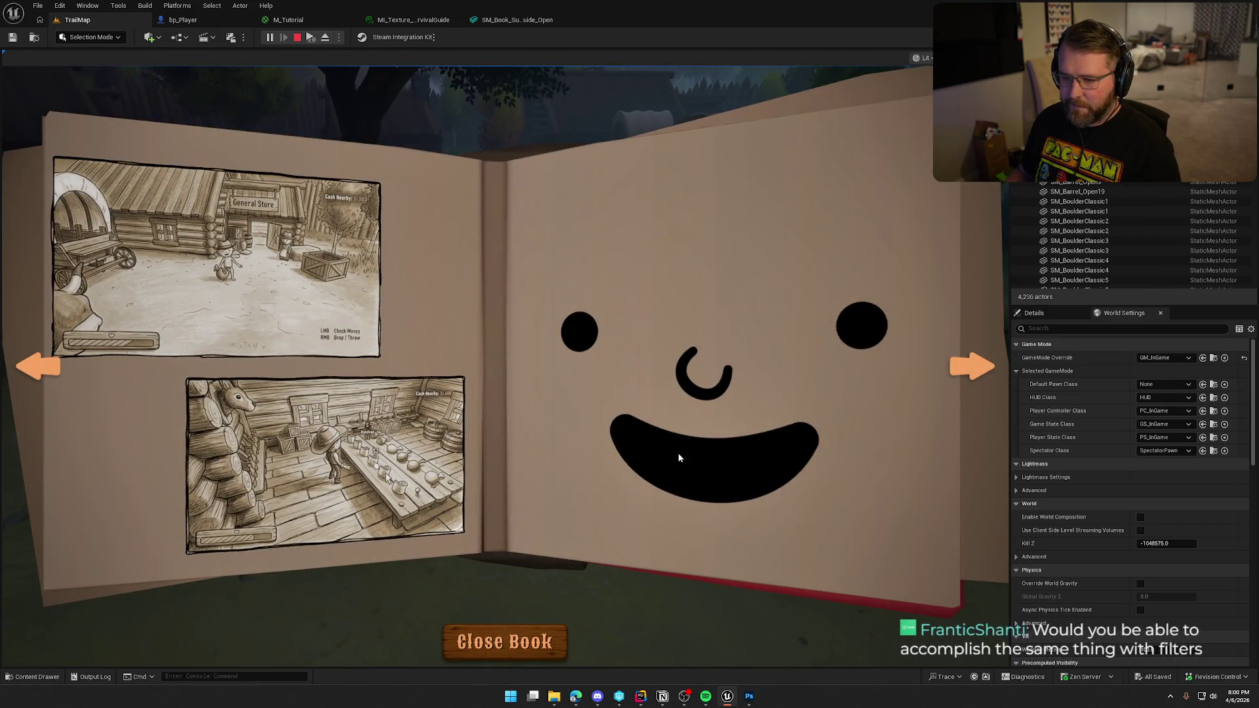
pyautogui.click(966, 359)
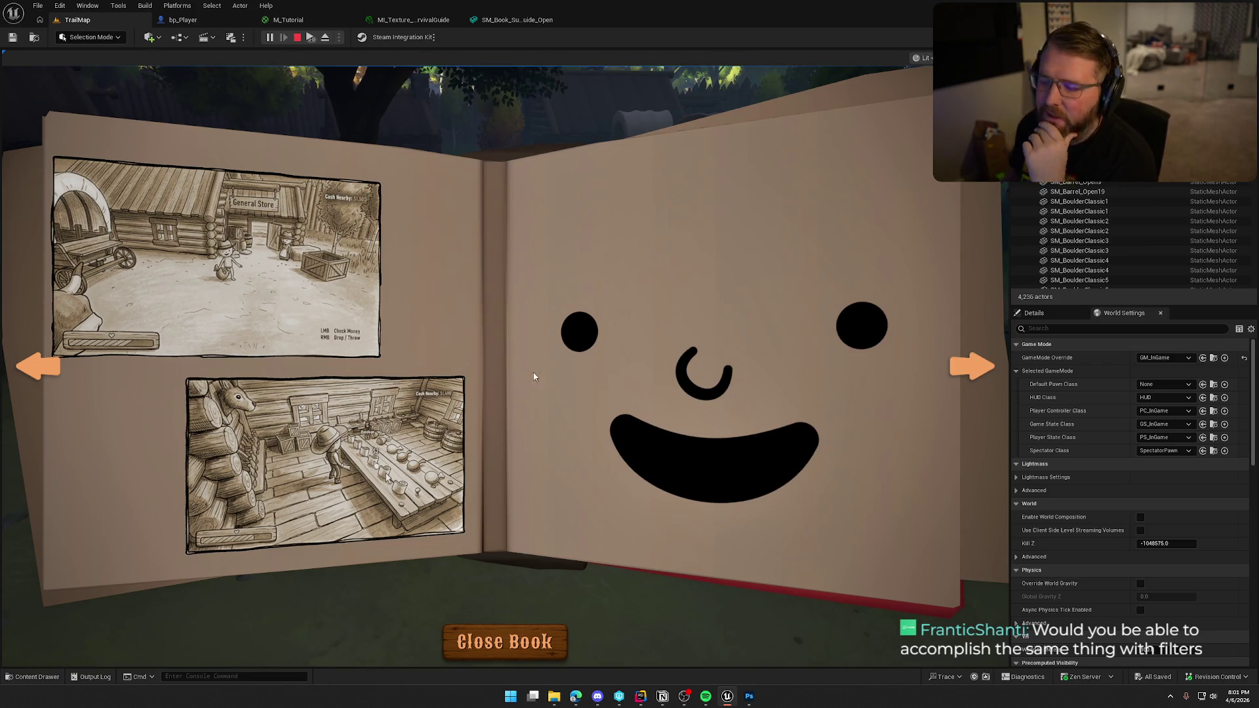
pyautogui.click(536, 640)
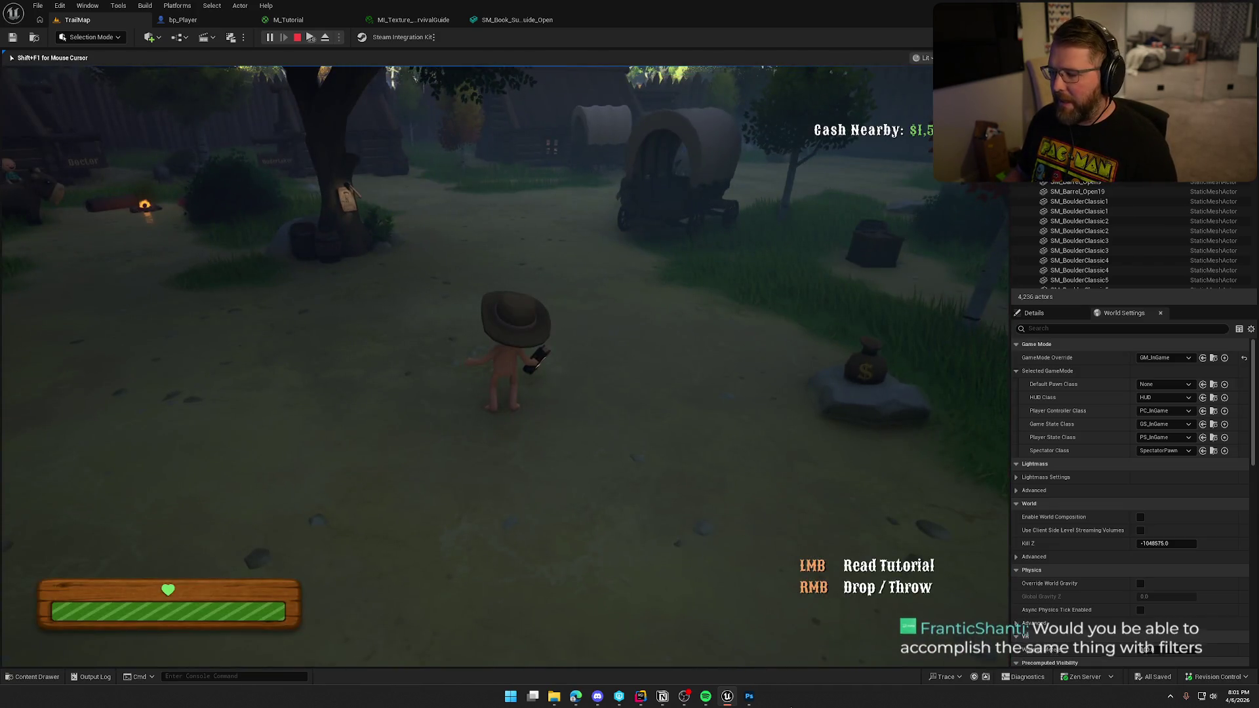
pyautogui.press('Escape')
pyautogui.hotkey('alt', 'Tab')
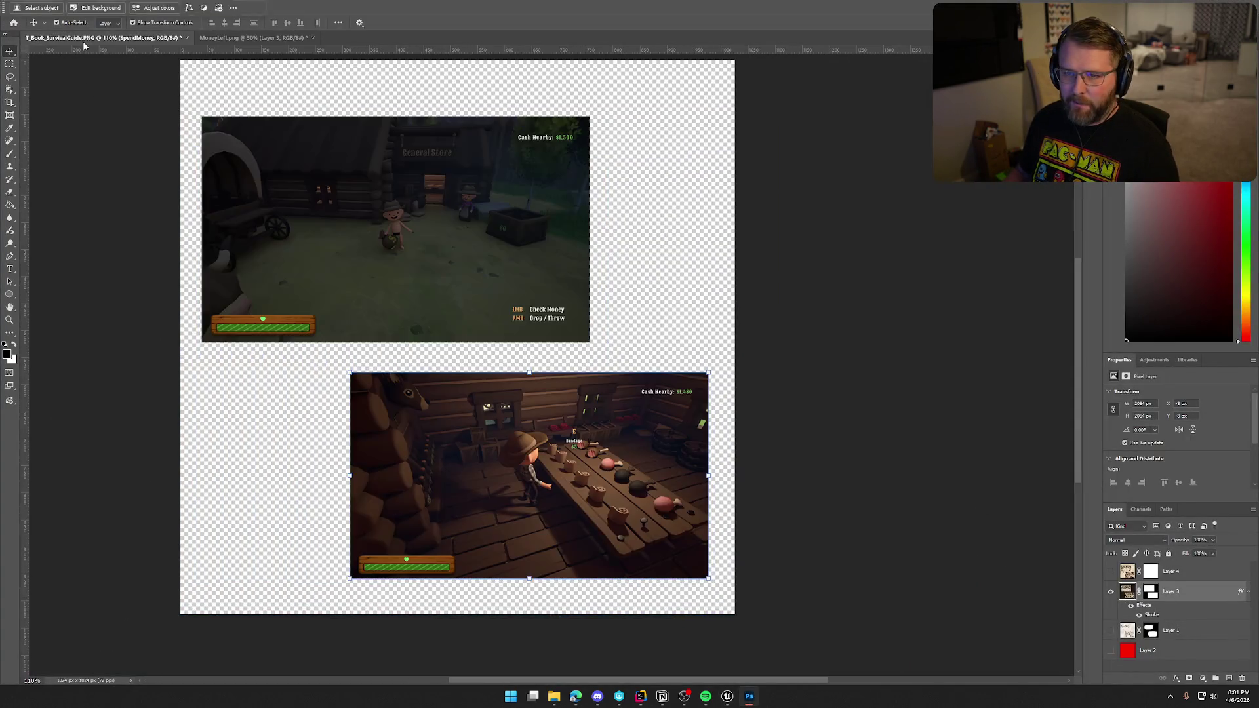
# Back on MoneyLeft.png, commit the screenshot transform and add a new empty layer.
pyautogui.click(85, 38)
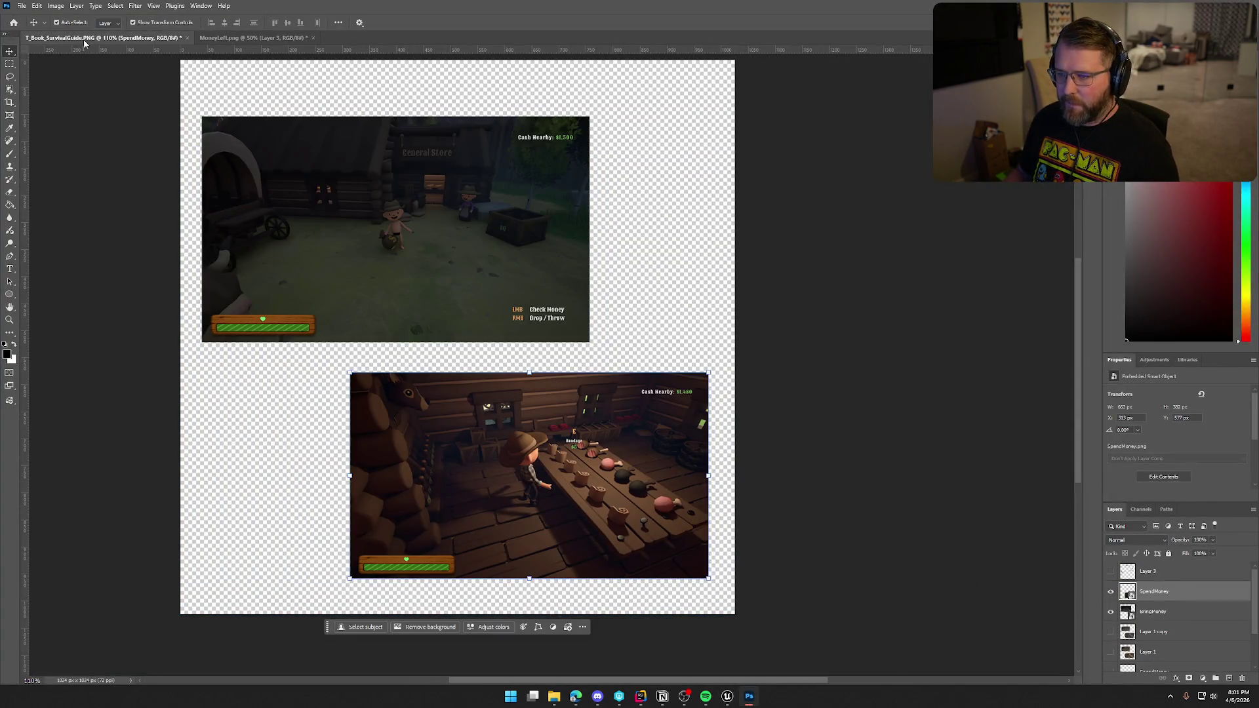
pyautogui.click(249, 38)
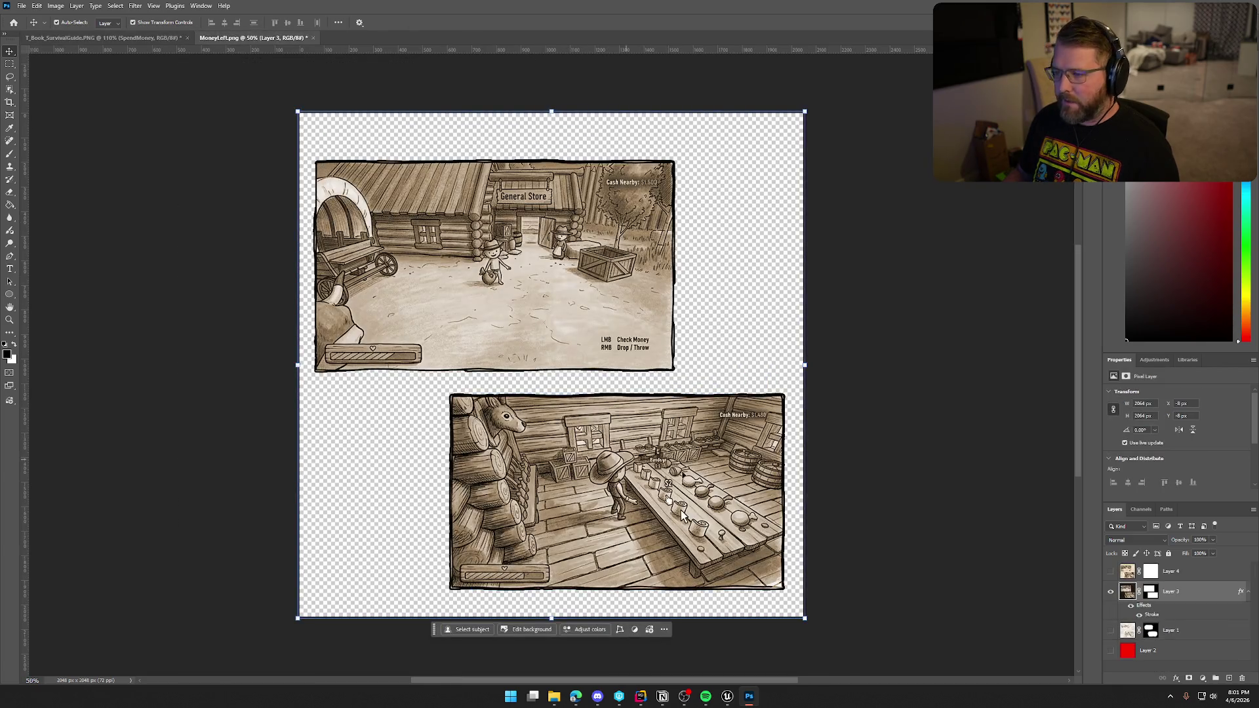
pyautogui.click(815, 534)
pyautogui.click(1229, 678)
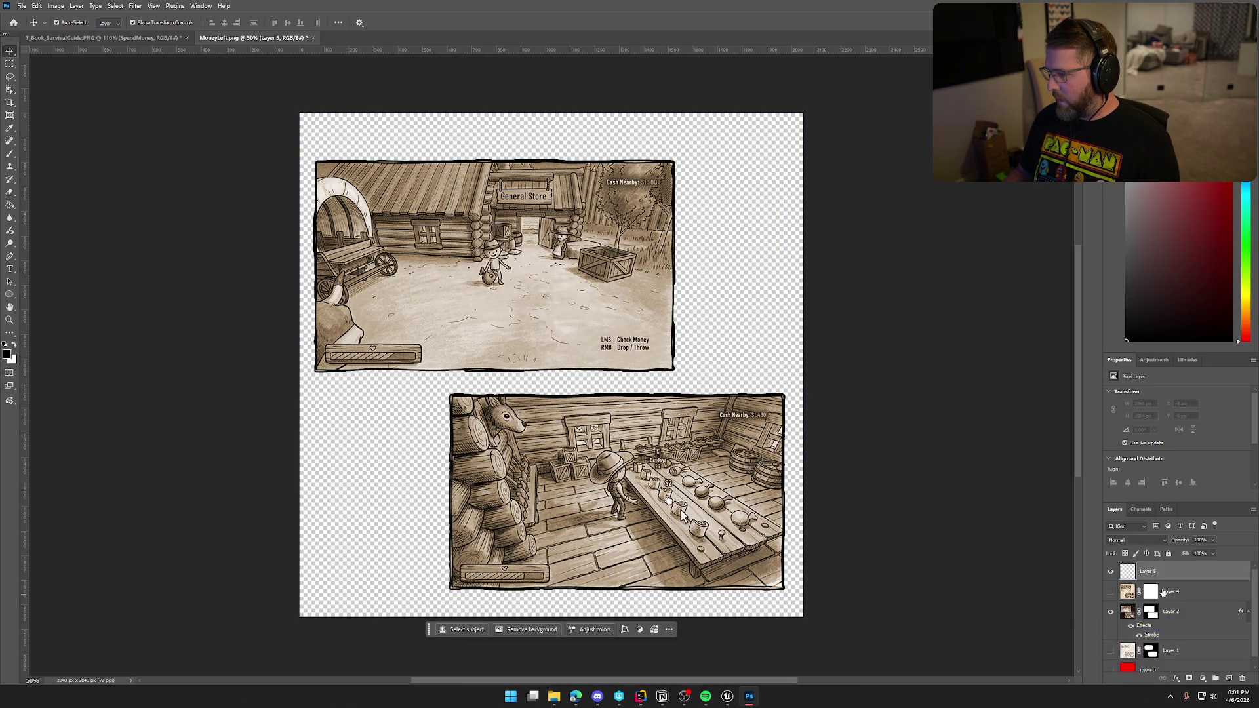
# Select the Brush tool with the Hard Round preset at 40 px.
pyautogui.click(5, 156)
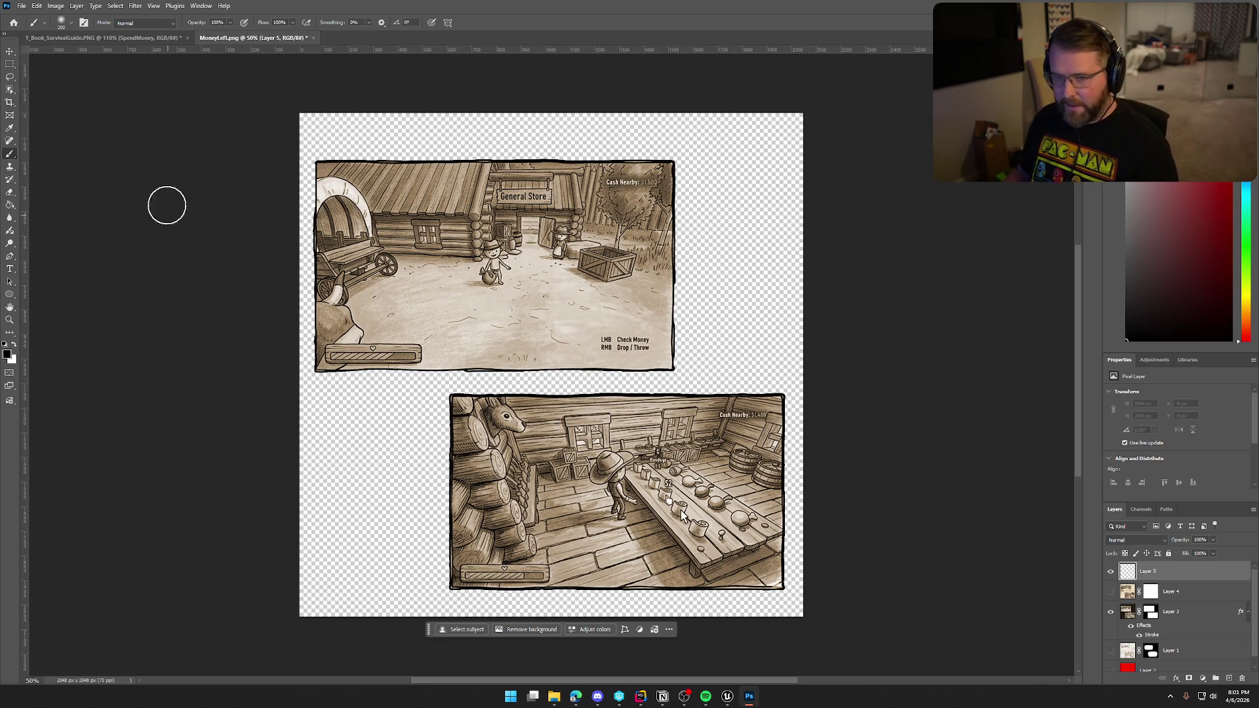
pyautogui.click(72, 25)
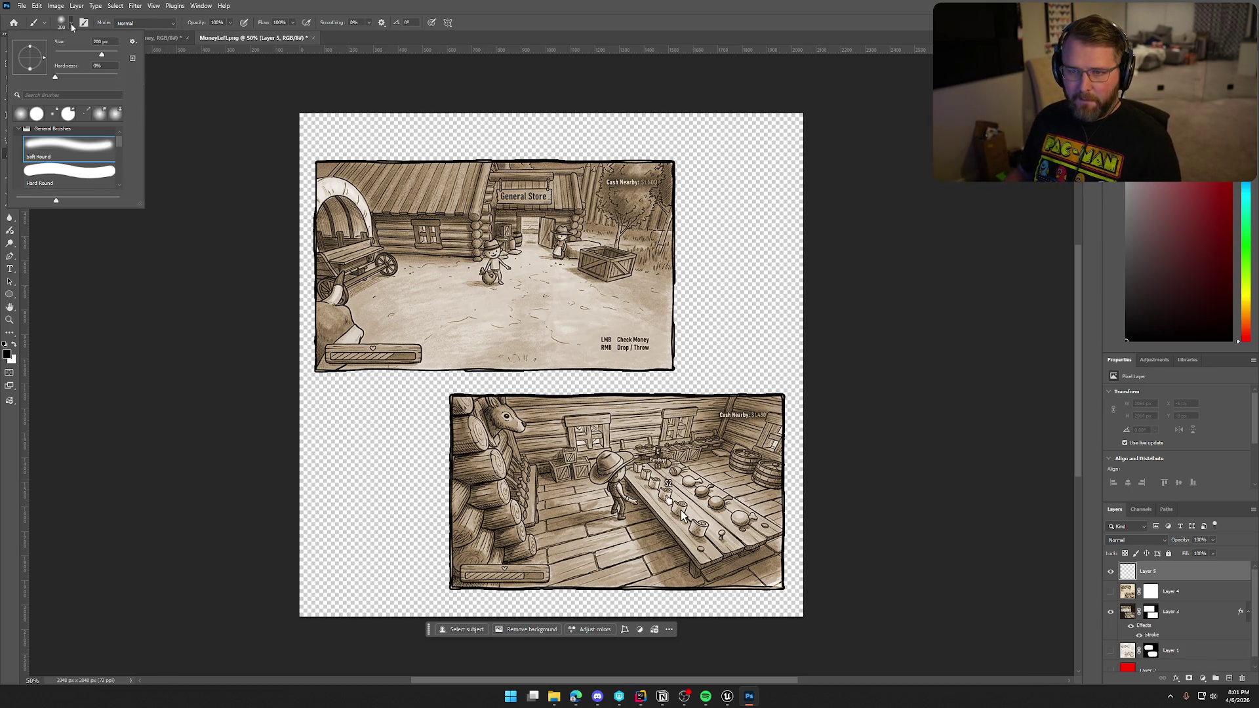
pyautogui.click(71, 174)
pyautogui.click(107, 272)
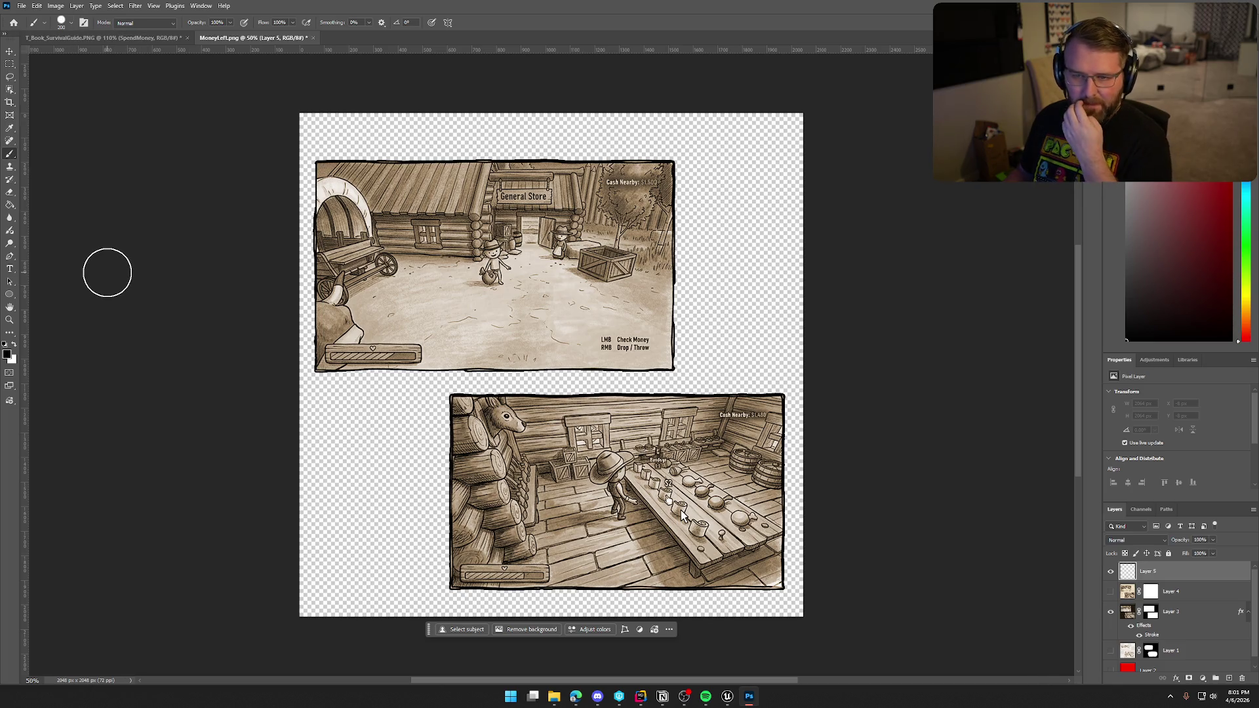
pyautogui.press('[')
pyautogui.press('[')
pyautogui.press('[')
pyautogui.press('[')
pyautogui.press('[')
pyautogui.press('[')
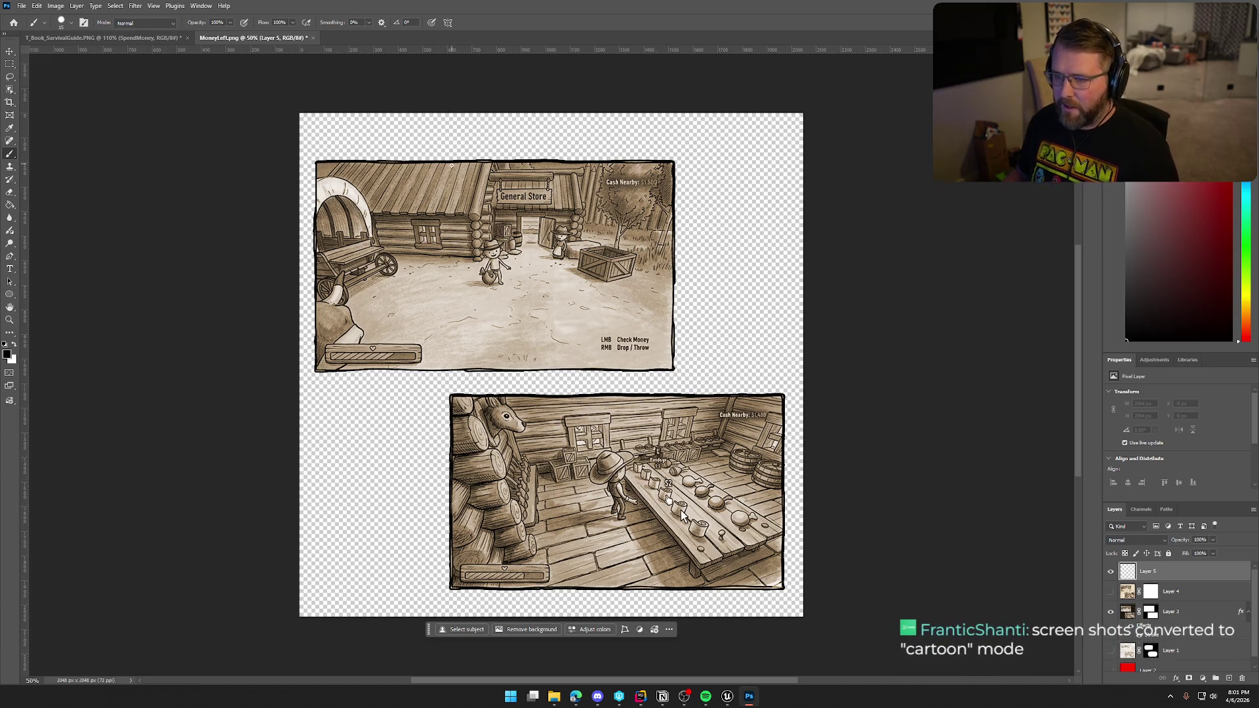
# Paint black doodles: a curved arrow between the screenshots, a loop, an X mark and diagonal lines.
pyautogui.moveTo(540, 160)
pyautogui.mouseDown()
pyautogui.moveTo(733, 351)
pyautogui.moveTo(701, 377)
pyautogui.moveTo(755, 364)
pyautogui.mouseUp()
pyautogui.moveTo(333, 379)
pyautogui.mouseDown()
pyautogui.moveTo(401, 366)
pyautogui.moveTo(388, 408)
pyautogui.moveTo(431, 420)
pyautogui.moveTo(455, 454)
pyautogui.mouseUp()
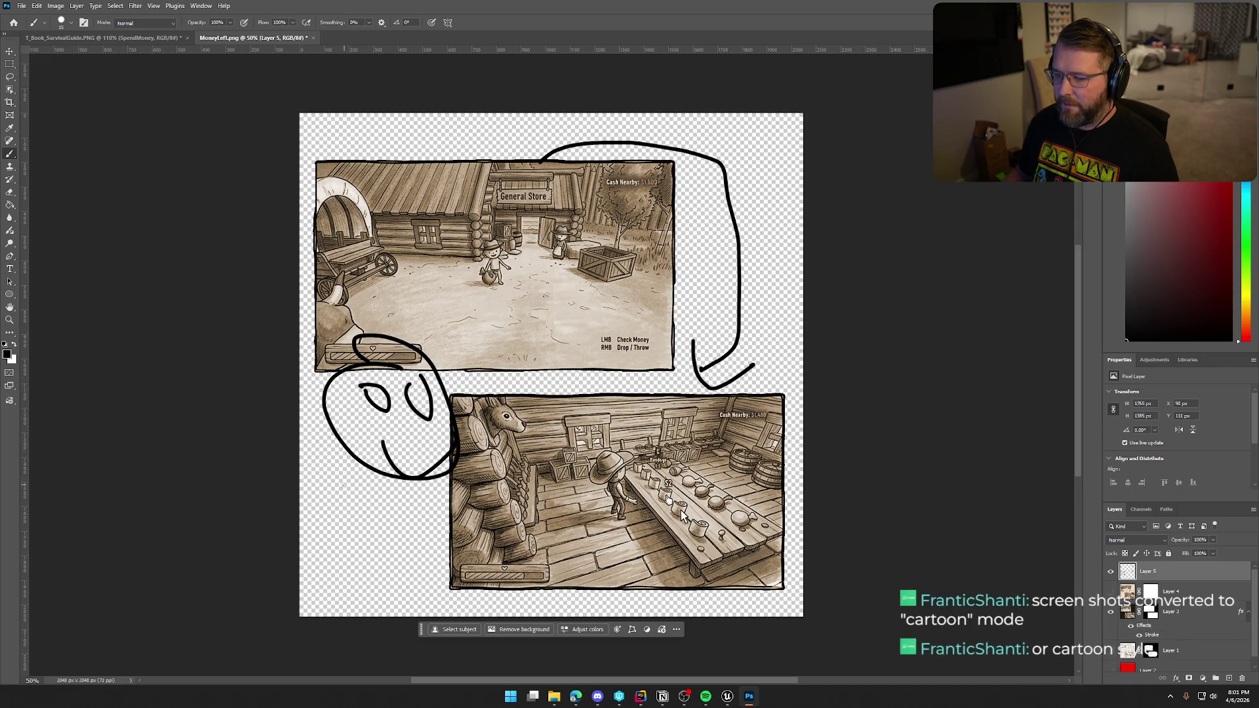
pyautogui.moveTo(450, 380); pyautogui.dragTo(533, 295)
pyautogui.moveTo(360, 262)
pyautogui.mouseDown()
pyautogui.moveTo(338, 317)
pyautogui.moveTo(361, 288)
pyautogui.mouseUp()
pyautogui.moveTo(390, 319); pyautogui.dragTo(482, 276)
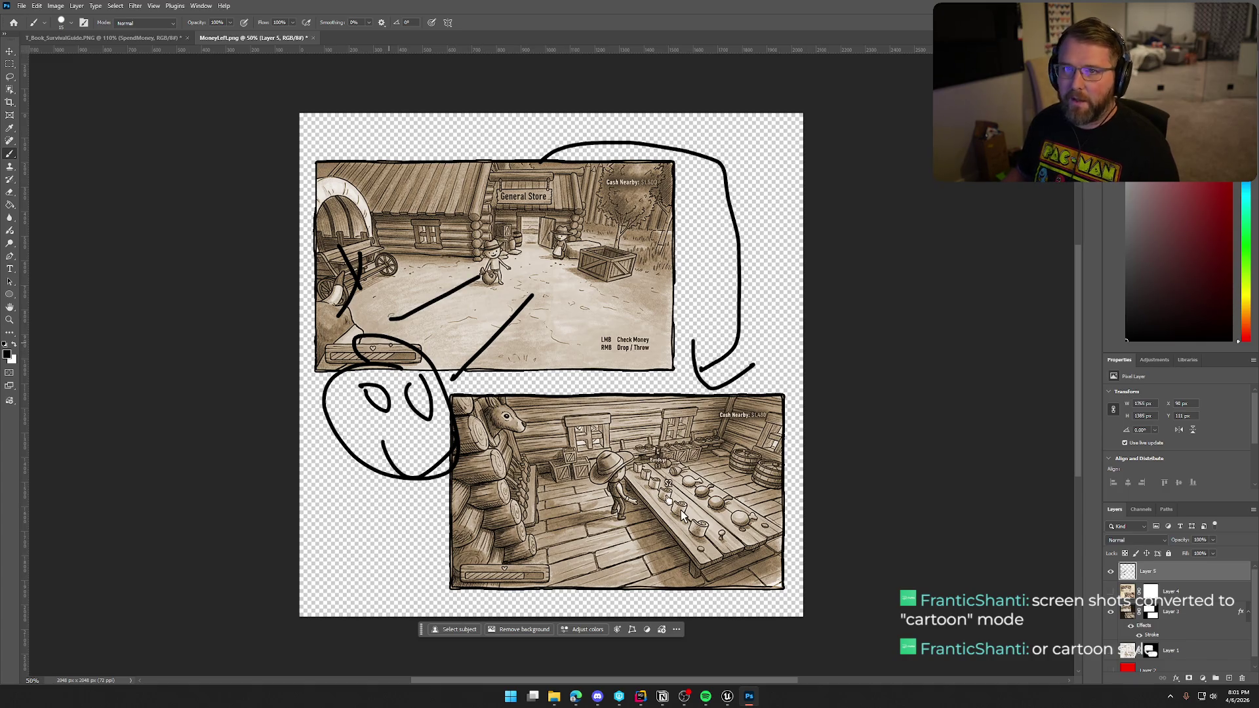
pyautogui.click(23, 6)
# Quick Export the image as PNG, overwriting the existing MoneyLeft.png.
pyautogui.moveTo(53, 175)
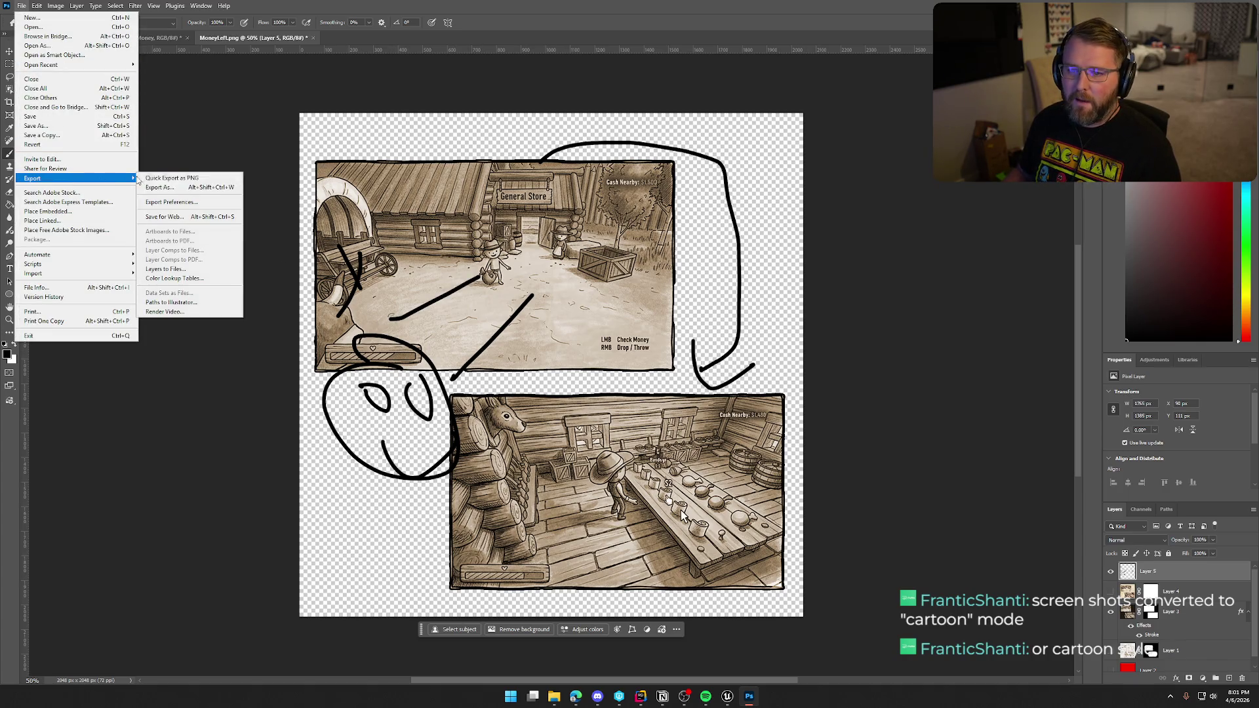
pyautogui.click(184, 179)
pyautogui.click(850, 465)
pyautogui.click(654, 348)
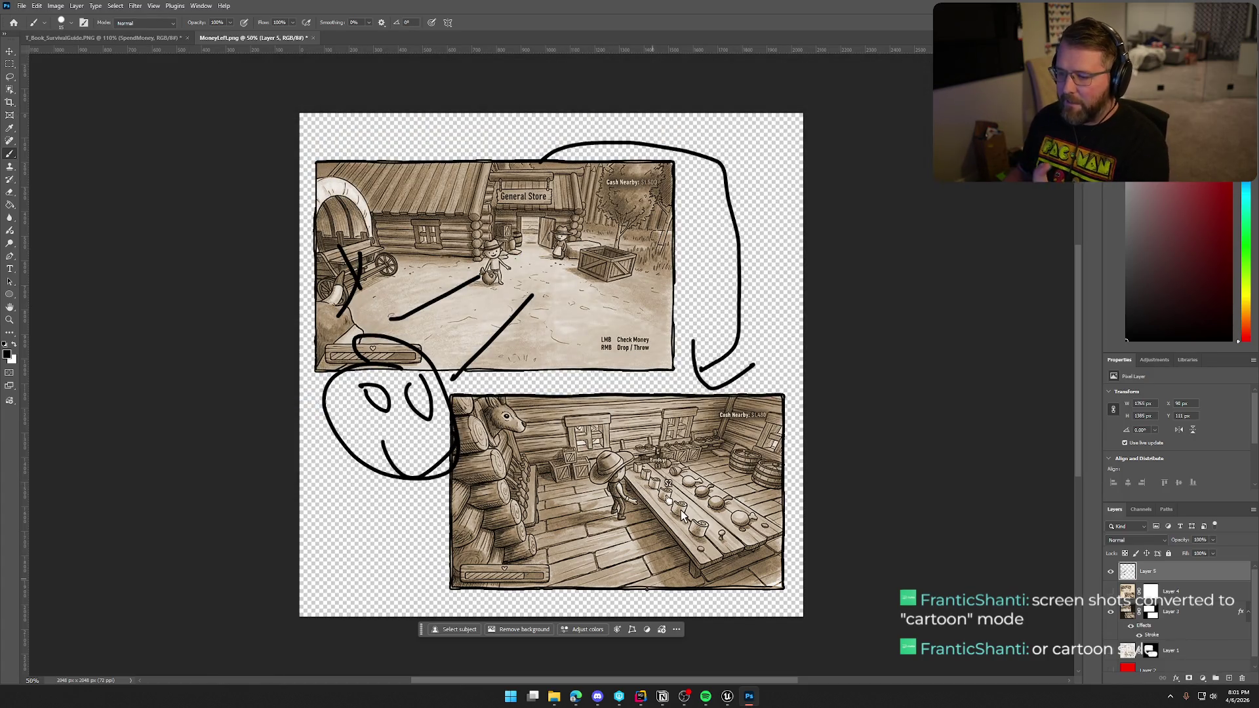
# Reimport the MoneyLeft texture from Unreal's Content Drawer and start a play session.
pyautogui.click(728, 702)
pyautogui.hotkey('ctrl', 'space')
pyautogui.rightClick(148, 508)
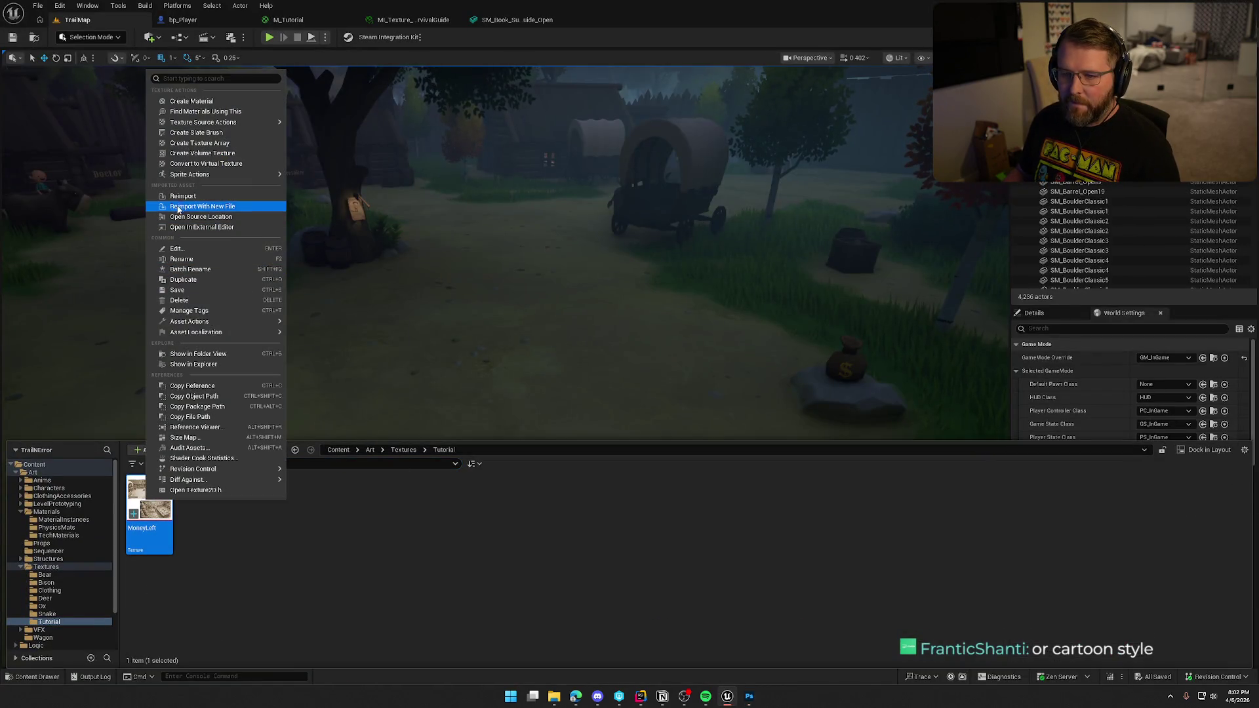
pyautogui.click(177, 195)
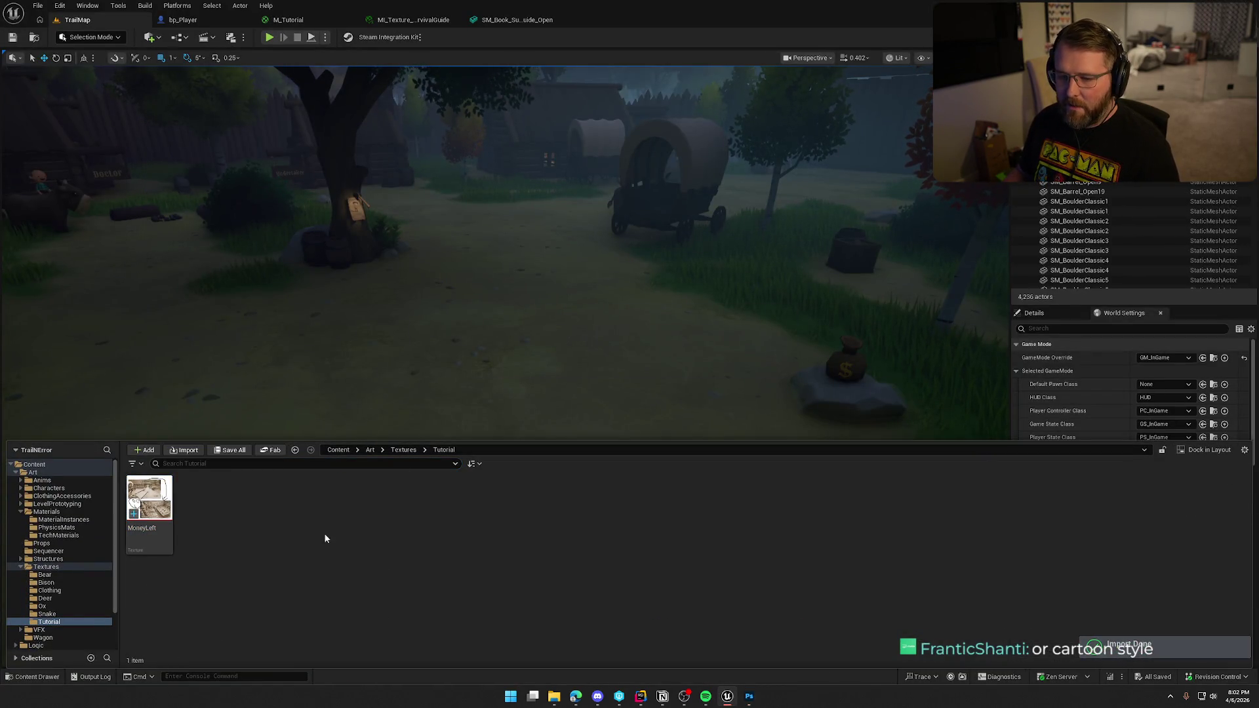
pyautogui.hotkey('ctrl', 'space')
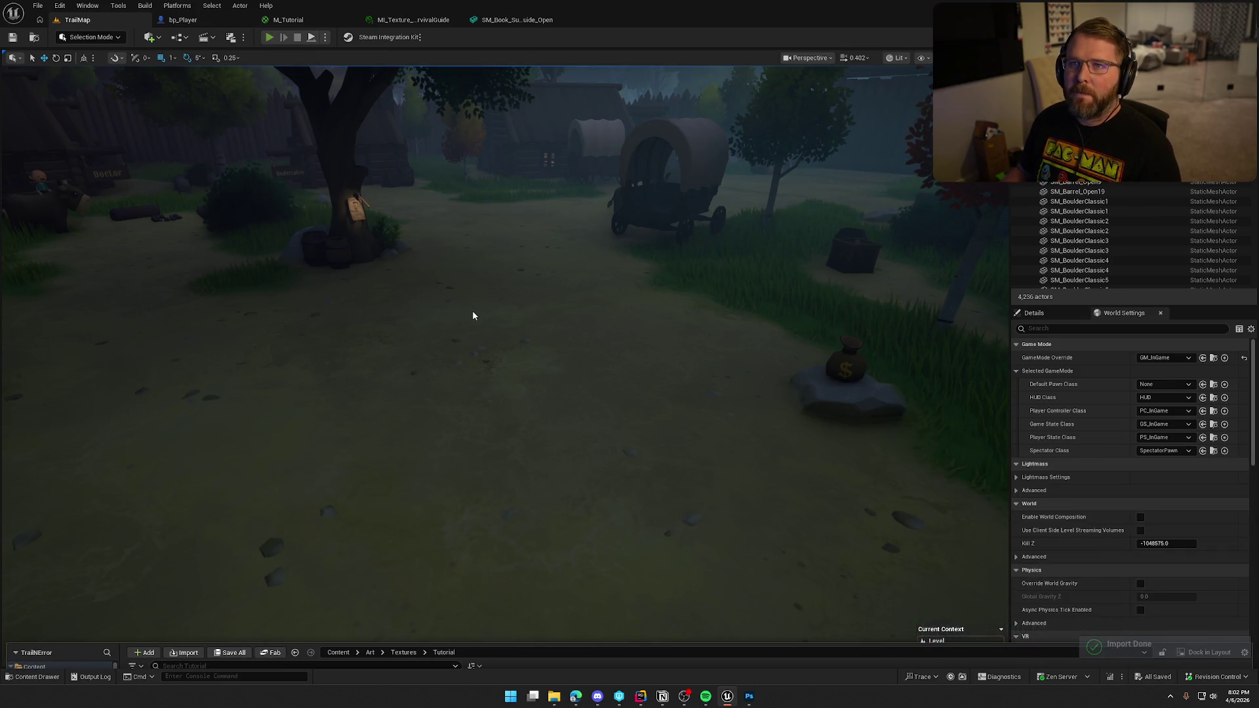
pyautogui.hotkey('alt', 'p')
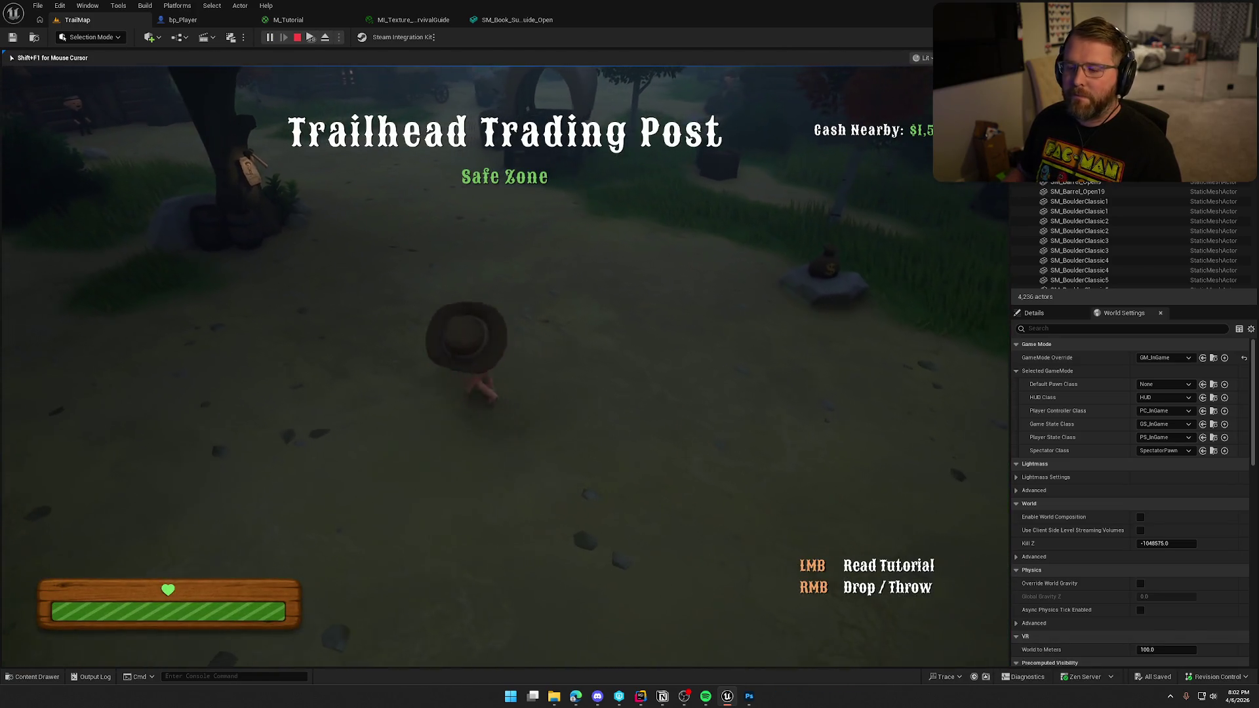
# Open the in-game tutorial book to check the black arrow and doodles on its left page.
pyautogui.click(494, 354)
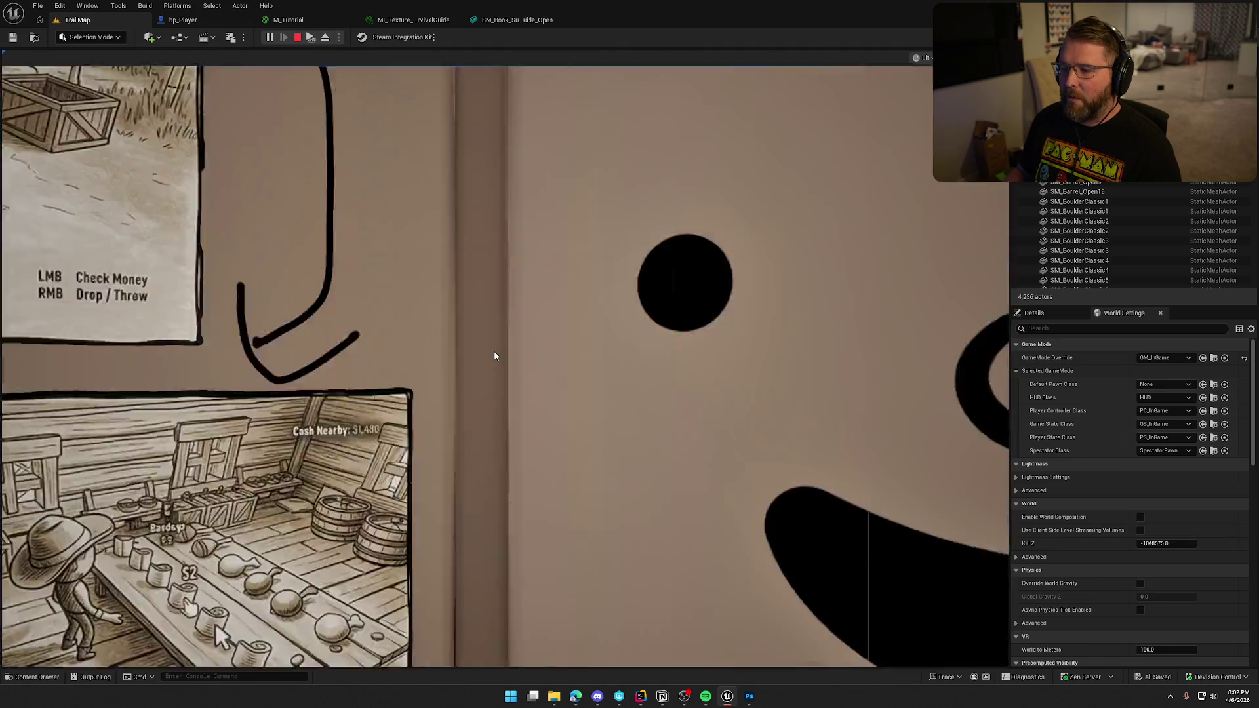
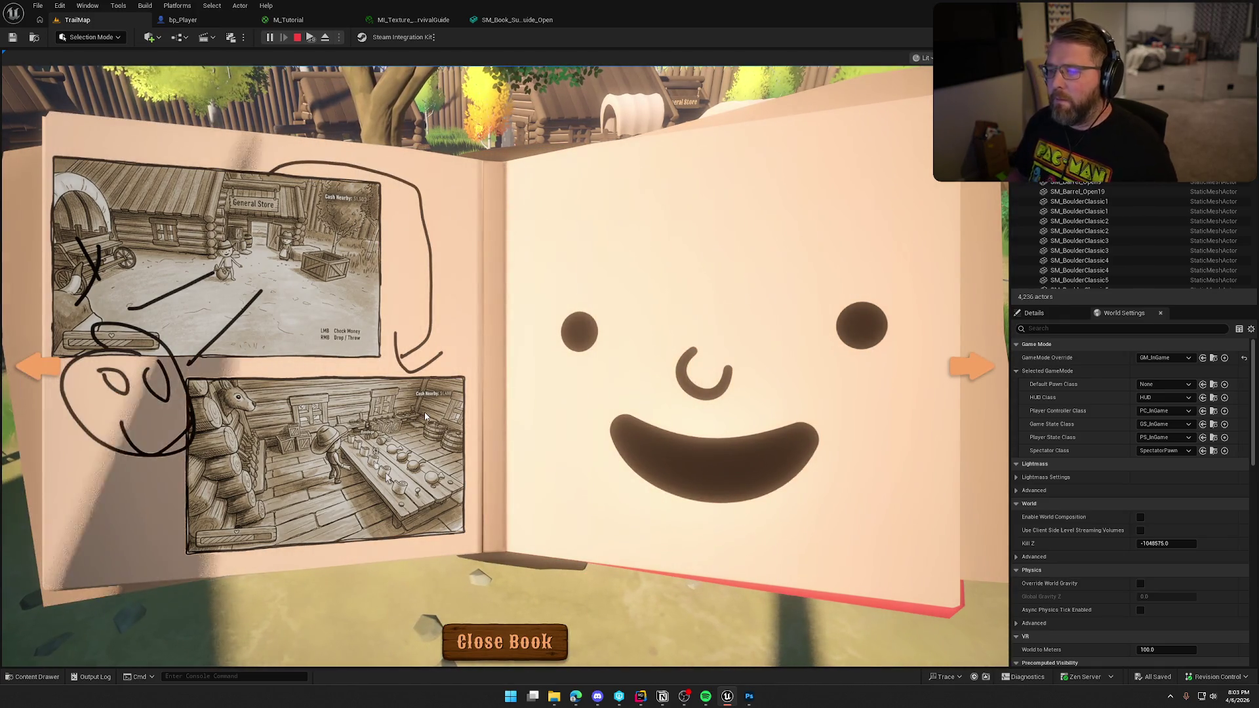
# Untick Lighting Channel 0 on bp_Player's Tutorial Book Mesh, compile and save, and return to TrailMap.
pyautogui.click(185, 20)
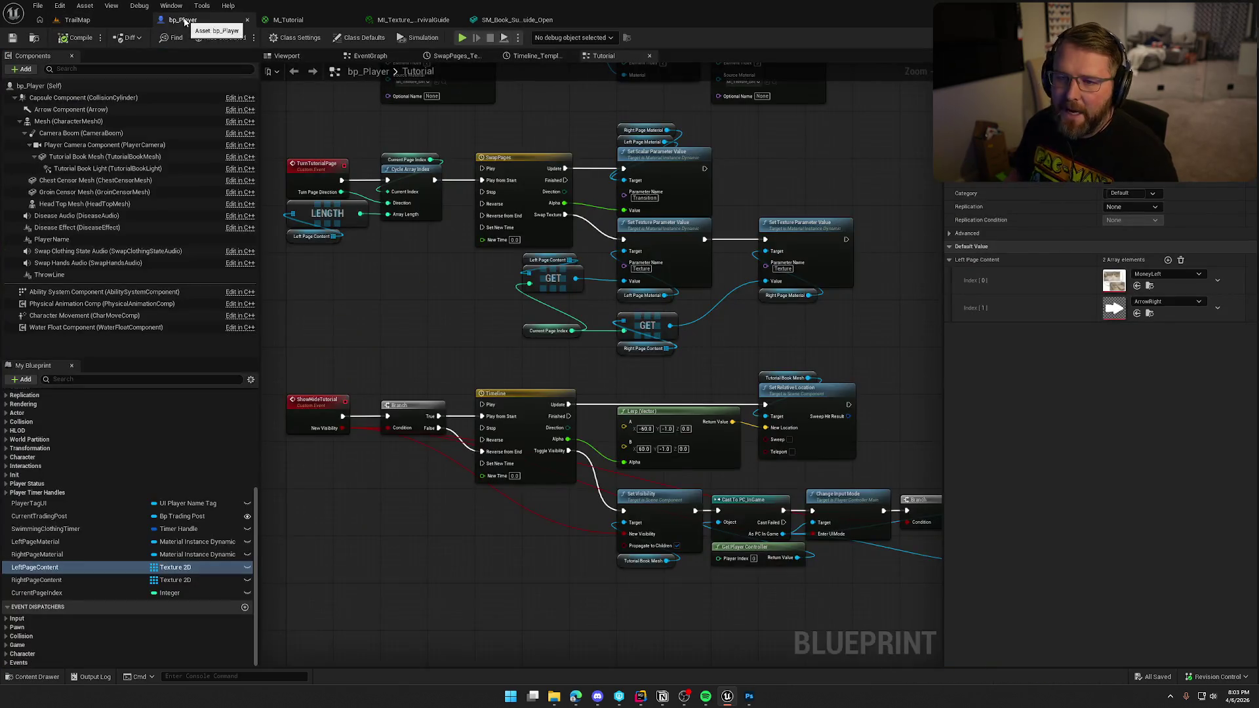
pyautogui.click(105, 157)
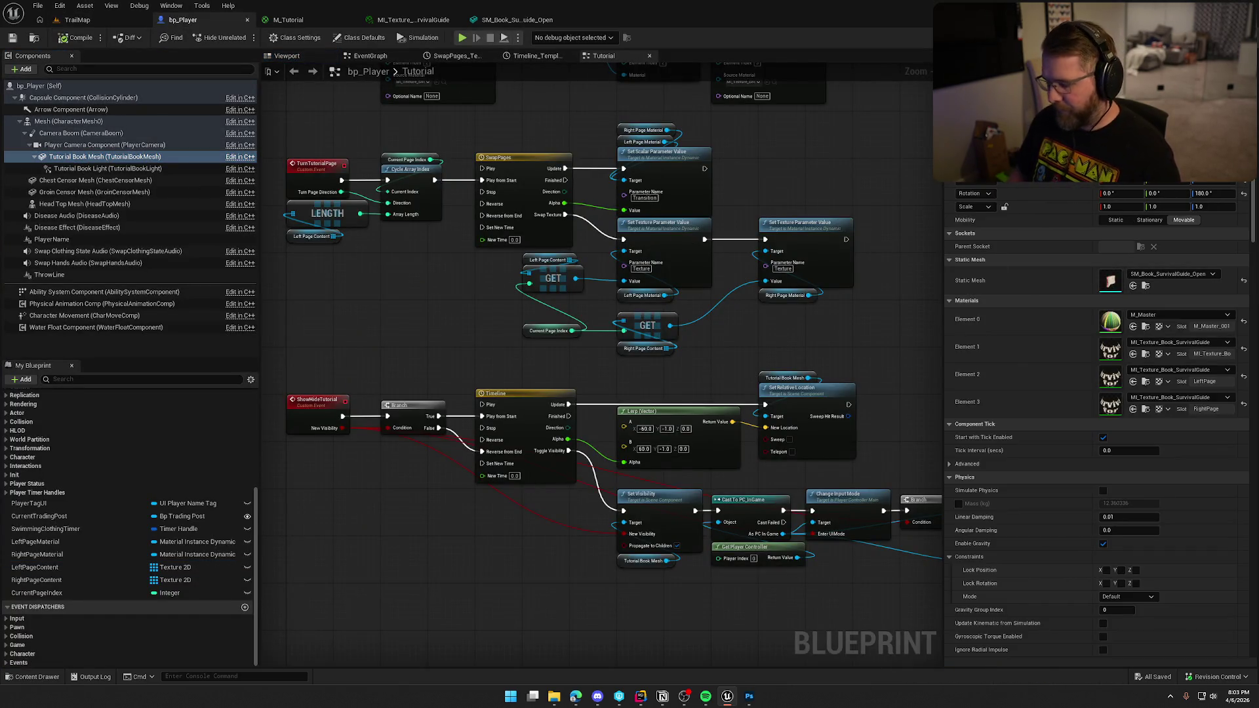
pyautogui.scroll(-15, 1098, 420)
pyautogui.click(1107, 606)
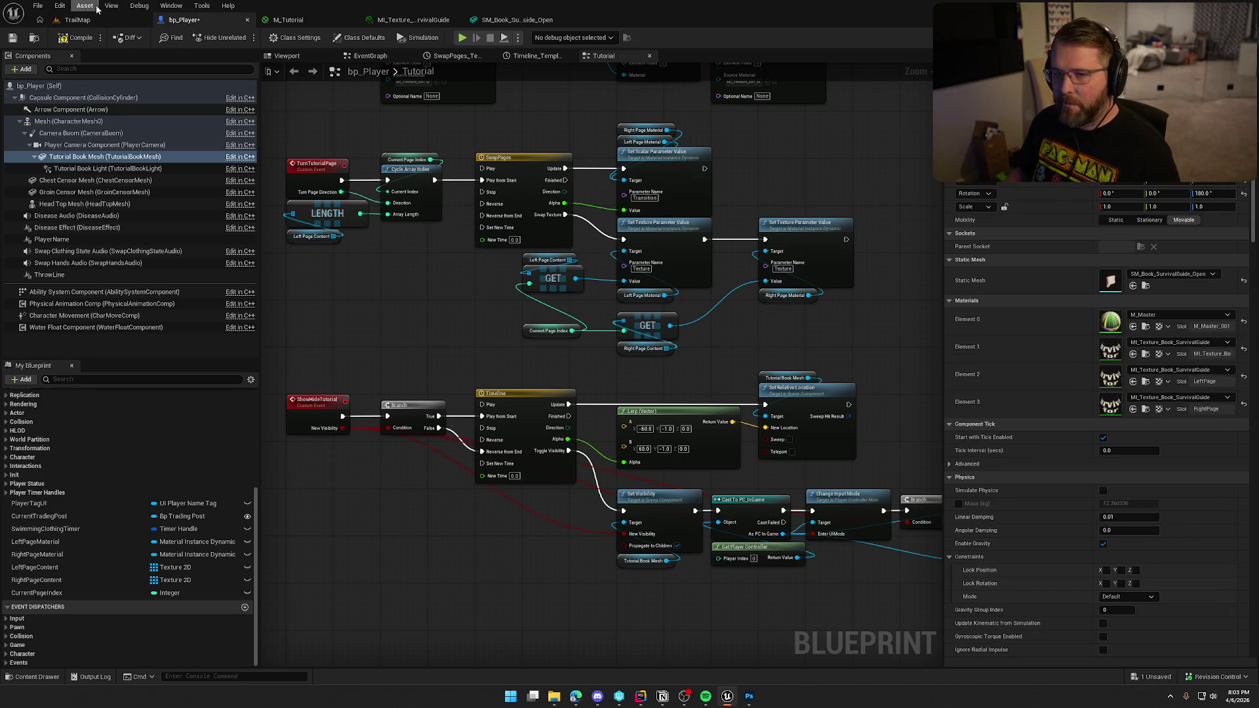
pyautogui.click(92, 34)
pyautogui.click(77, 20)
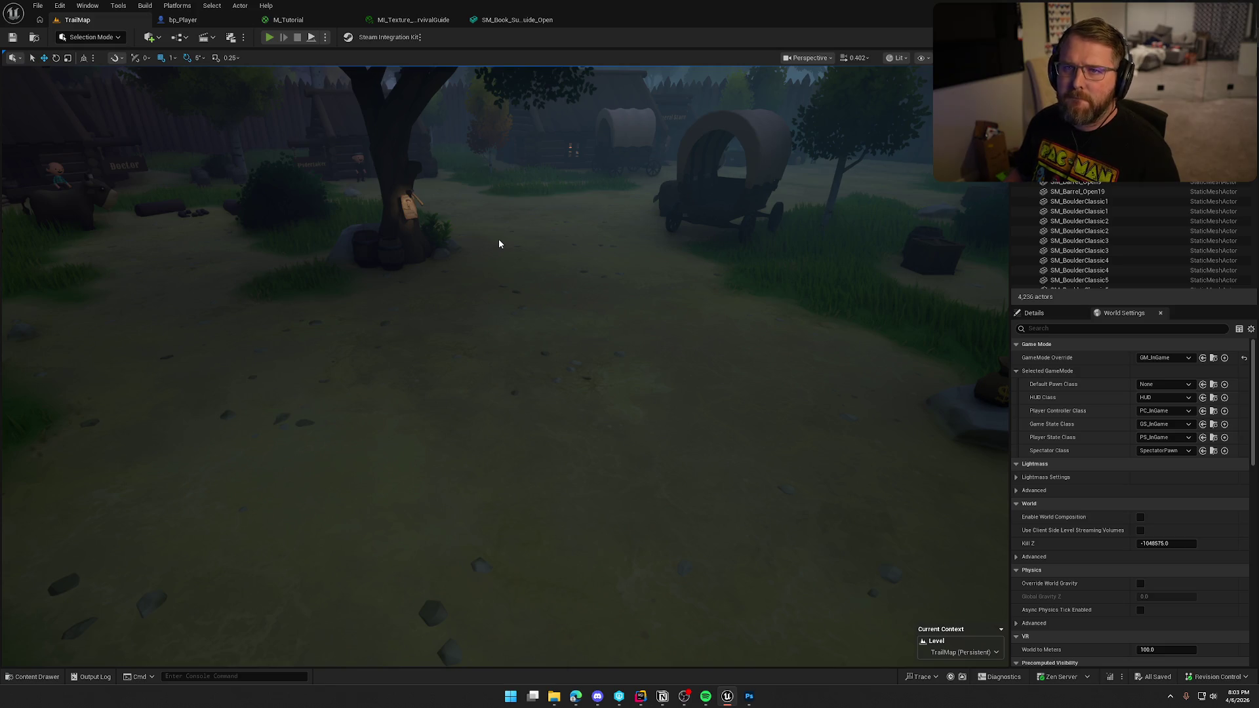
# Play the level, open the tutorial book, turn two pages, then close and reopen it.
pyautogui.hotkey('alt', 'p')
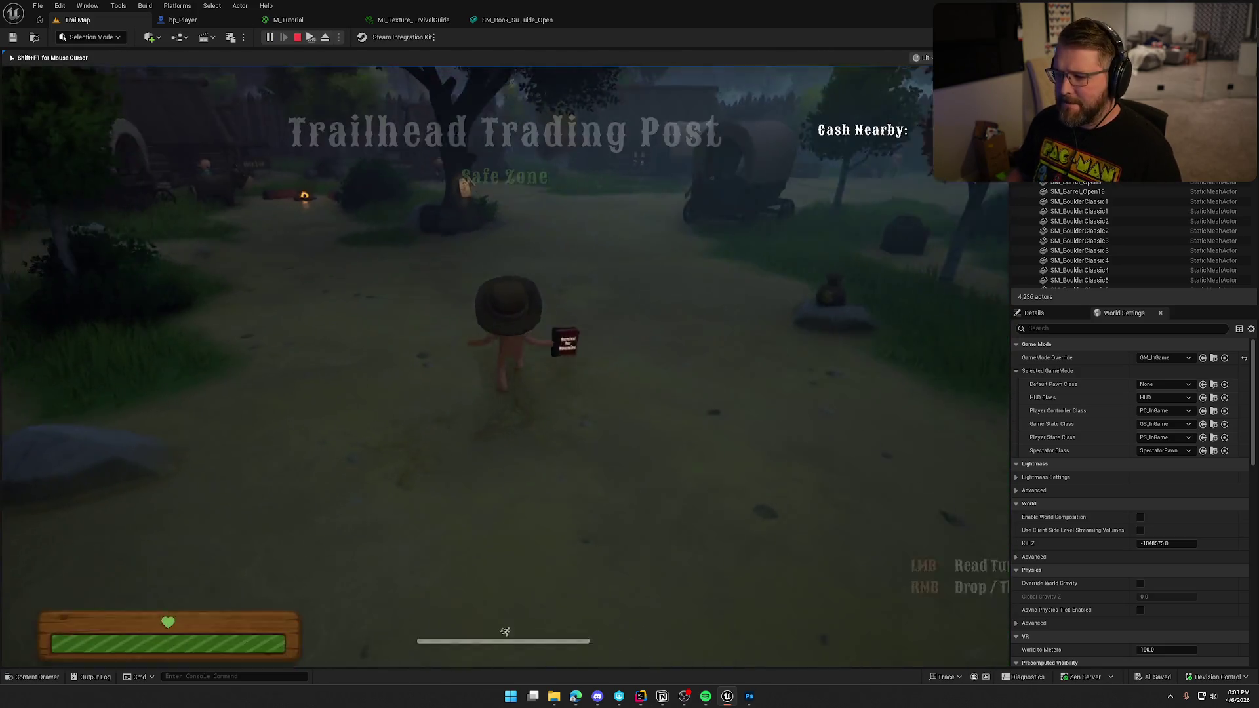
pyautogui.click(505, 367)
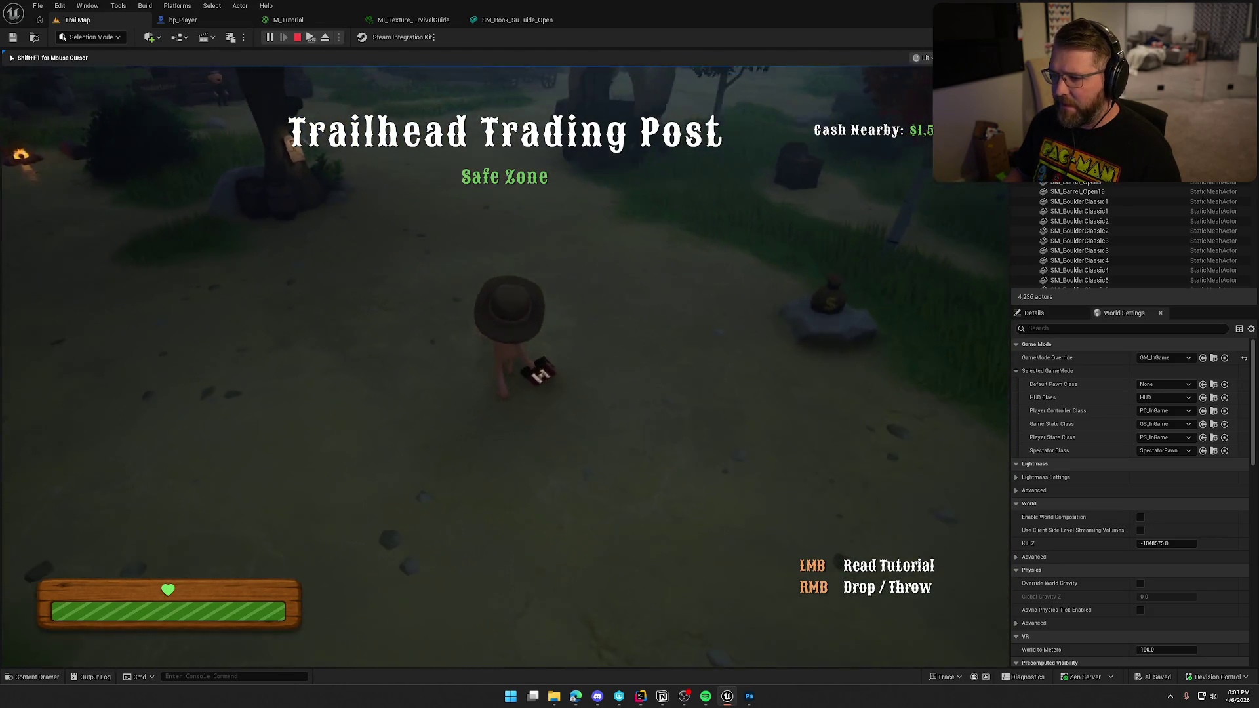
pyautogui.click(599, 419)
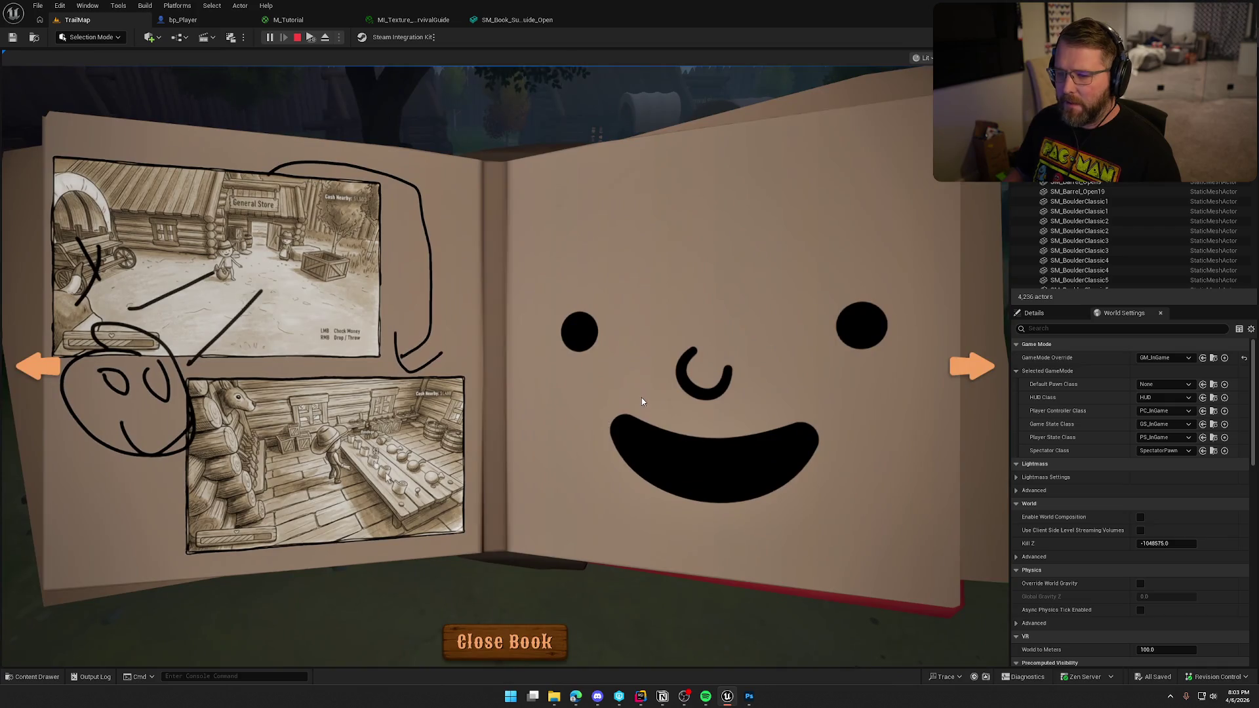
pyautogui.click(970, 372)
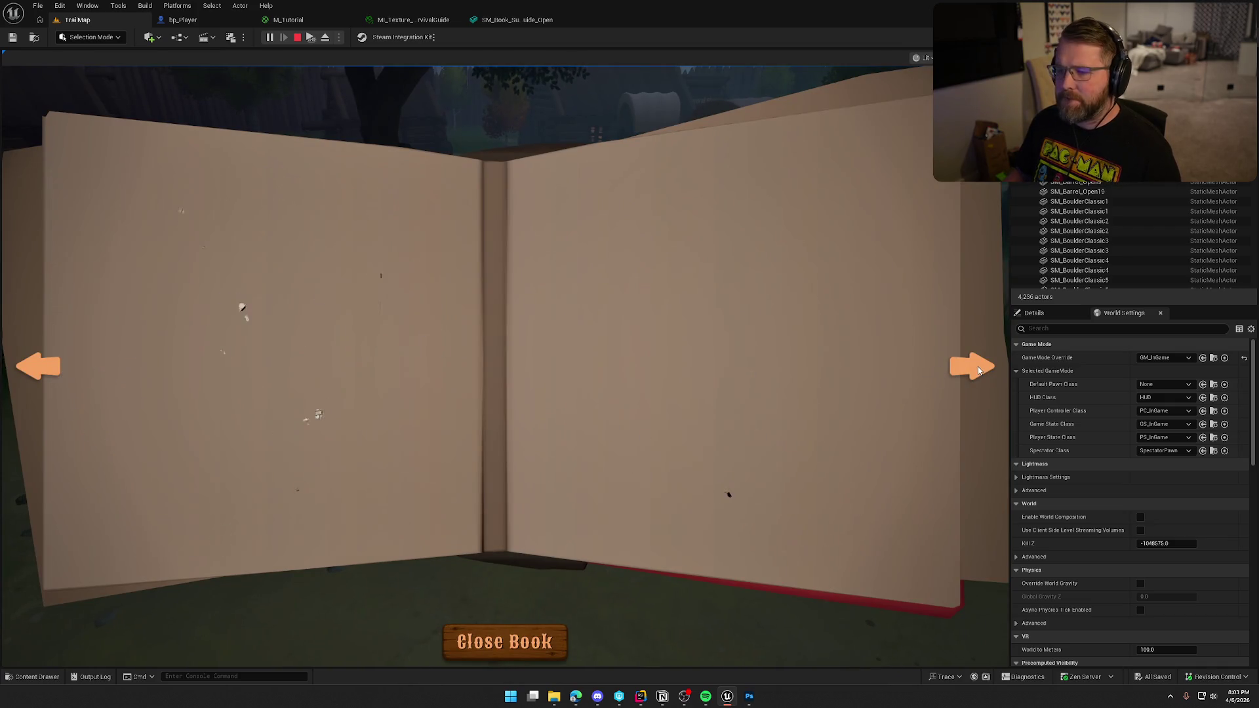
pyautogui.click(977, 369)
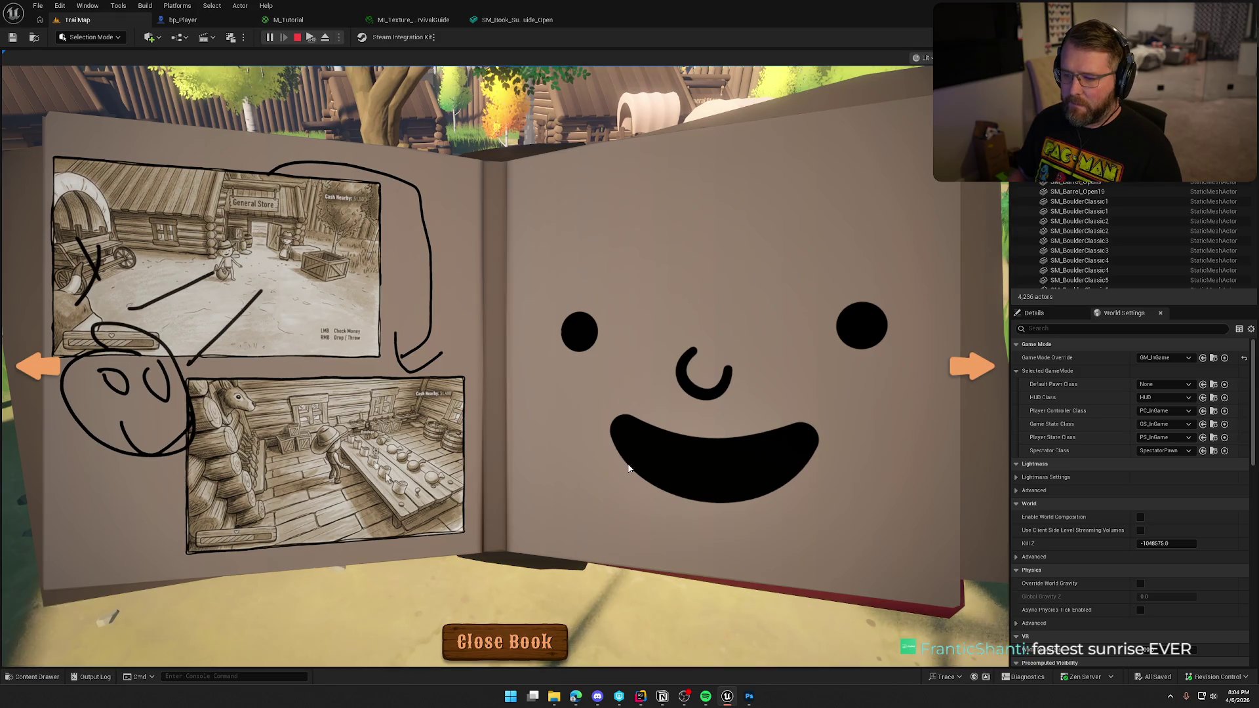
pyautogui.click(537, 646)
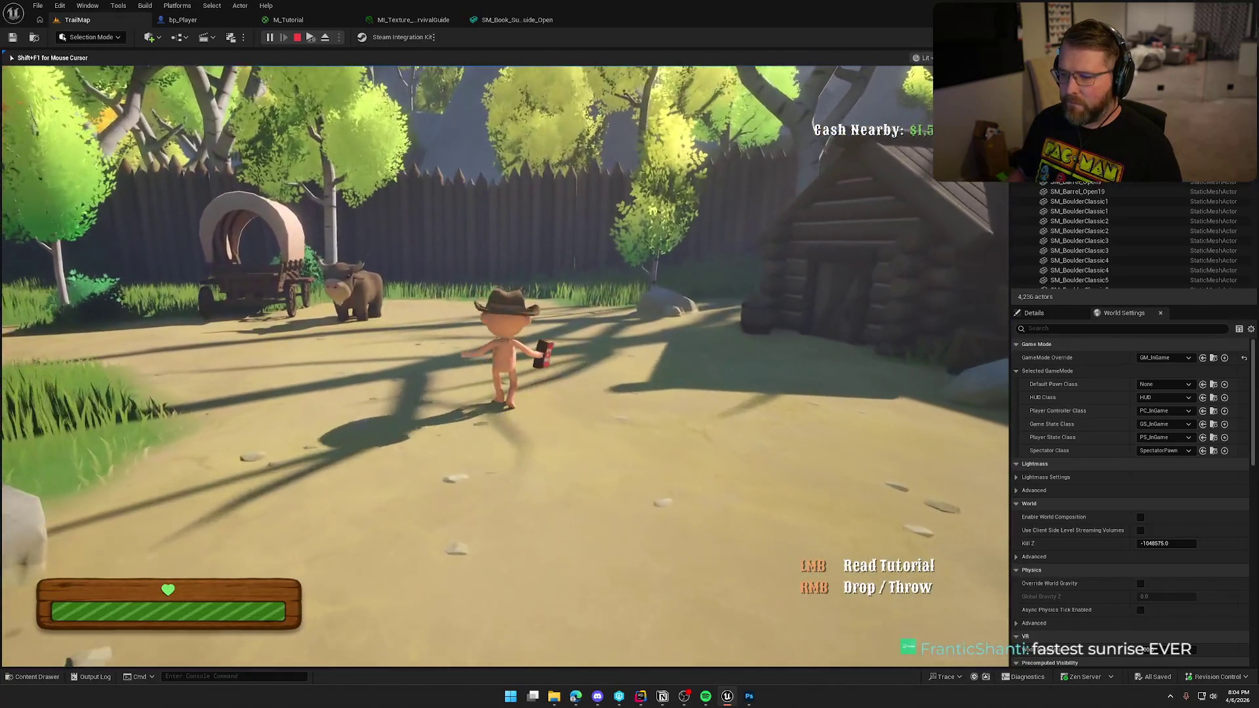
pyautogui.hotkey('shift', 'F1')
pyautogui.click(285, 631)
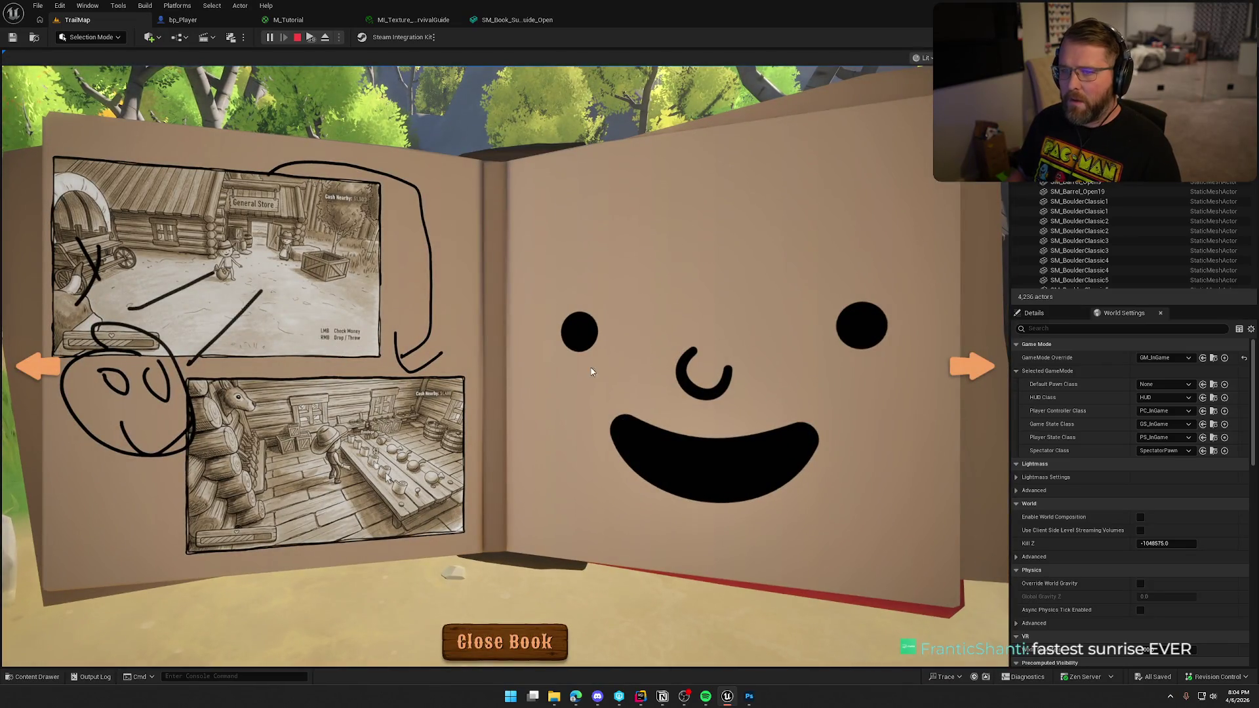
# Stop the play session and select Tutorial Book Light in the bp_Player blueprint.
pyautogui.press('Escape')
pyautogui.click(183, 20)
pyautogui.click(75, 172)
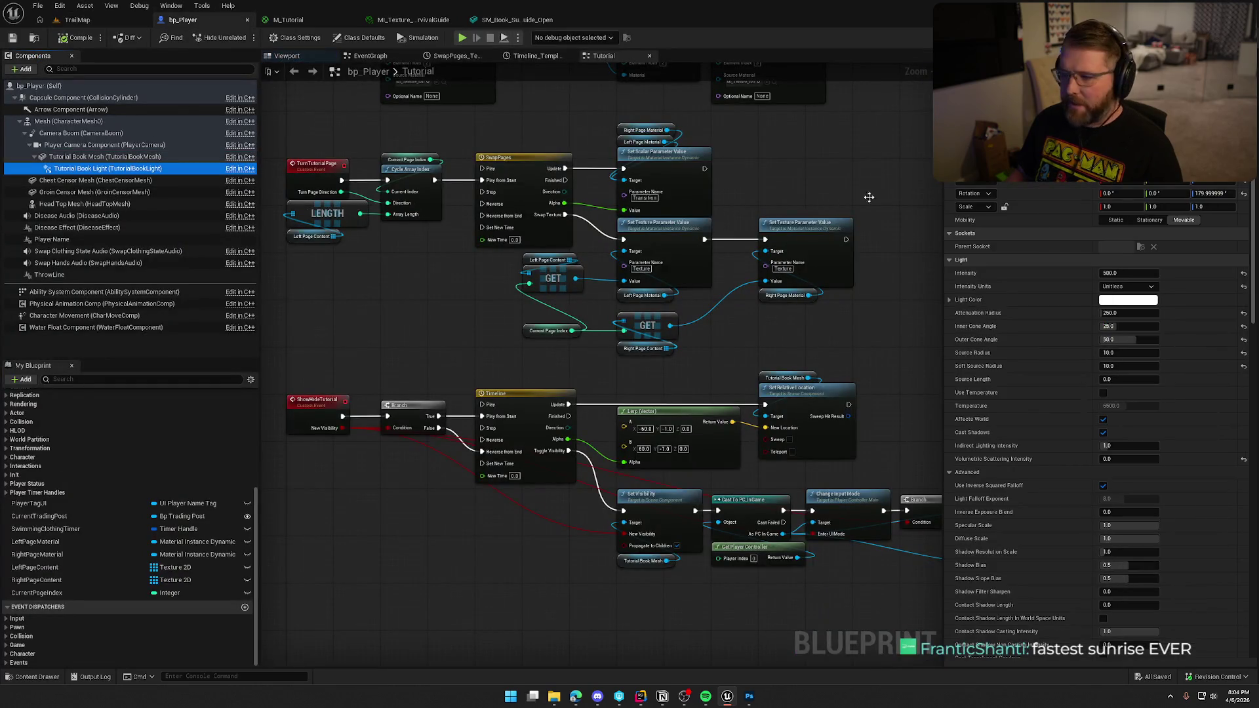
# Set Tutorial Book Light intensity to 1500, then start a new play session in TrailMap.
pyautogui.click(1118, 274)
pyautogui.write('150')
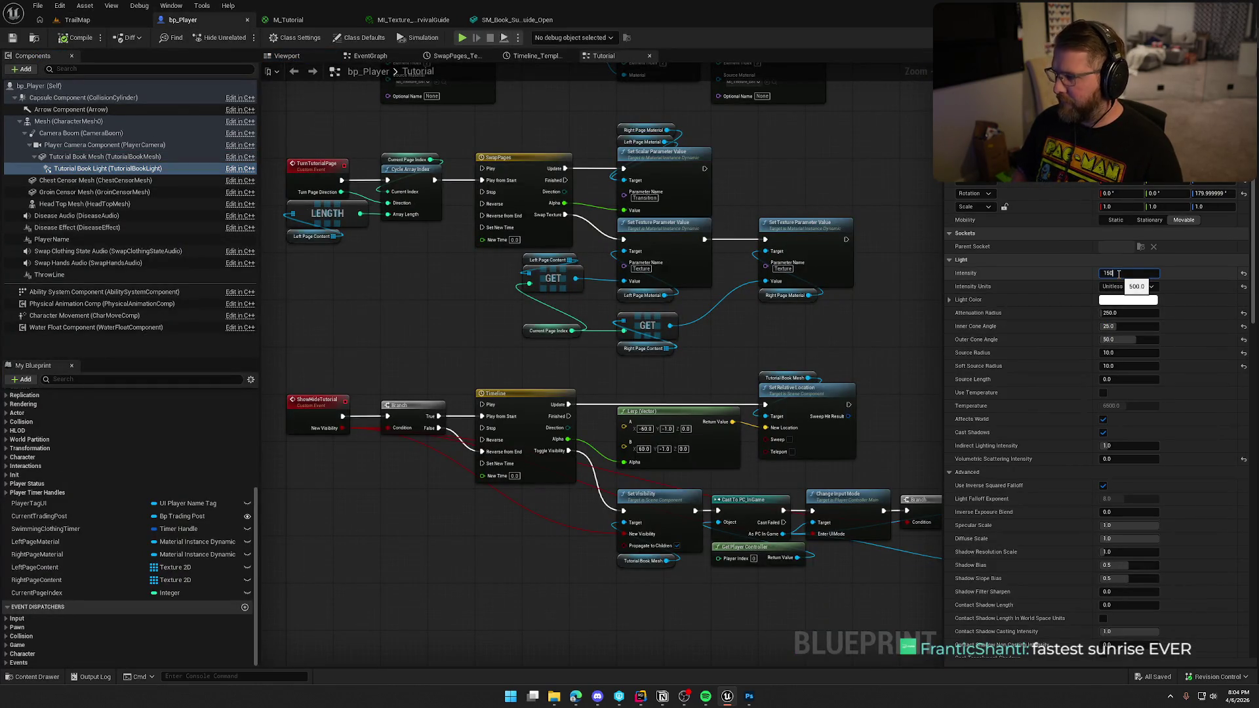
pyautogui.press('Return')
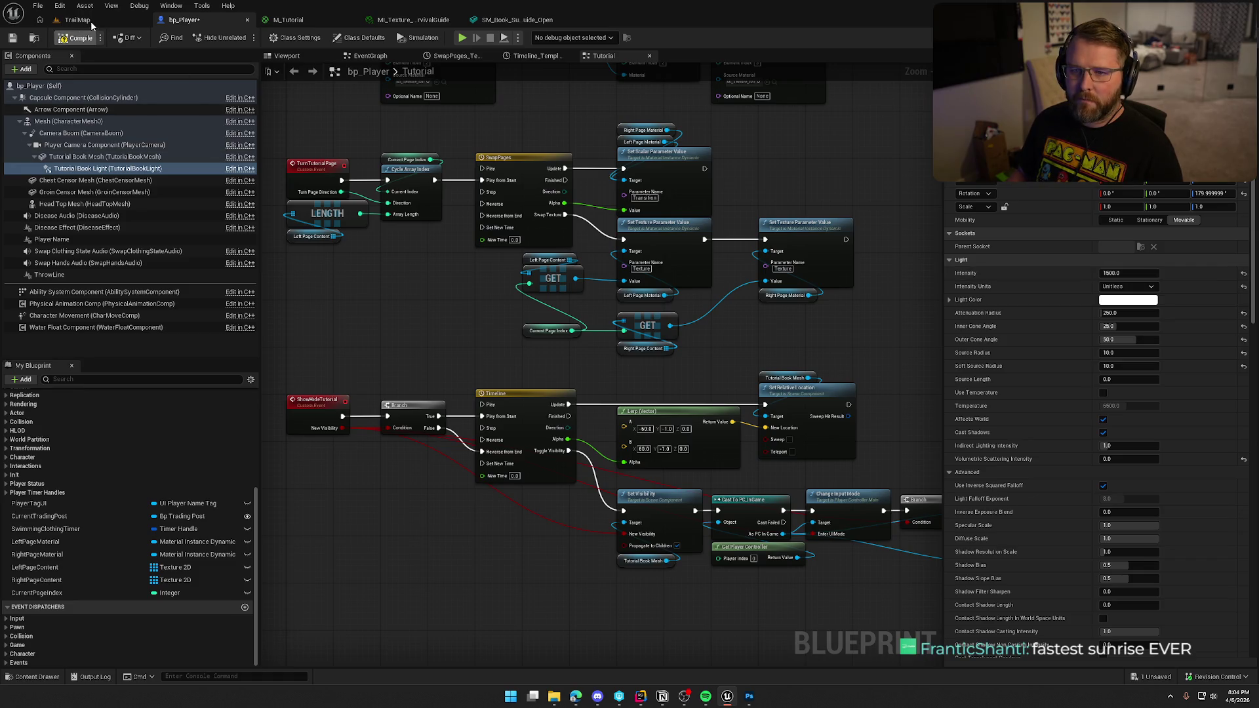
pyautogui.click(90, 21)
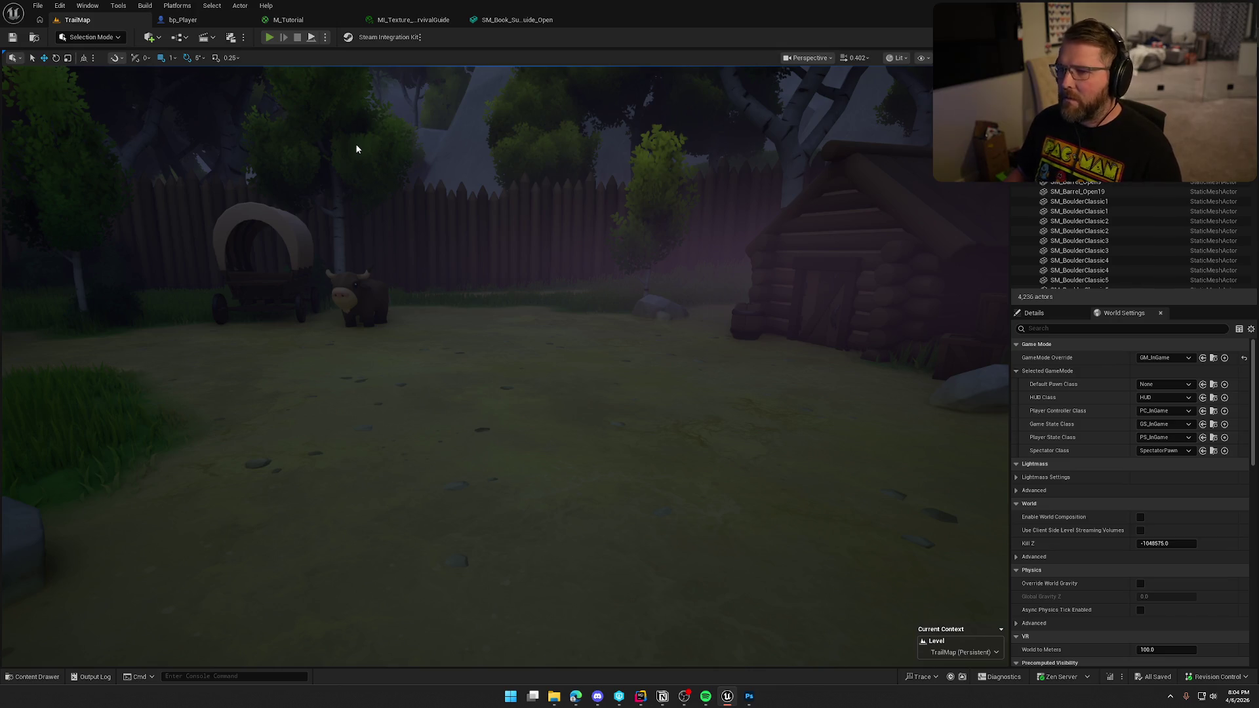
pyautogui.hotkey('alt', 'p')
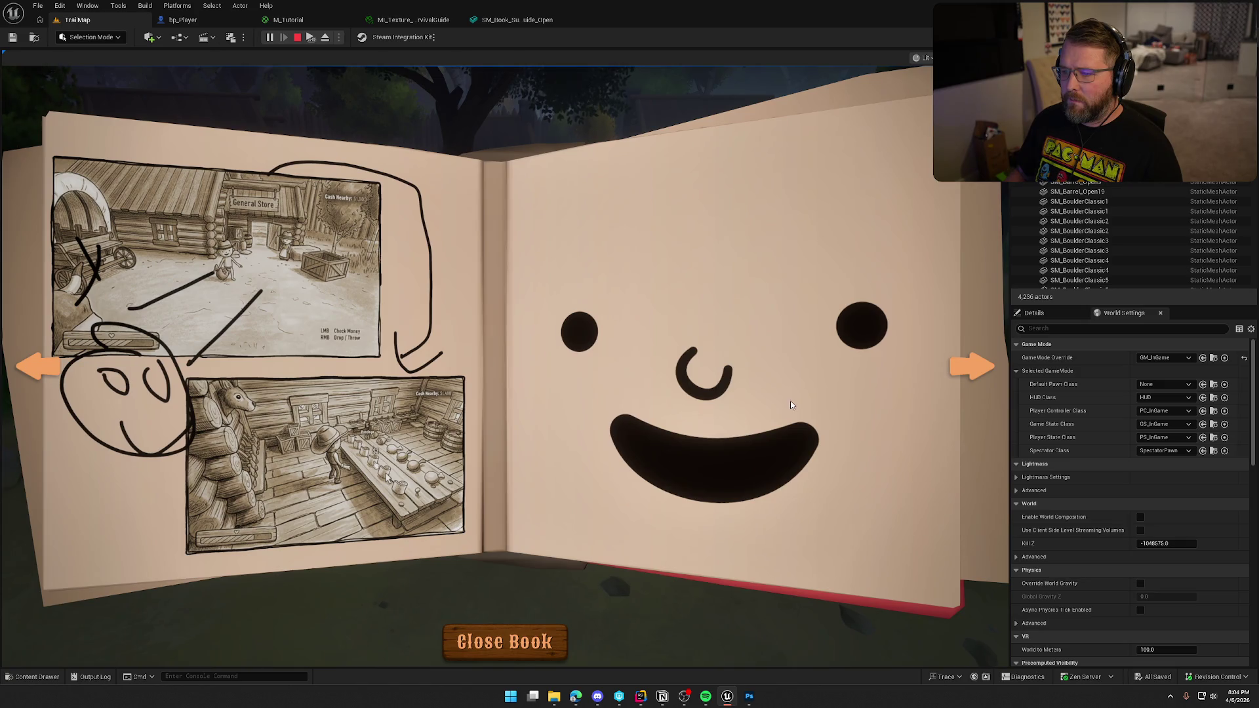
pyautogui.click(973, 377)
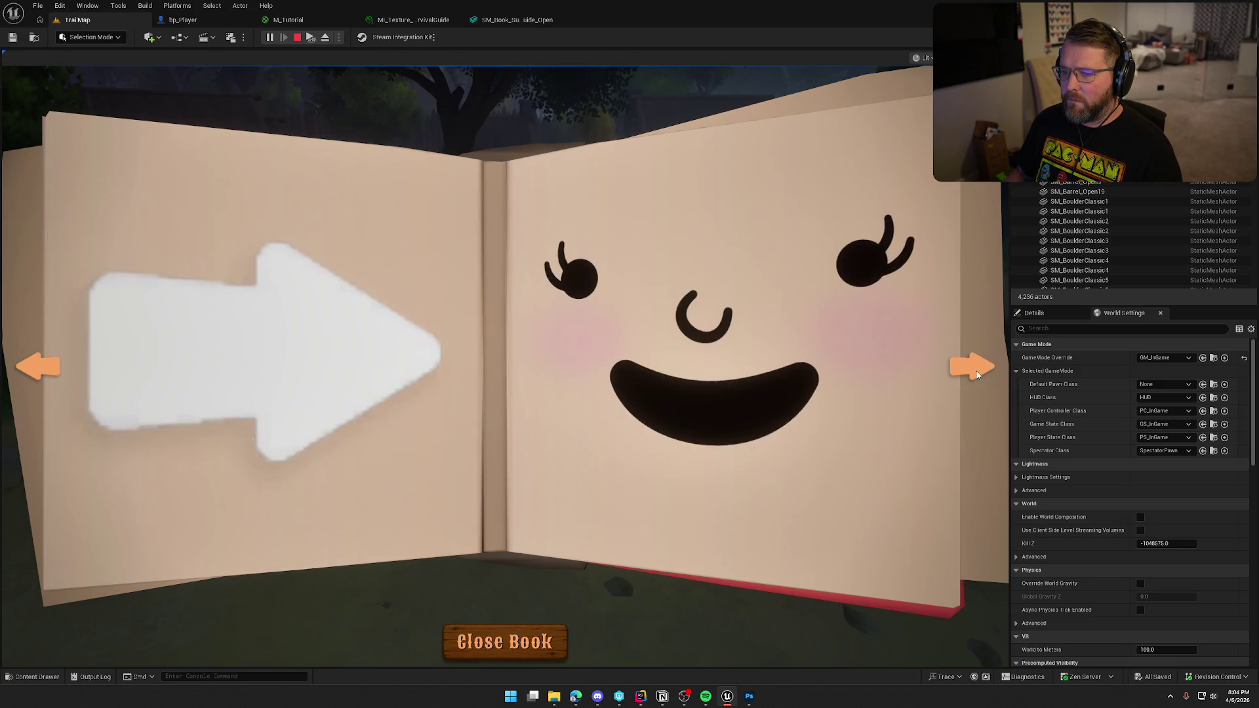
pyautogui.click(976, 374)
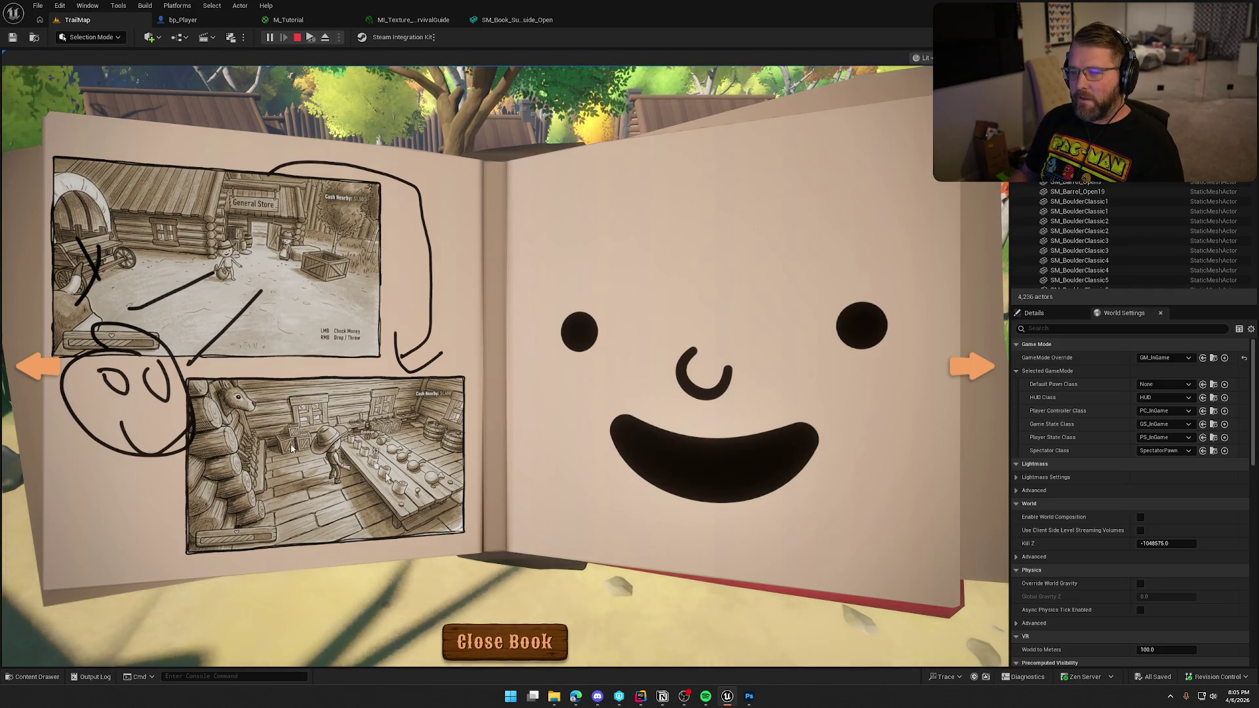
# Flip the book's pages, close and reopen it, then stop play and open the Content Drawer.
pyautogui.click(984, 364)
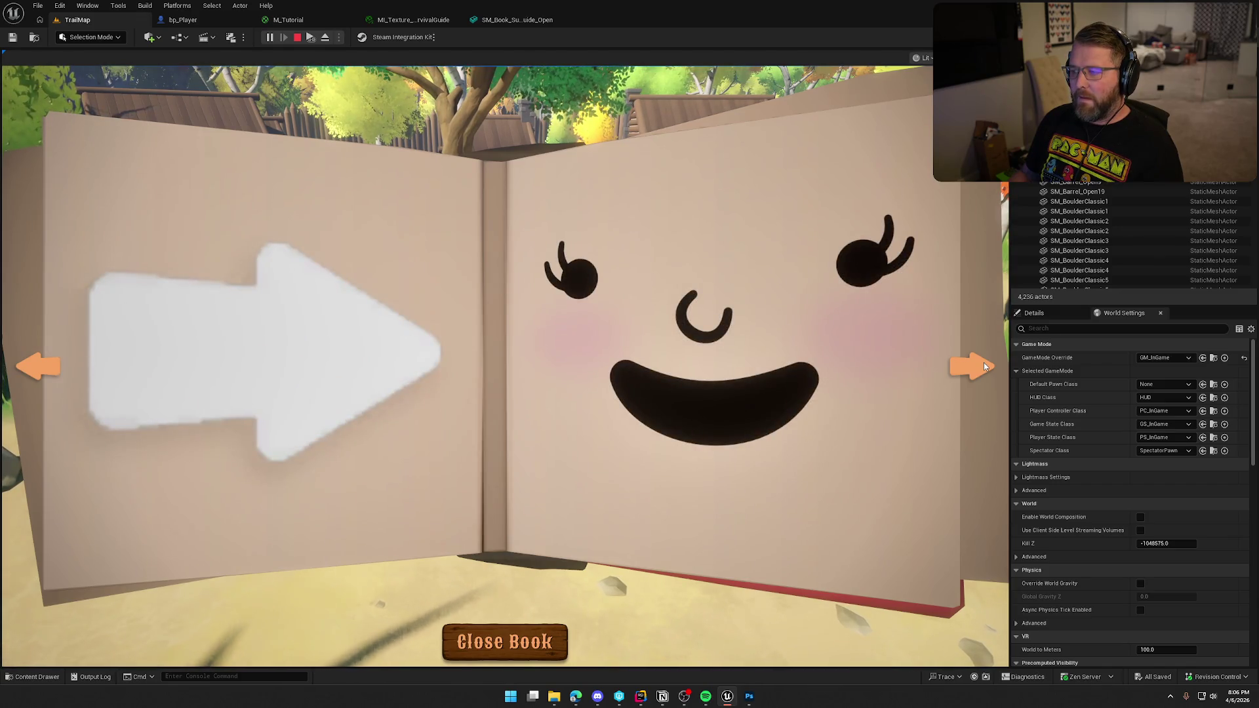
pyautogui.click(984, 365)
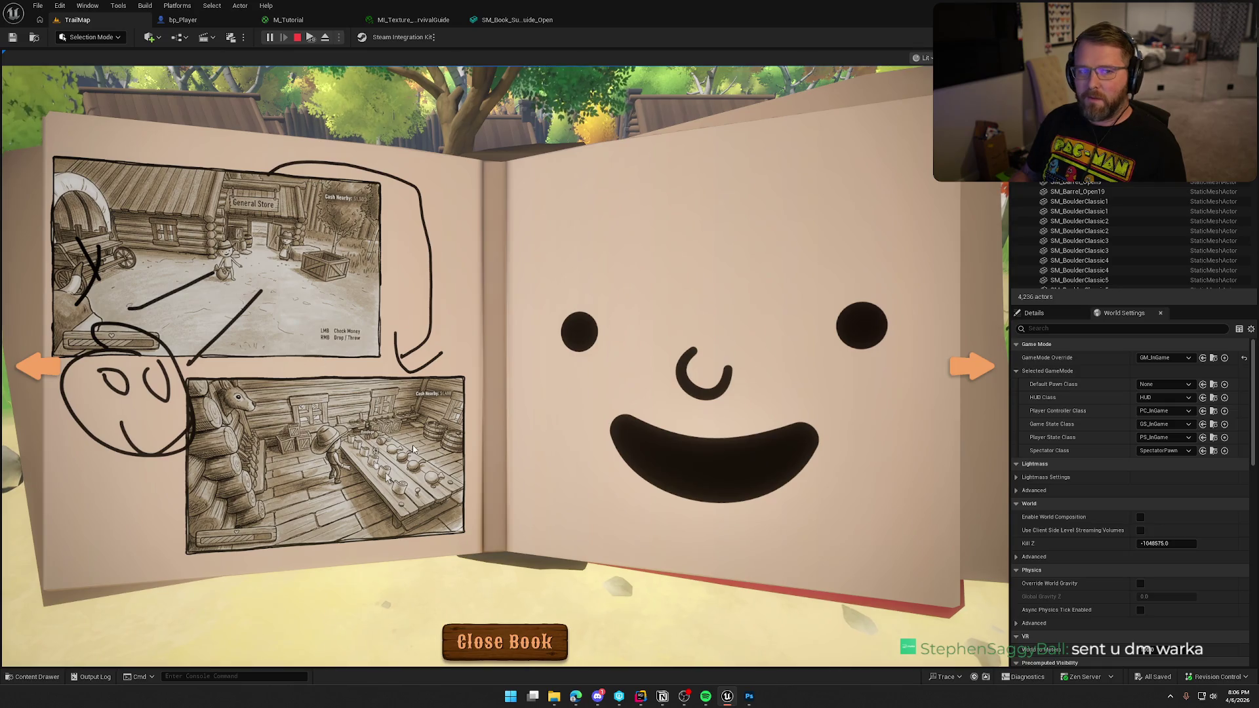
pyautogui.hotkey('alt', 'Tab')
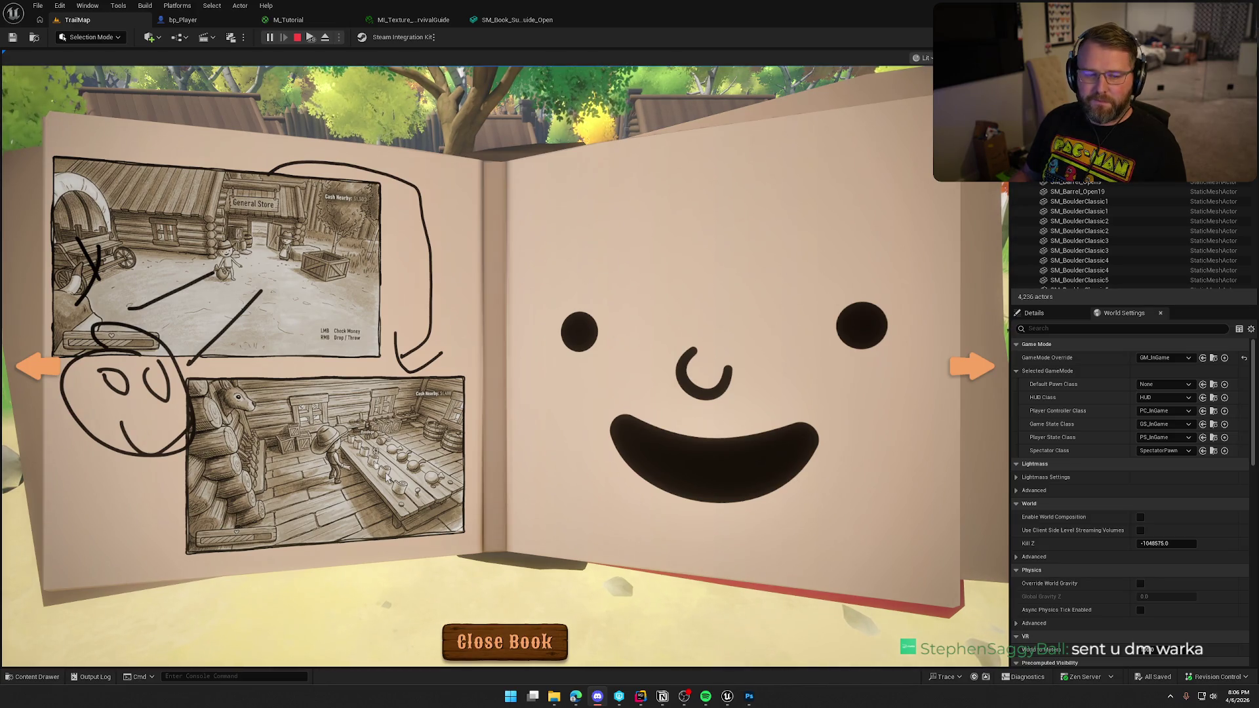
pyautogui.click(541, 371)
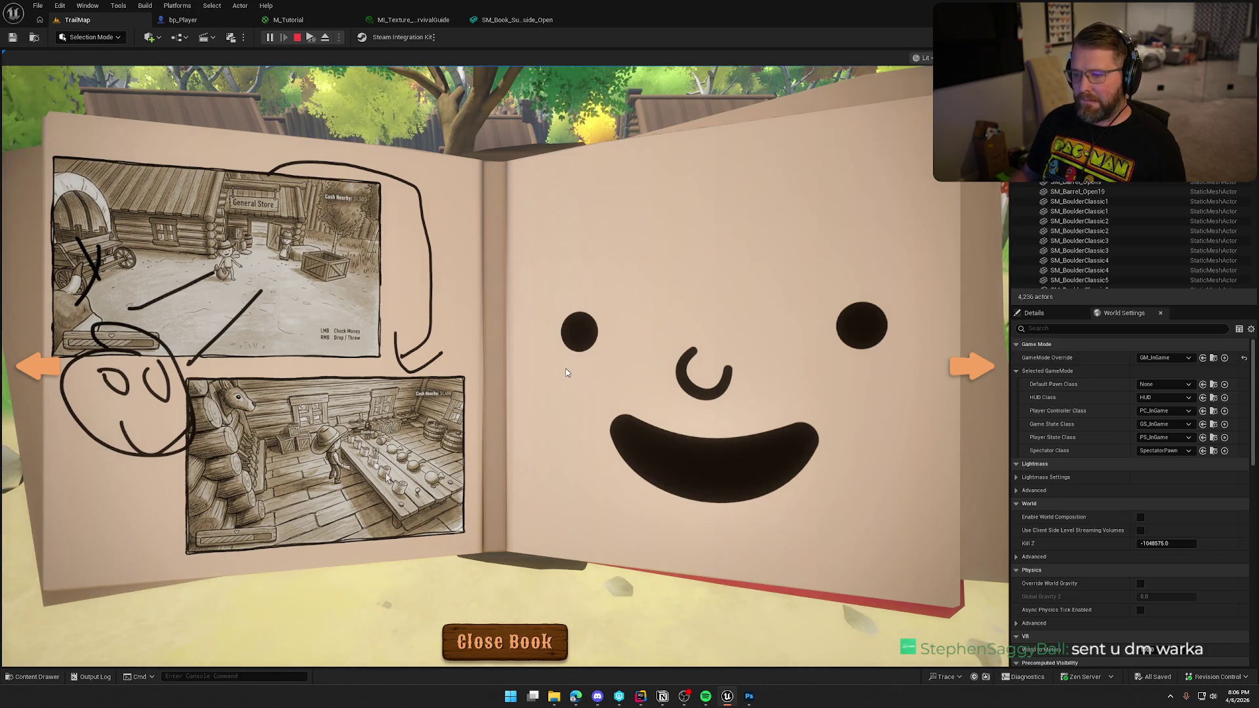
pyautogui.click(512, 635)
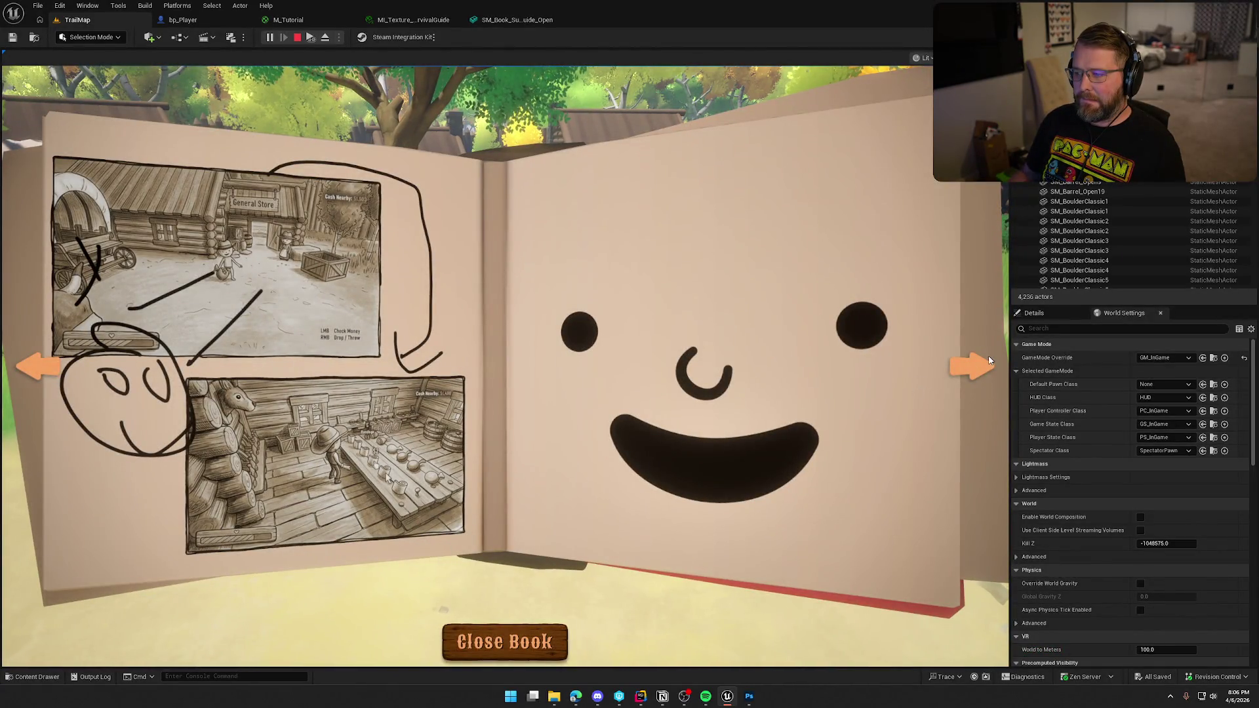
pyautogui.click(978, 366)
pyautogui.click(973, 367)
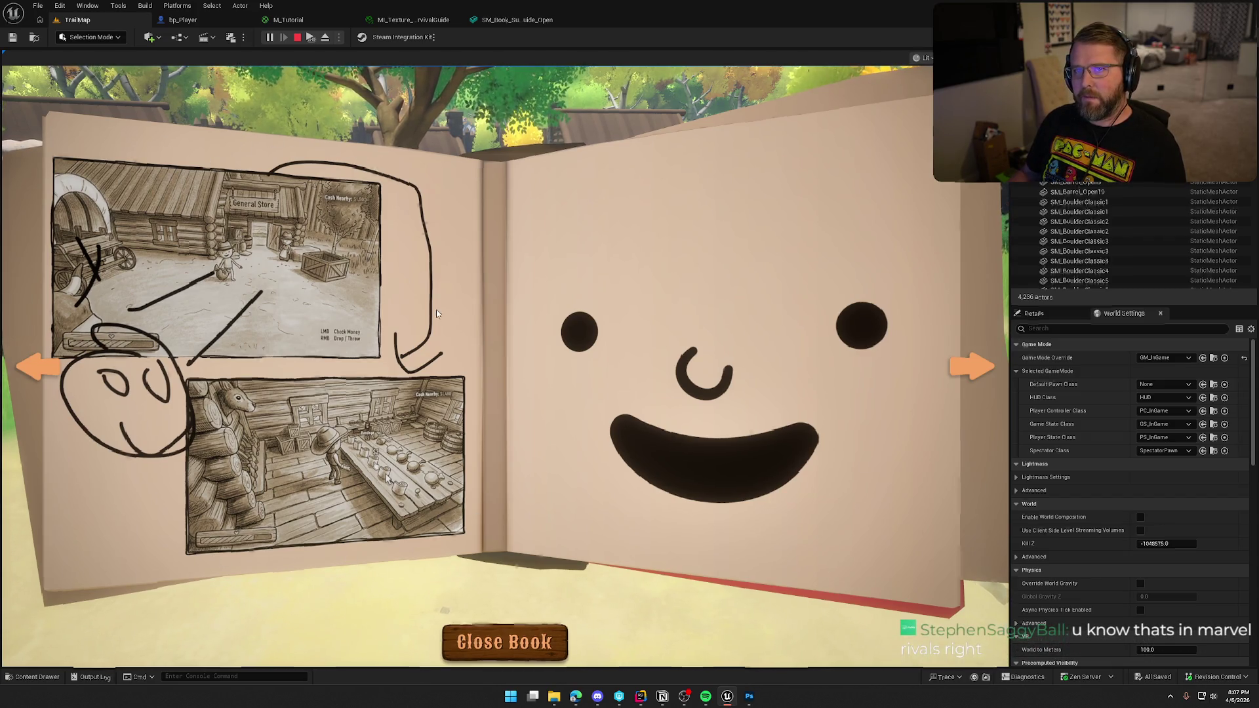
pyautogui.press('Escape')
pyautogui.hotkey('ctrl', 'space')
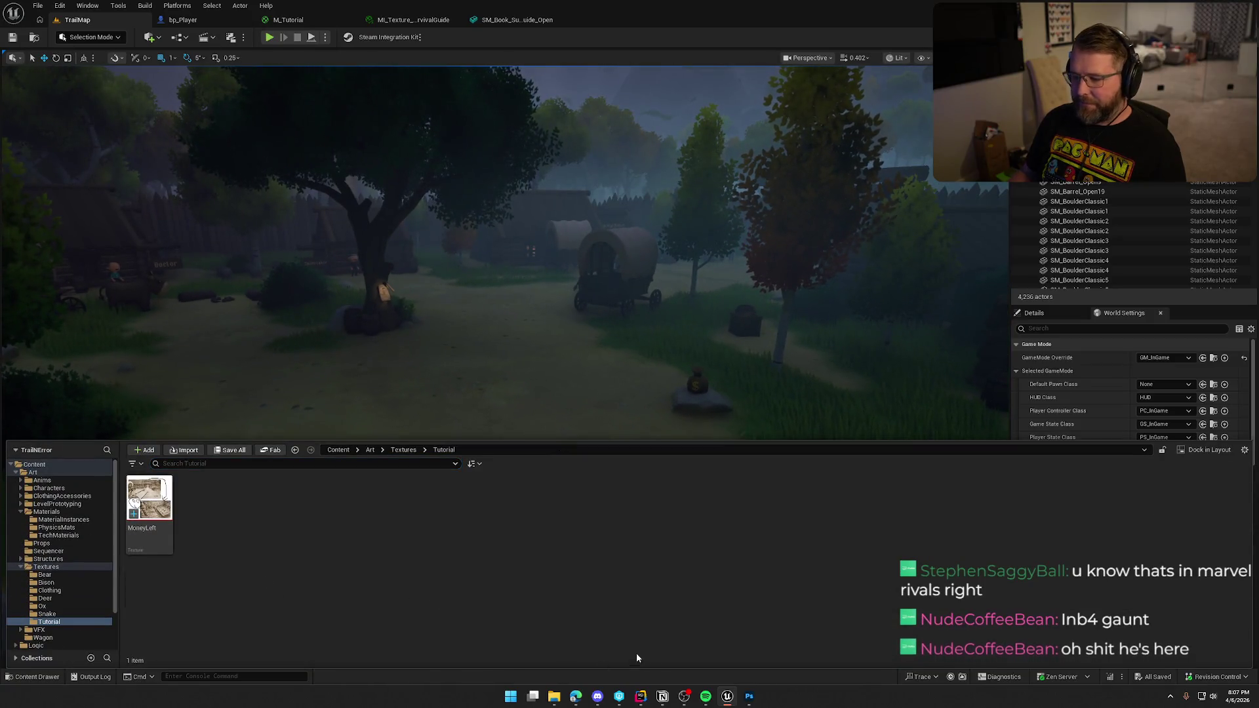
# Switch from Unreal Engine to Photoshop to work on MoneyLeft.png.
pyautogui.hotkey('alt', 'Tab')
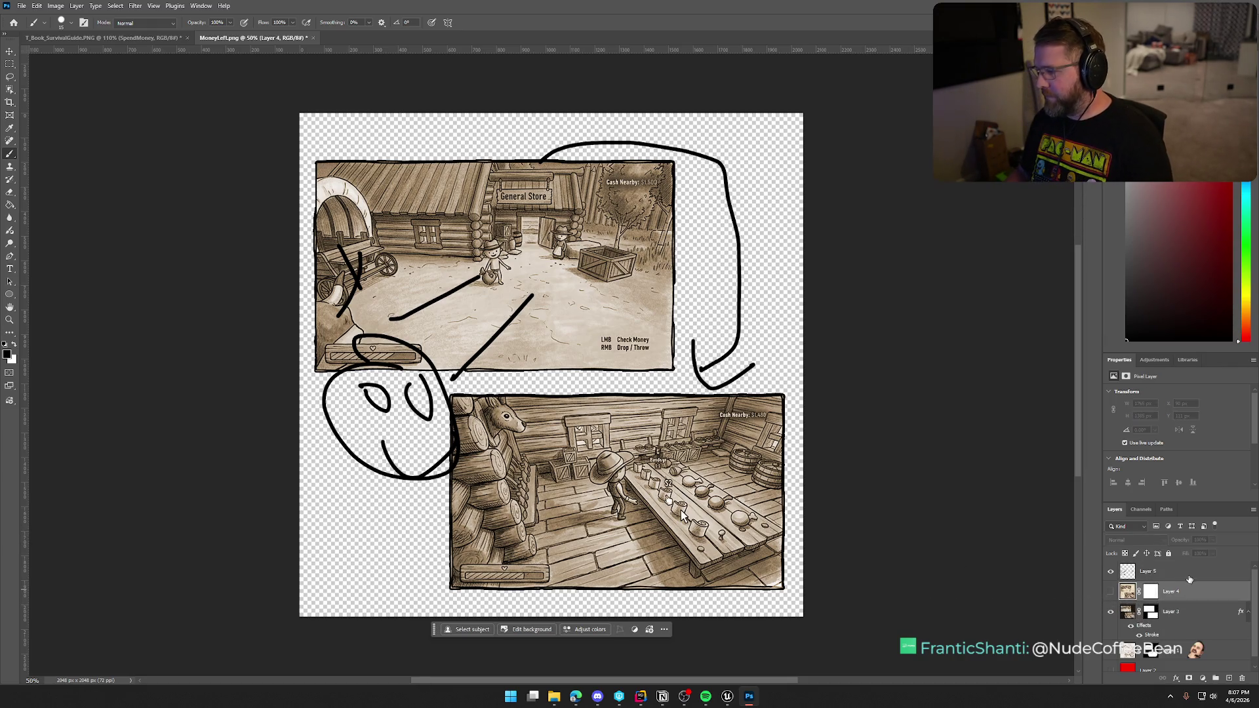
# Delete the black scribbles layer along with Layer 1 and Layer 2.
pyautogui.press('Delete')
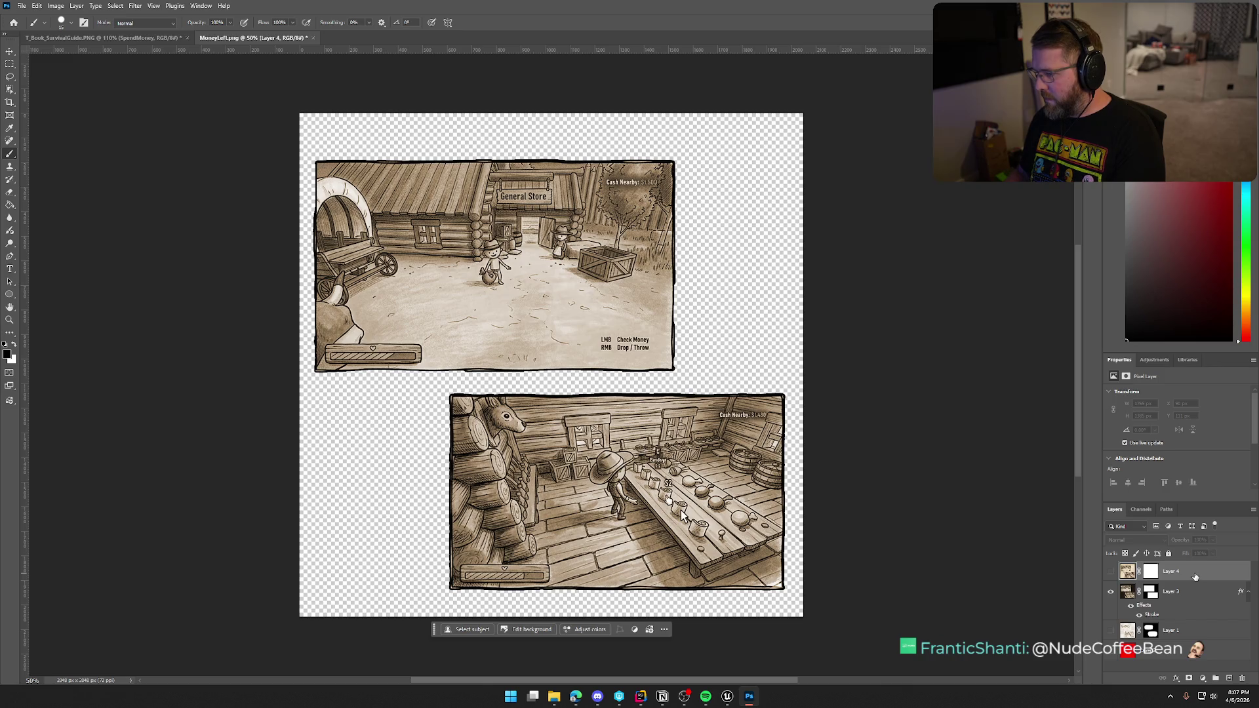
pyautogui.click(1185, 628)
pyautogui.keyDown('shift'); pyautogui.click(1185, 611); pyautogui.keyUp('shift')
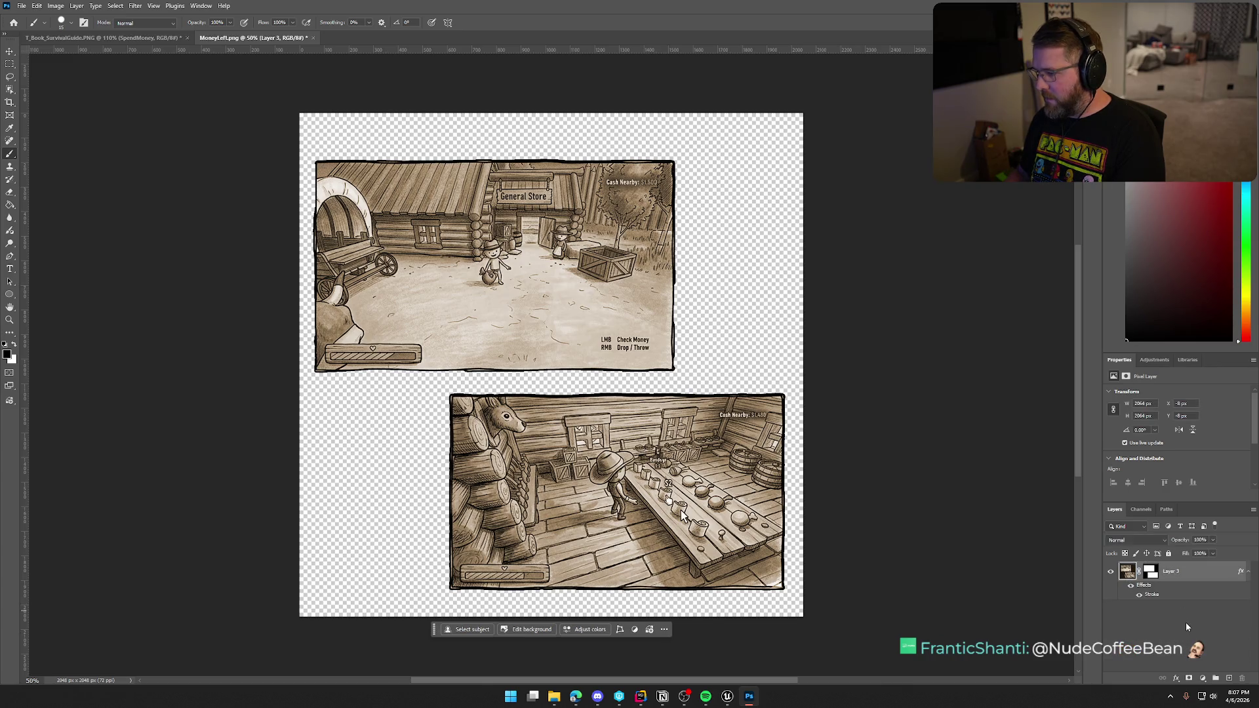
pyautogui.press('Delete')
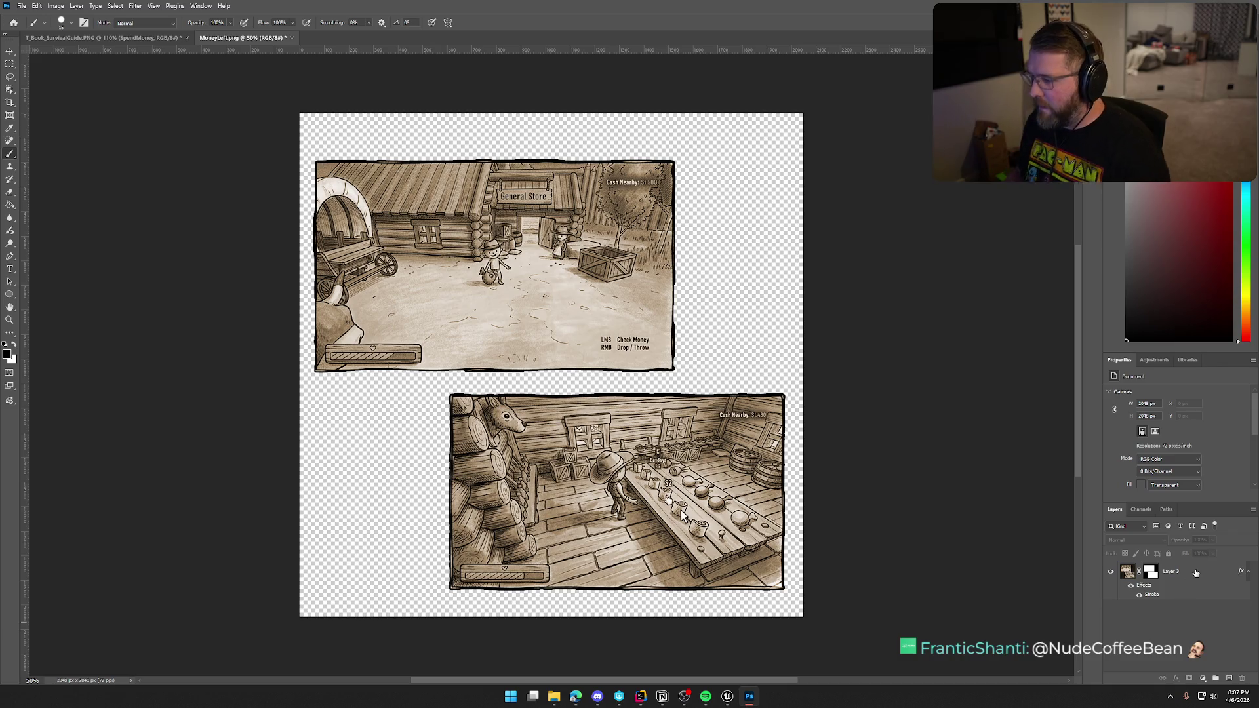
# Scale the Layer 3 screenshots down to about 91%.
pyautogui.click(1177, 575)
pyautogui.hotkey('ctrl', 't')
pyautogui.moveTo(804, 617); pyautogui.dragTo(772, 602)
pyautogui.press('Return')
pyautogui.press('b')
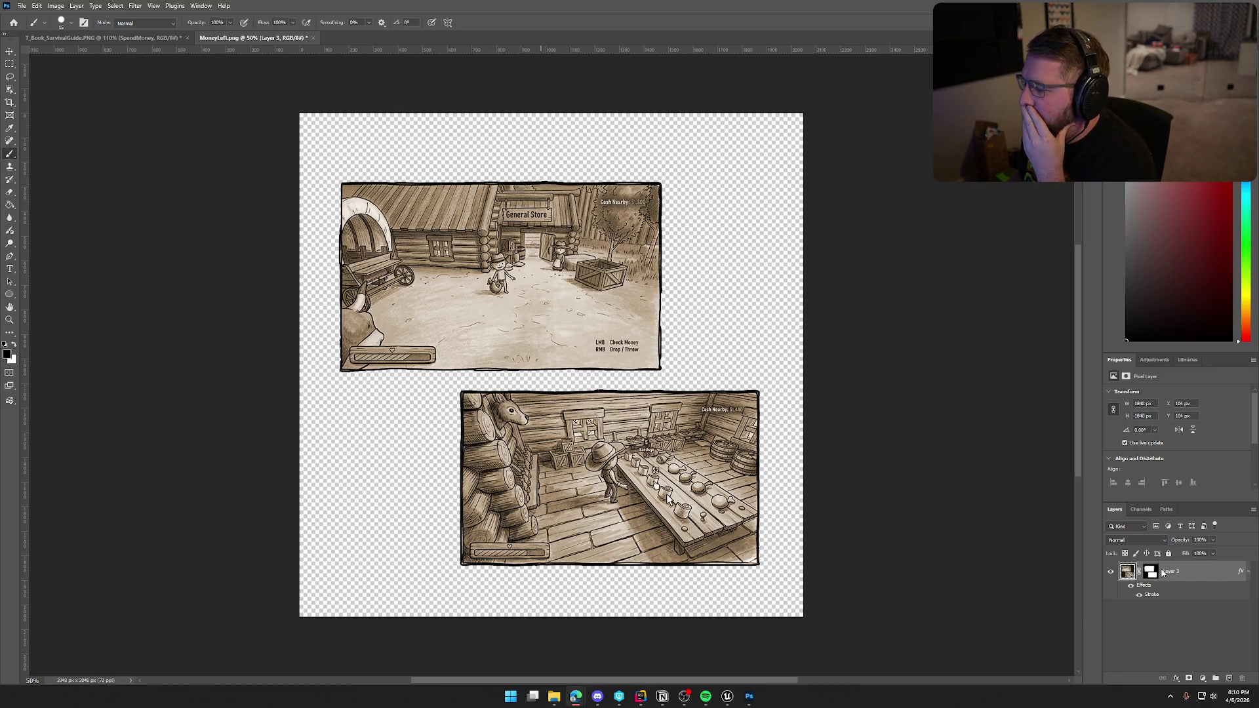
# Add a new empty Layer 4 and set the foreground colour to near-black.
pyautogui.click(1229, 678)
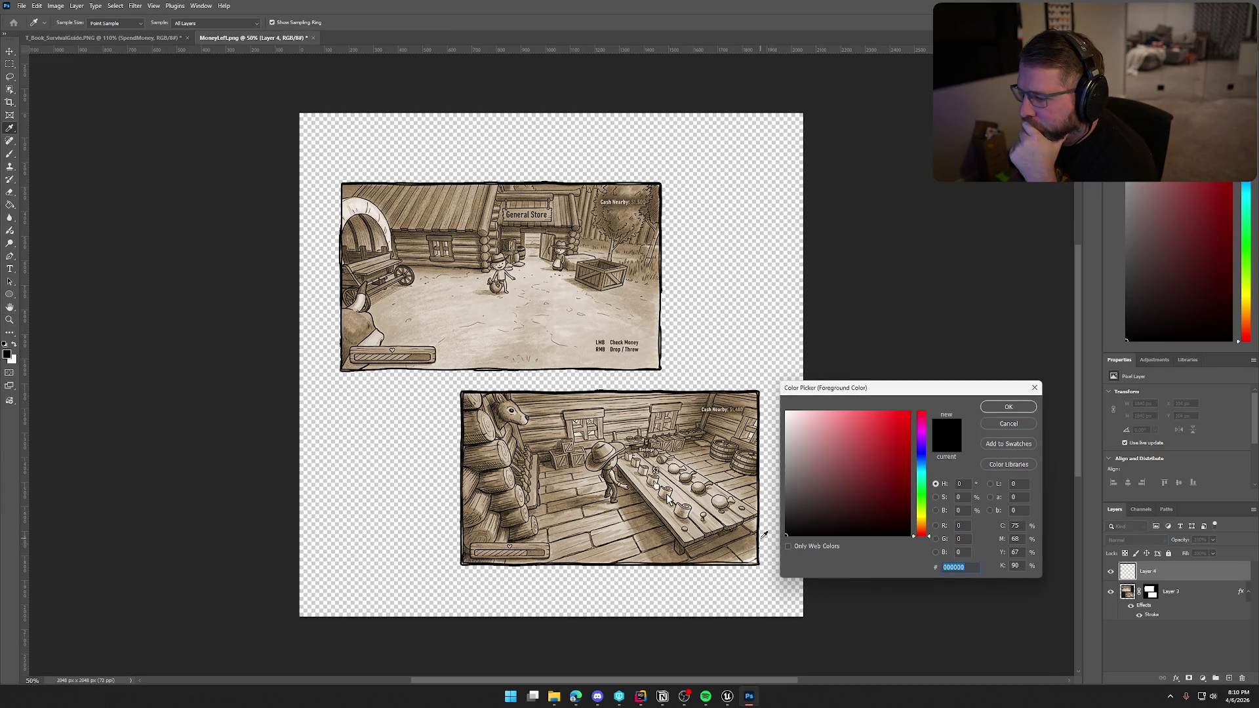
pyautogui.click(786, 523)
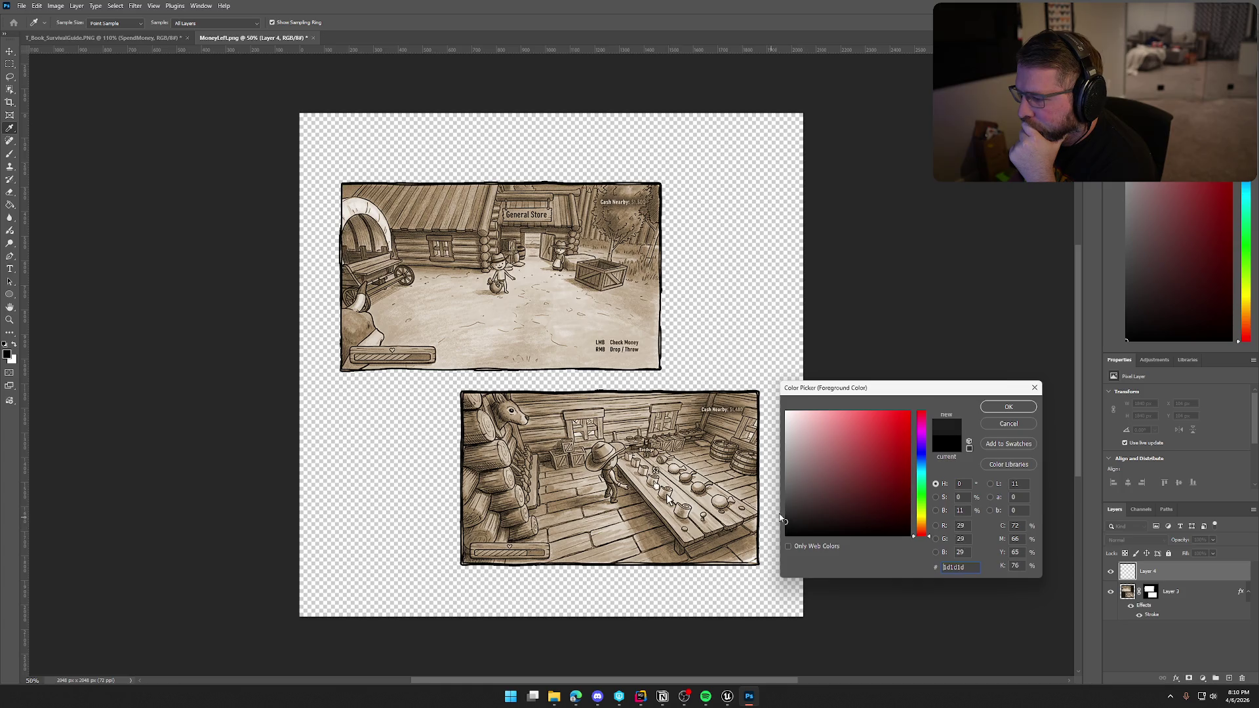
pyautogui.click(1008, 407)
pyautogui.press('b')
# Paint zigzag, curved and grey test strokes on the screenshots, undoing each one.
pyautogui.moveTo(474, 277)
pyautogui.mouseDown()
pyautogui.moveTo(555, 324)
pyautogui.moveTo(544, 377)
pyautogui.mouseUp()
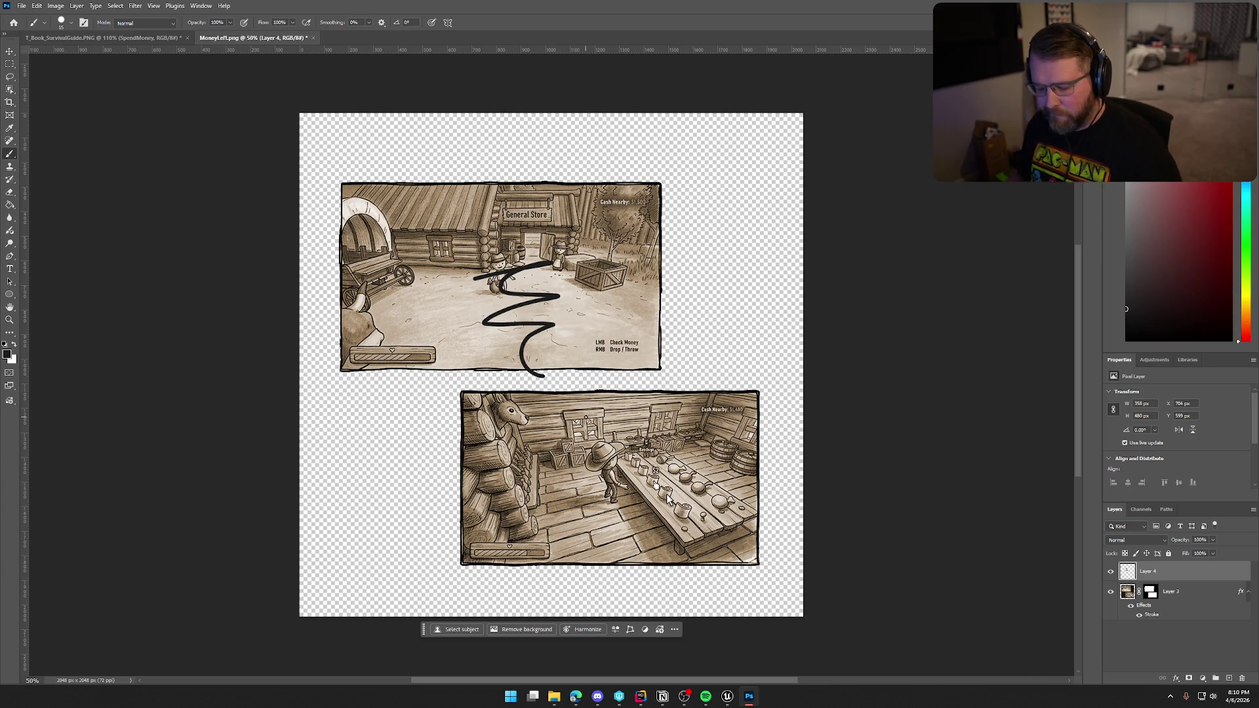
pyautogui.hotkey('ctrl', 'z')
pyautogui.moveTo(377, 416); pyautogui.dragTo(457, 455)
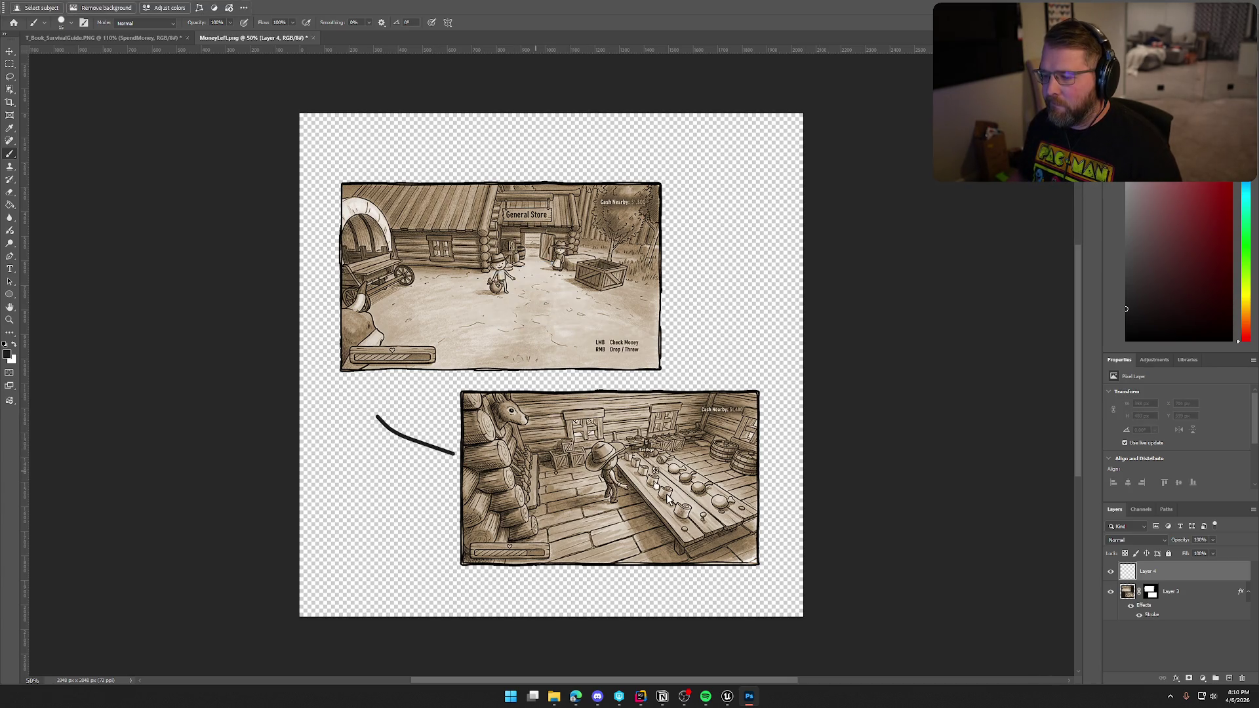
pyautogui.hotkey('ctrl', 'z')
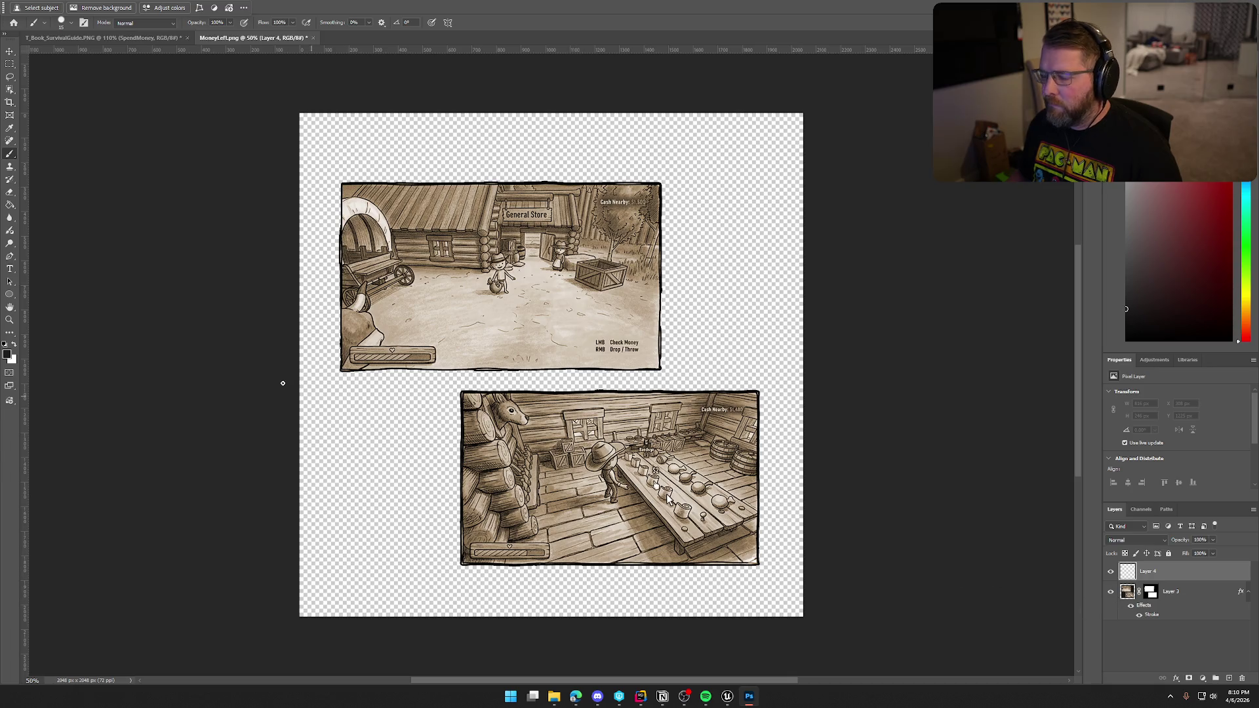
pyautogui.click(11, 358)
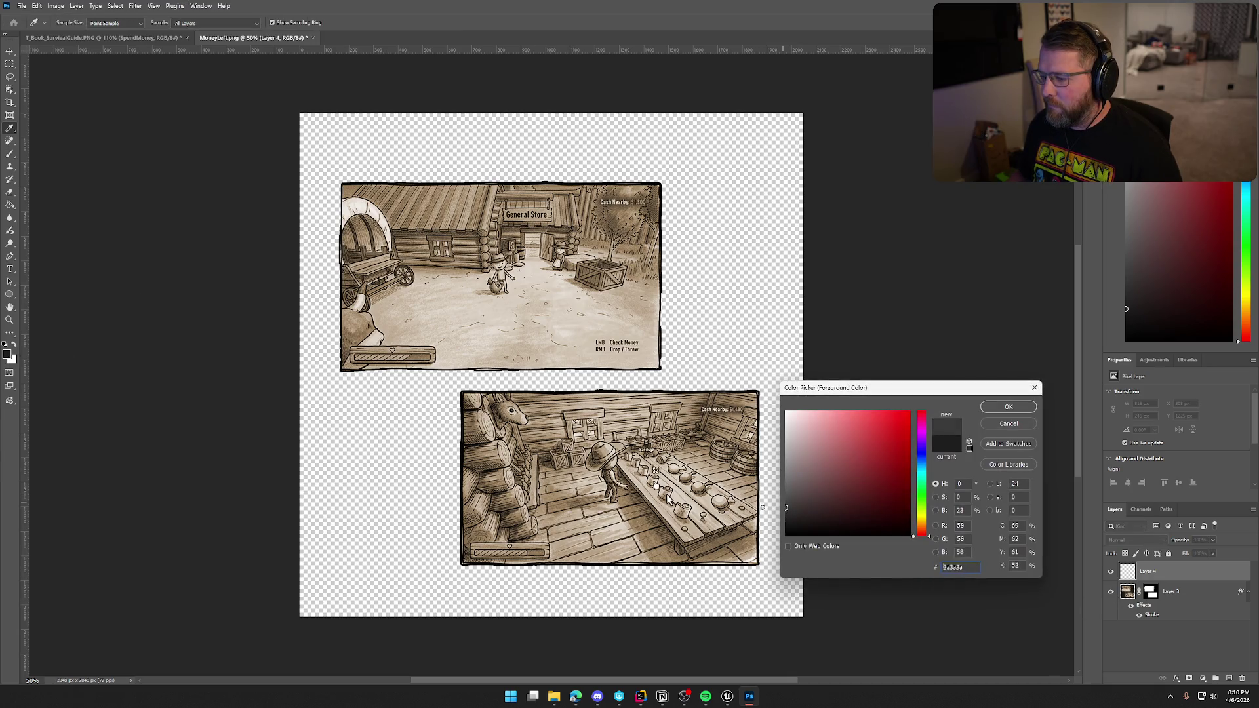
pyautogui.click(1007, 409)
pyautogui.moveTo(402, 453); pyautogui.dragTo(624, 490)
pyautogui.hotkey('ctrl', 'z')
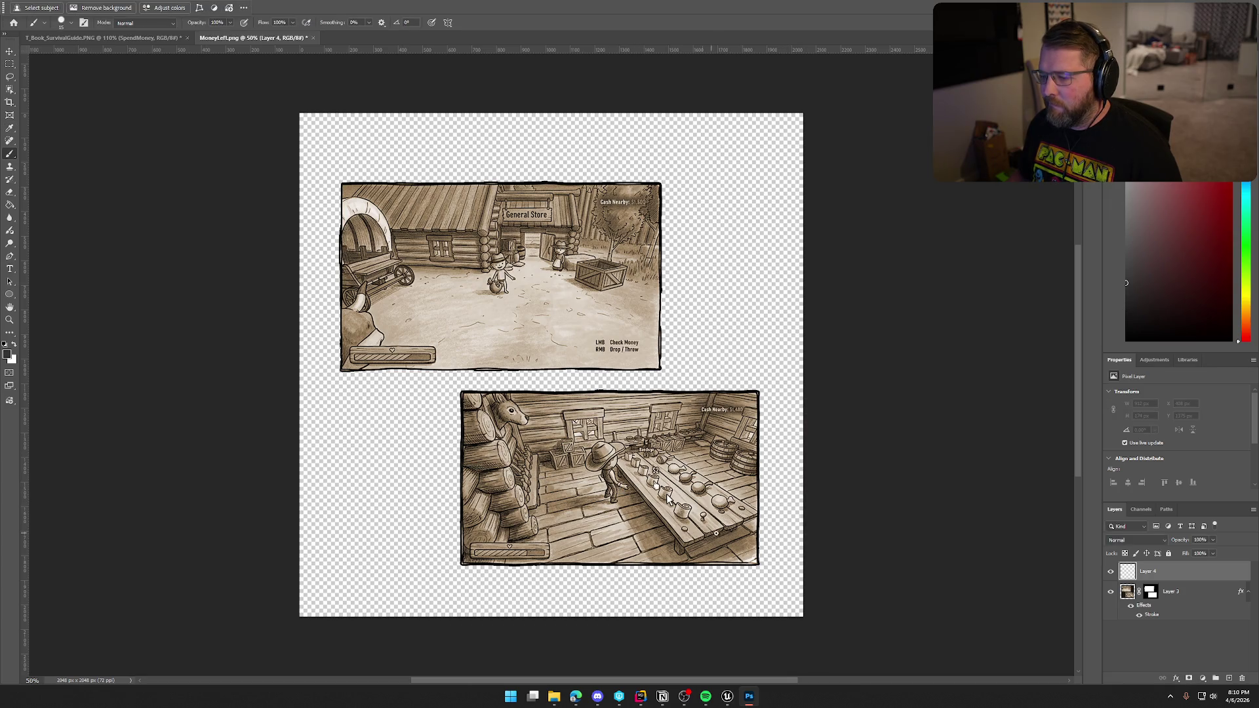
# Pick a darker near-black colour, undo another test curve, and bring up the Notion page.
pyautogui.click(8, 356)
pyautogui.click(786, 524)
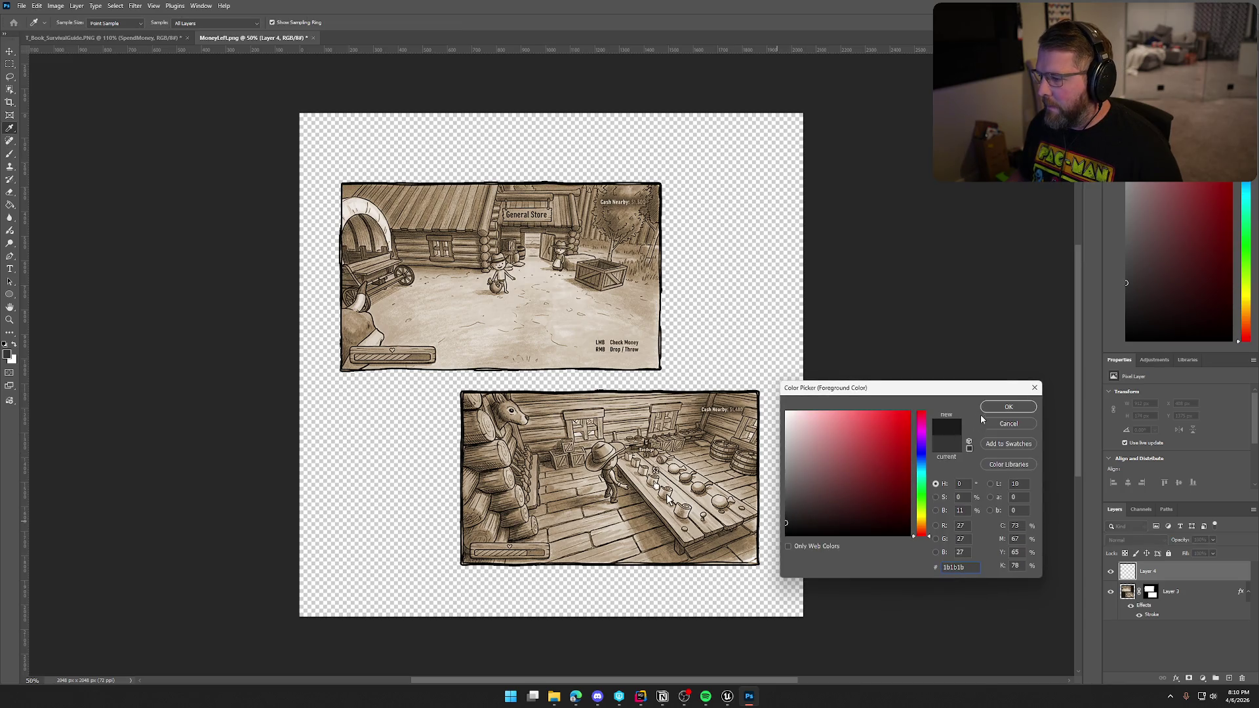
pyautogui.click(1009, 407)
pyautogui.moveTo(369, 411); pyautogui.dragTo(559, 468)
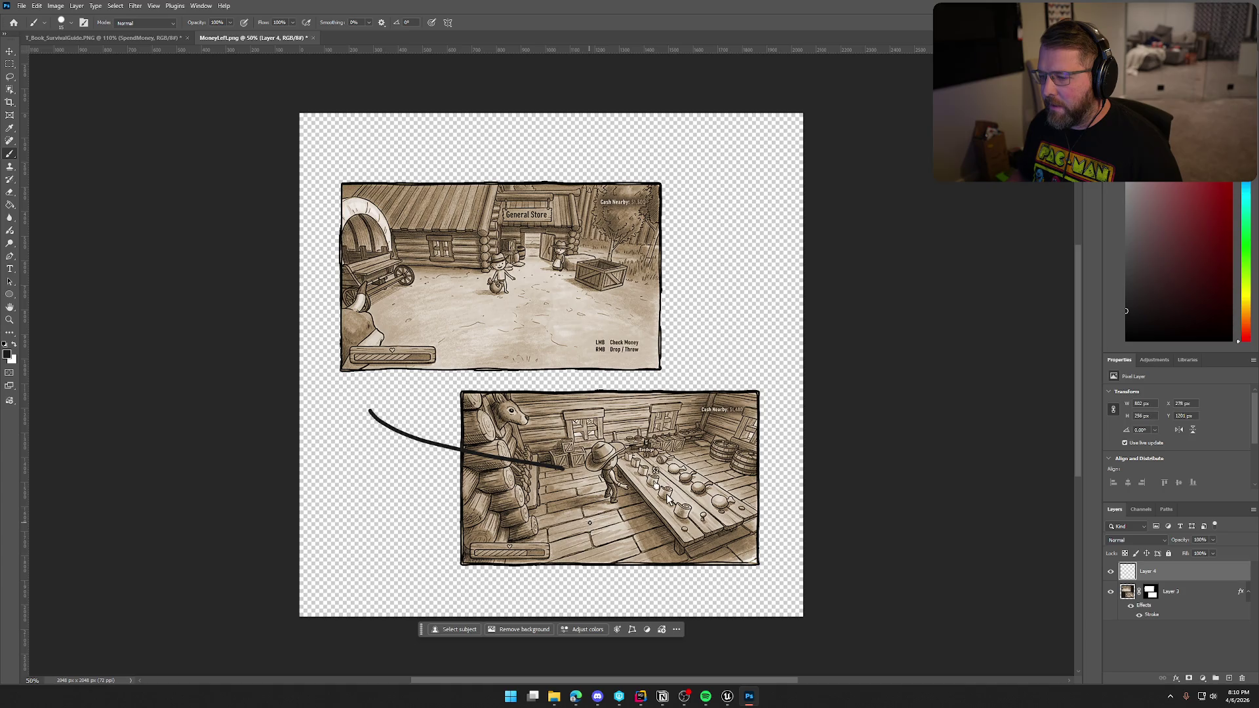
pyautogui.hotkey('ctrl', 'z')
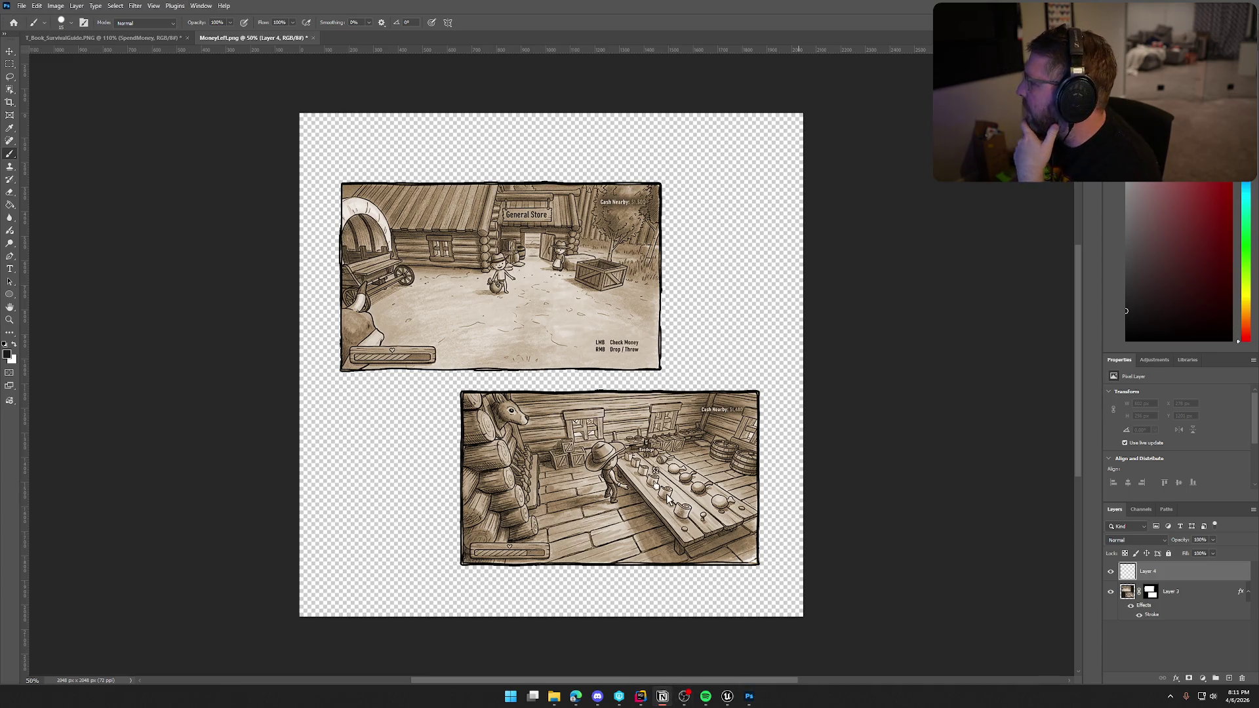
pyautogui.hotkey('alt', 'Tab')
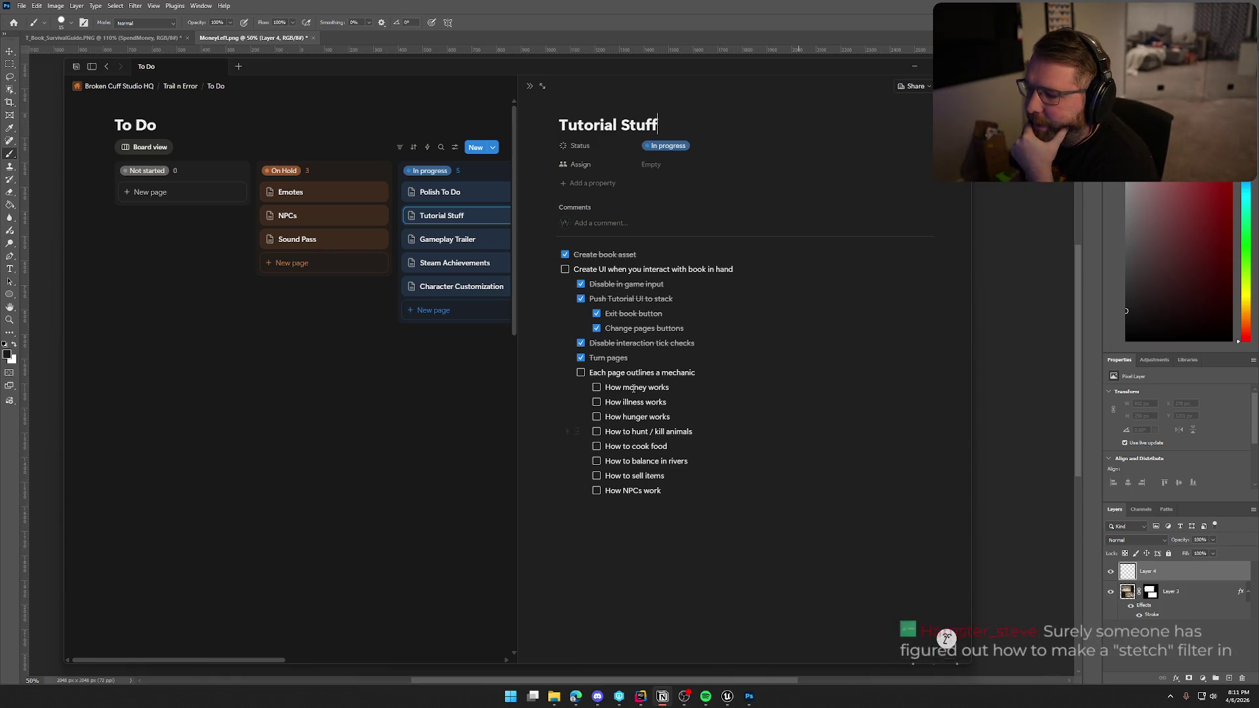
# Nudge the Notion window aside and return to Photoshop's T_Book_SurvivalGuide.PNG document.
pyautogui.moveTo(394, 73); pyautogui.dragTo(460, 78)
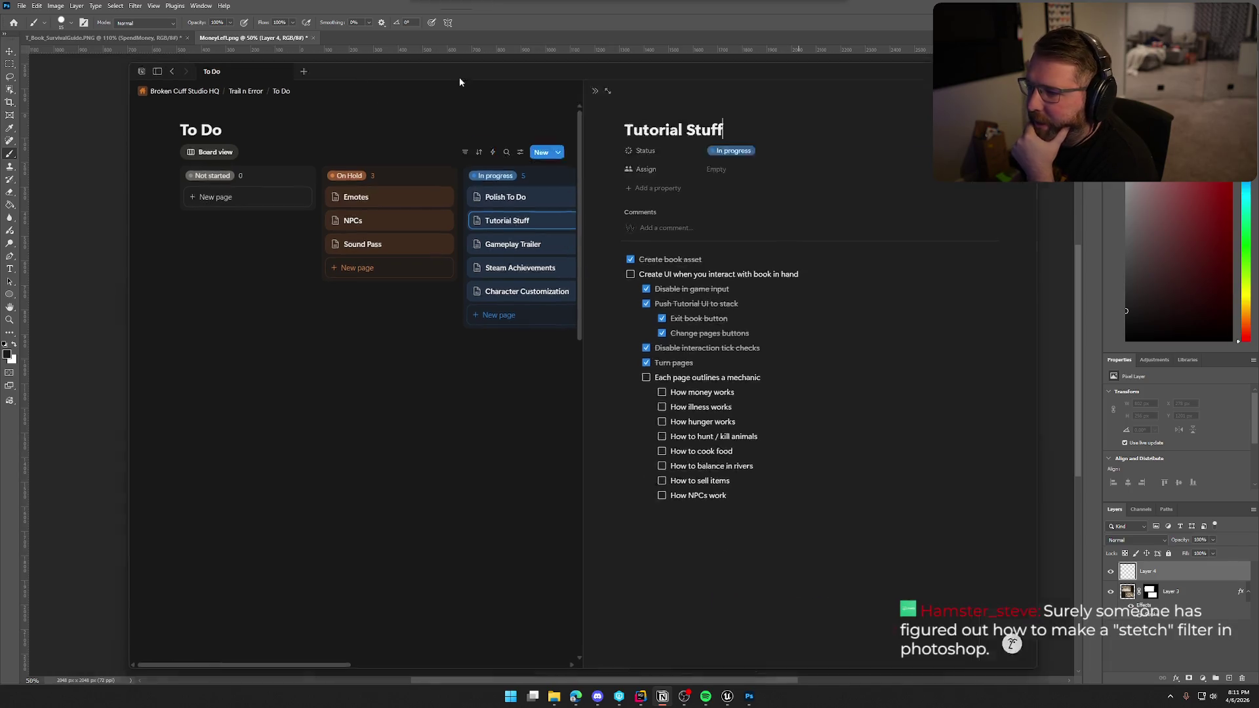
pyautogui.hotkey('alt', 'Tab')
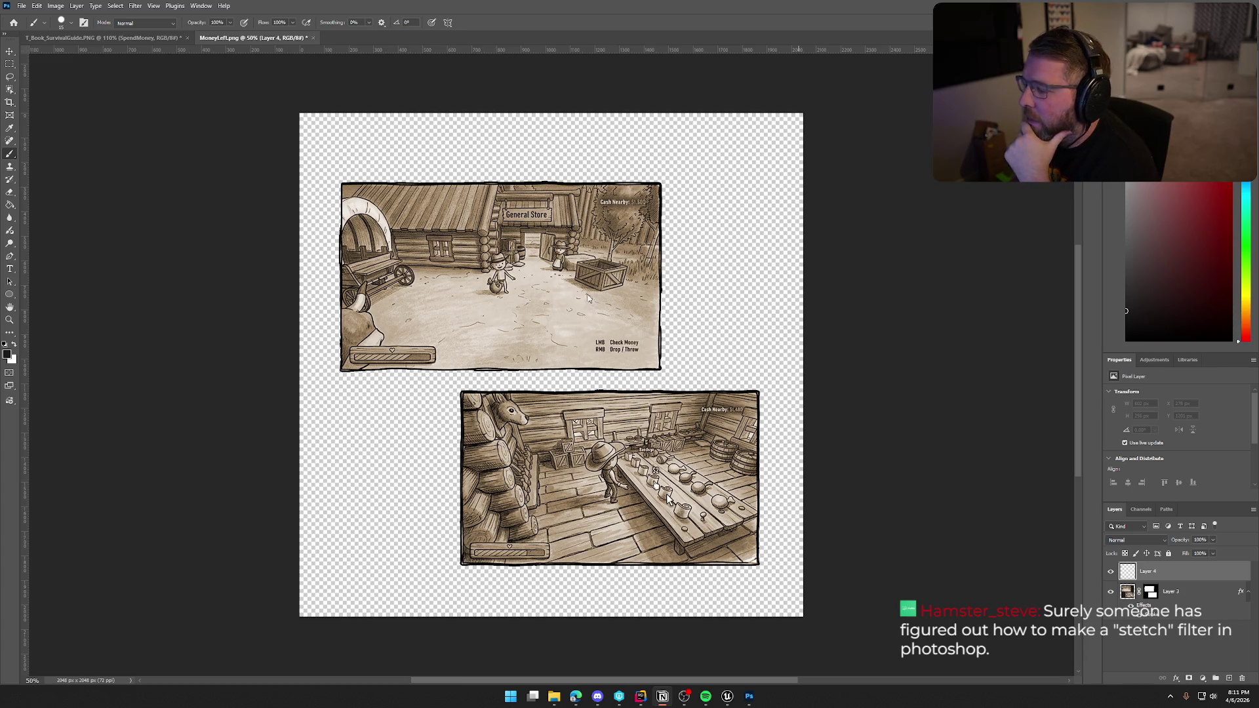
pyautogui.click(134, 37)
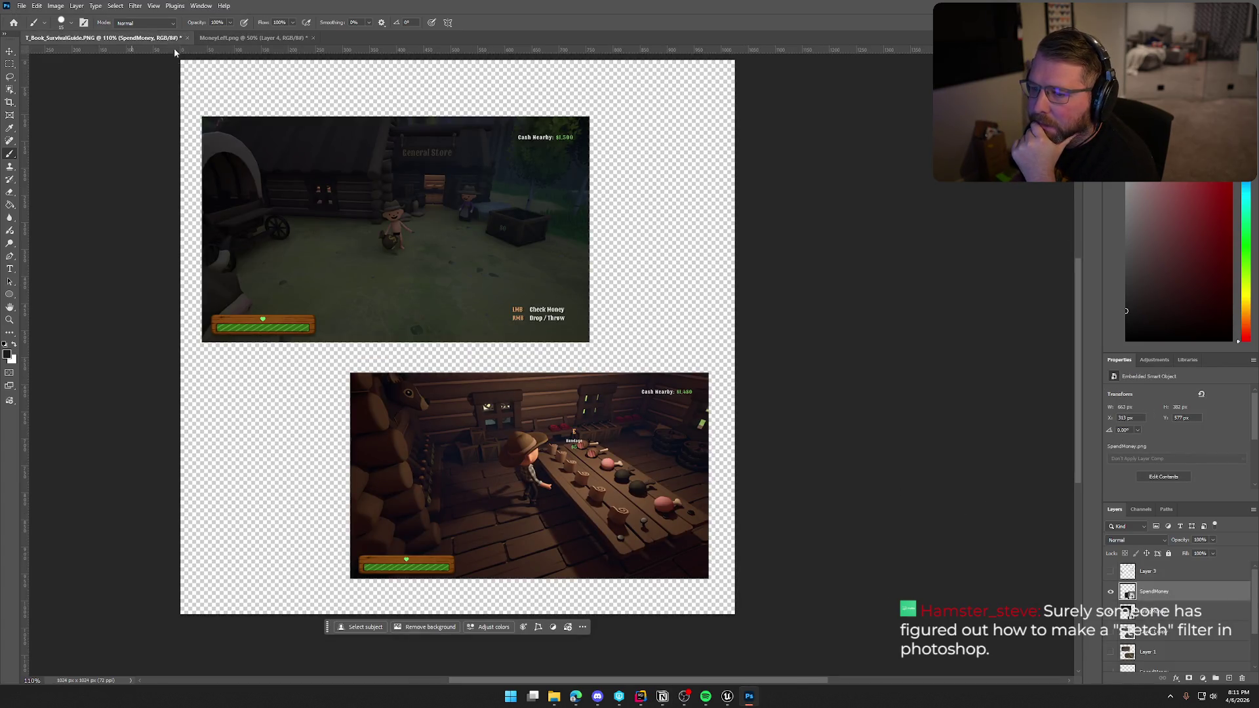
# Select Layer 3, delete it and undo the deletion, then duplicate it as Layer 3 copy.
pyautogui.hotkey('alt', 'Tab')
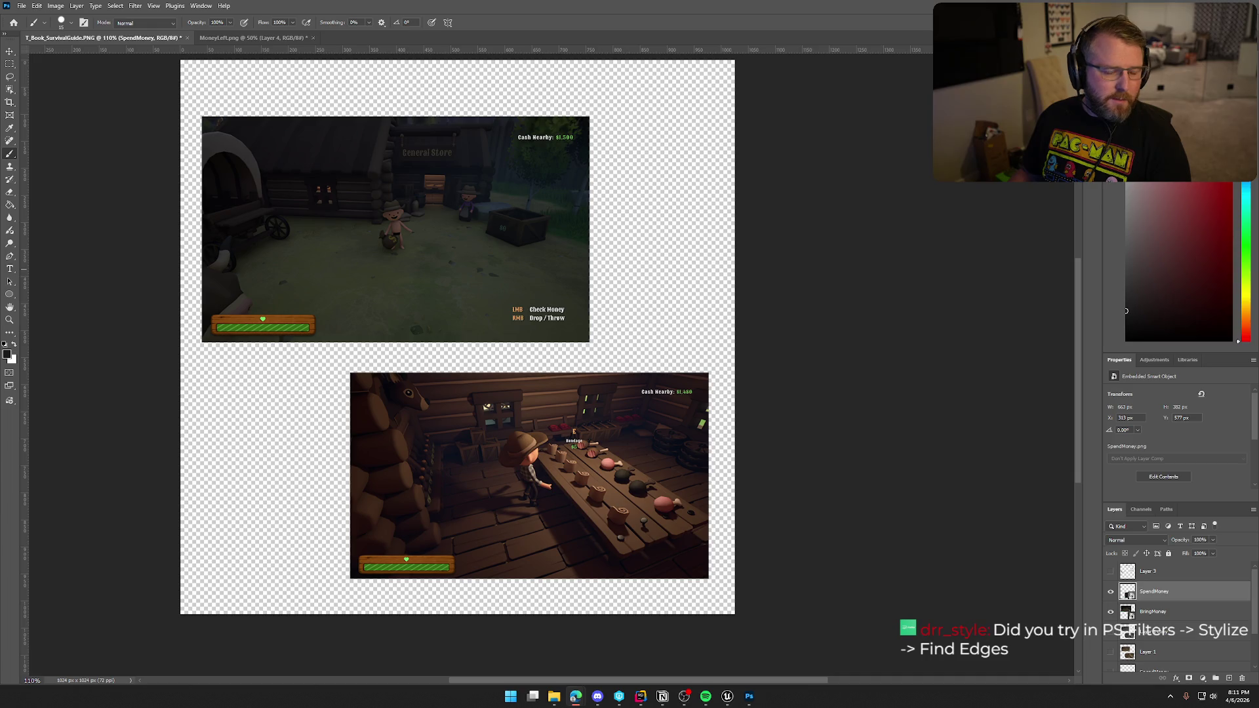
pyautogui.click(1185, 613)
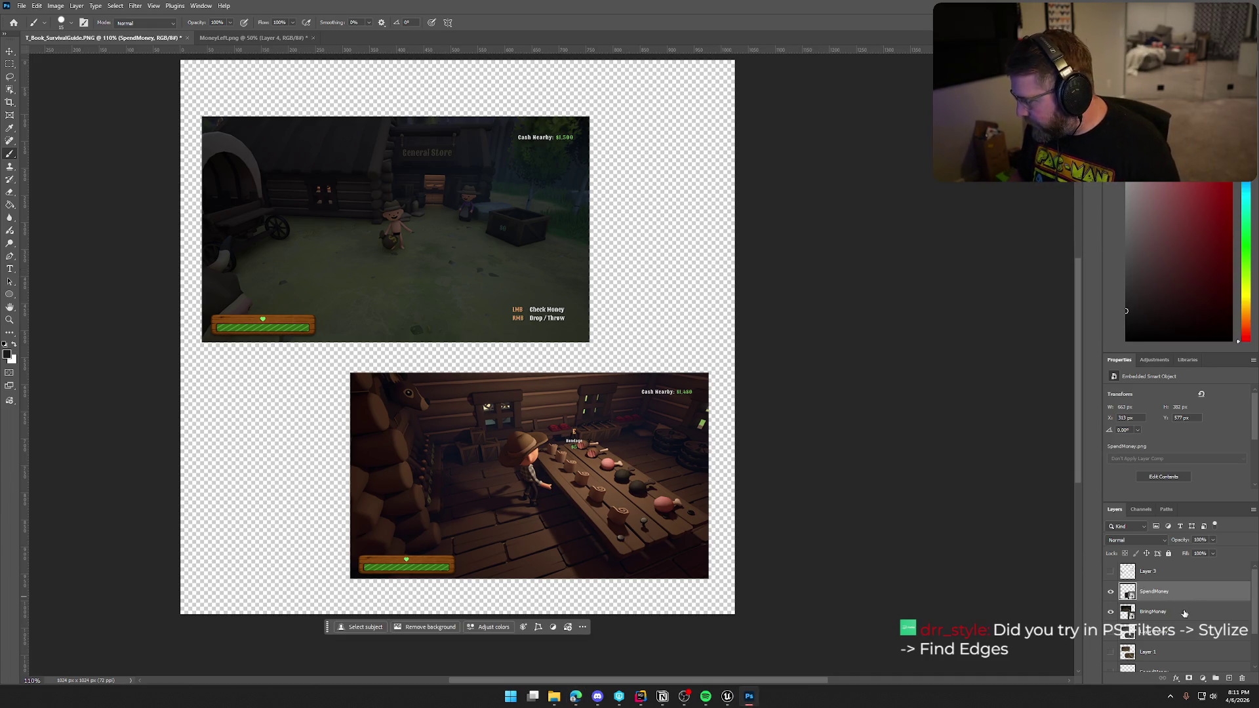
pyautogui.click(1174, 615)
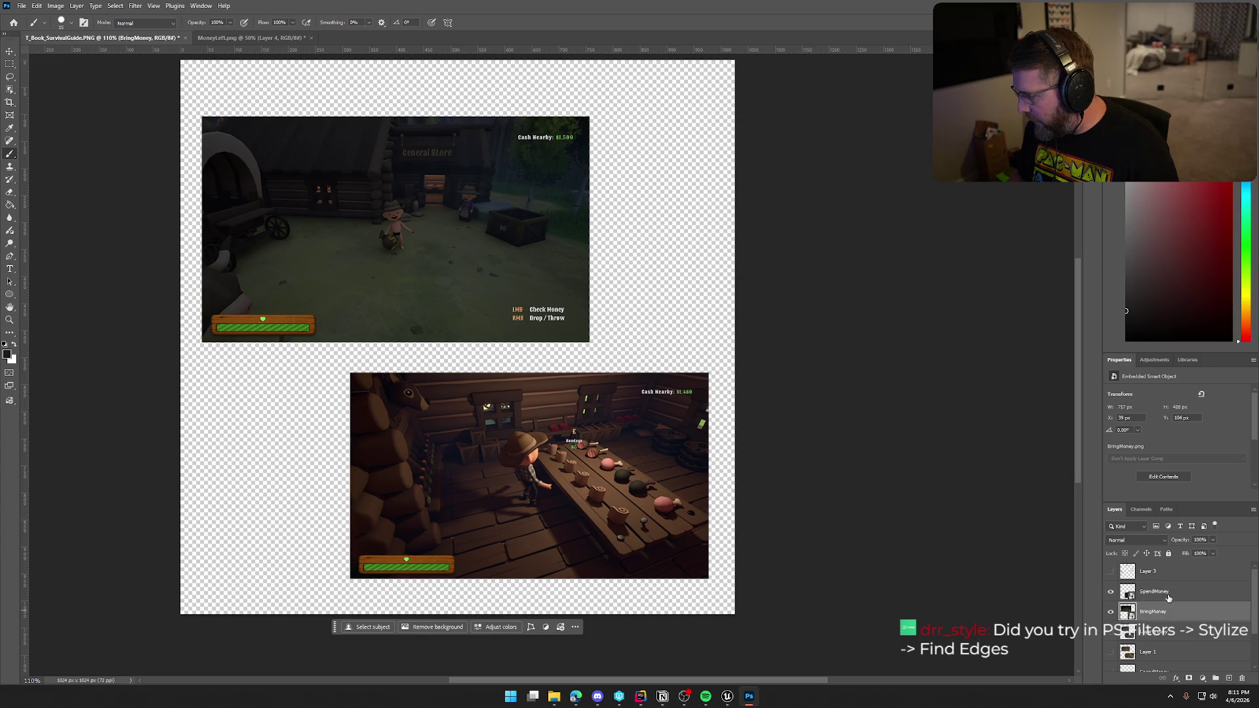
pyautogui.click(1167, 575)
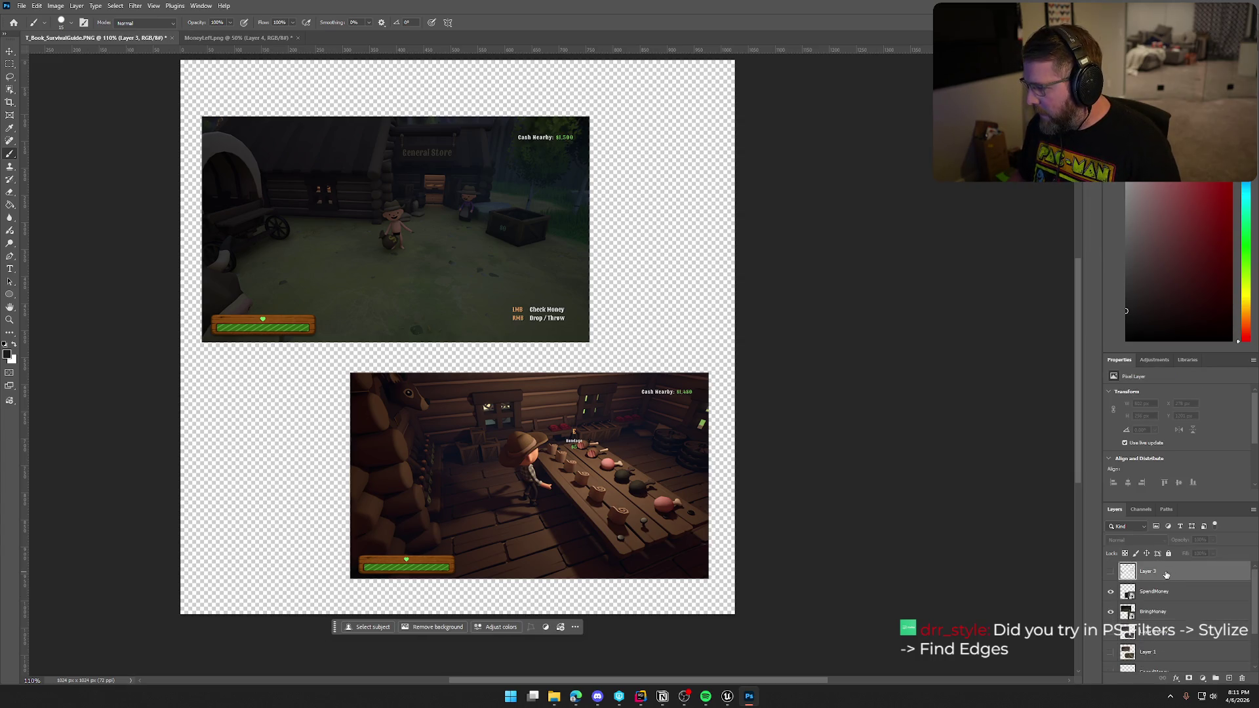
pyautogui.press('Delete')
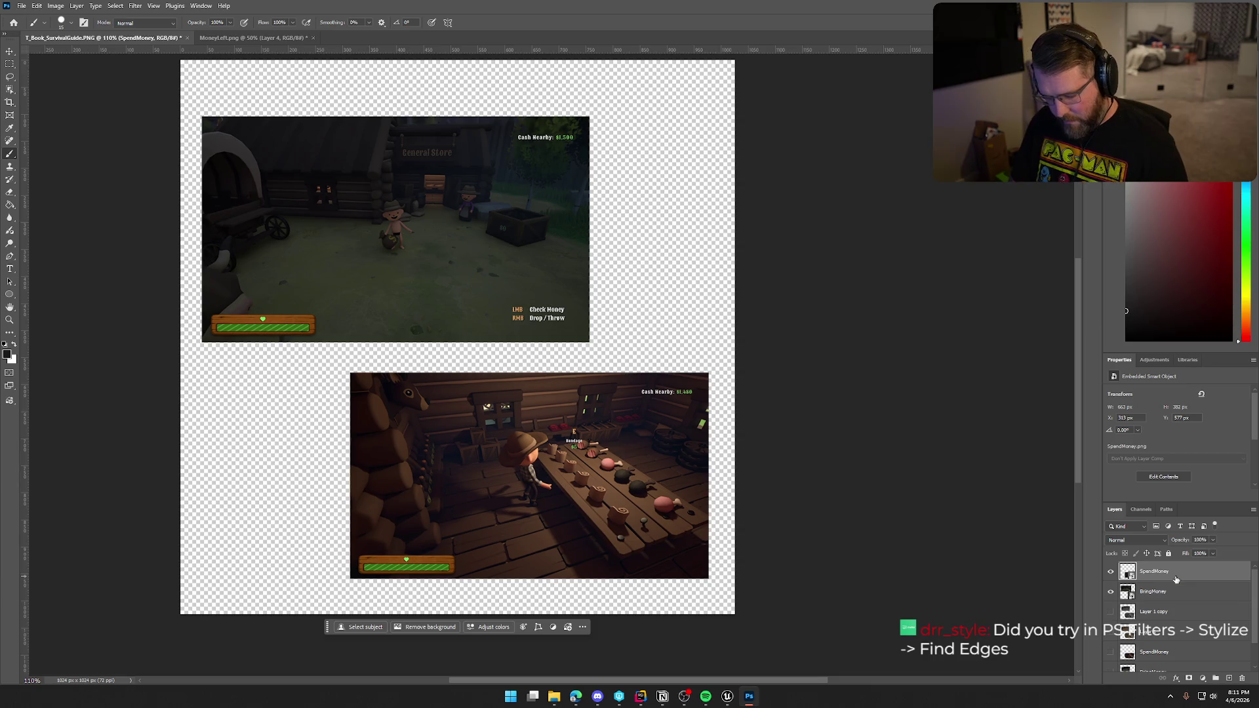
pyautogui.hotkey('ctrl', 'z')
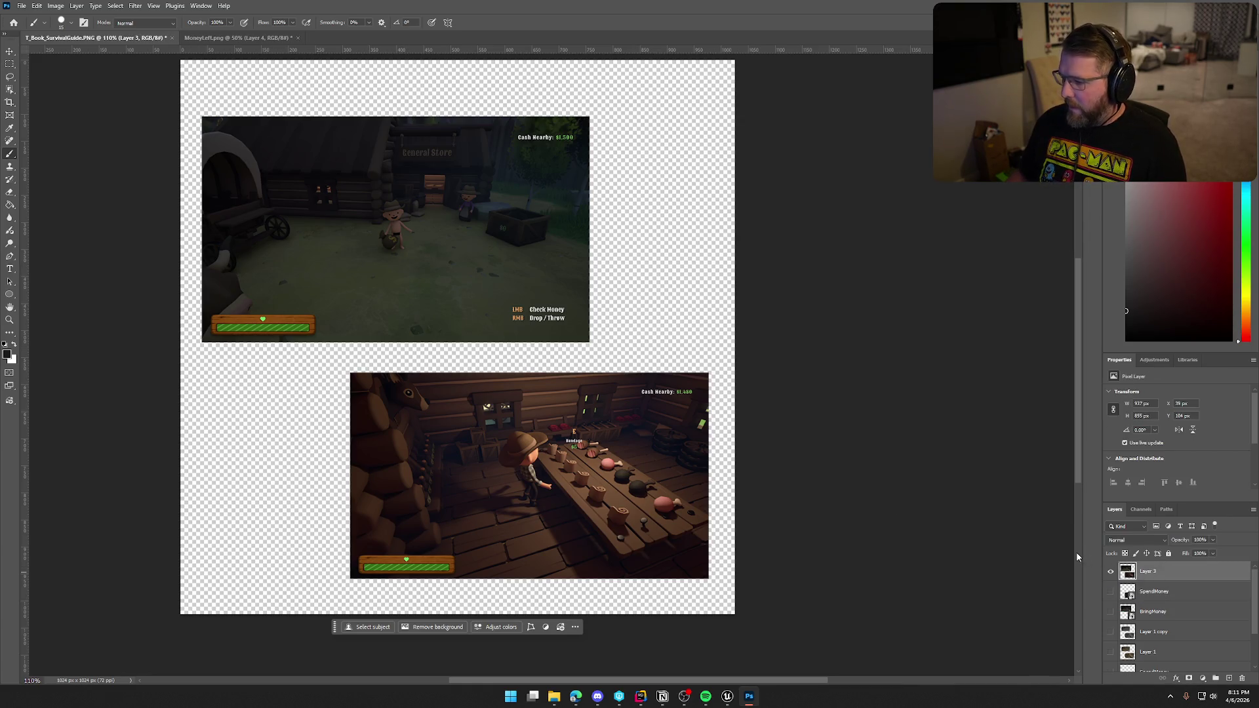
pyautogui.hotkey('ctrl', 'j')
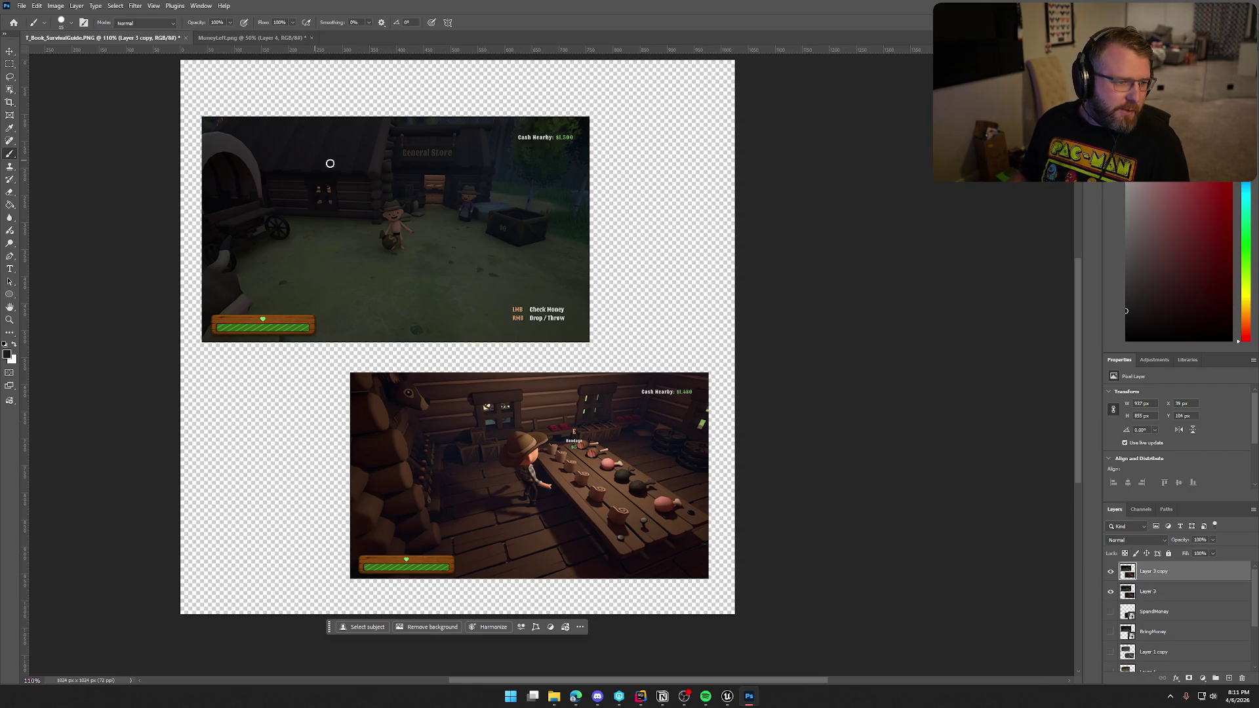
pyautogui.click(55, 6)
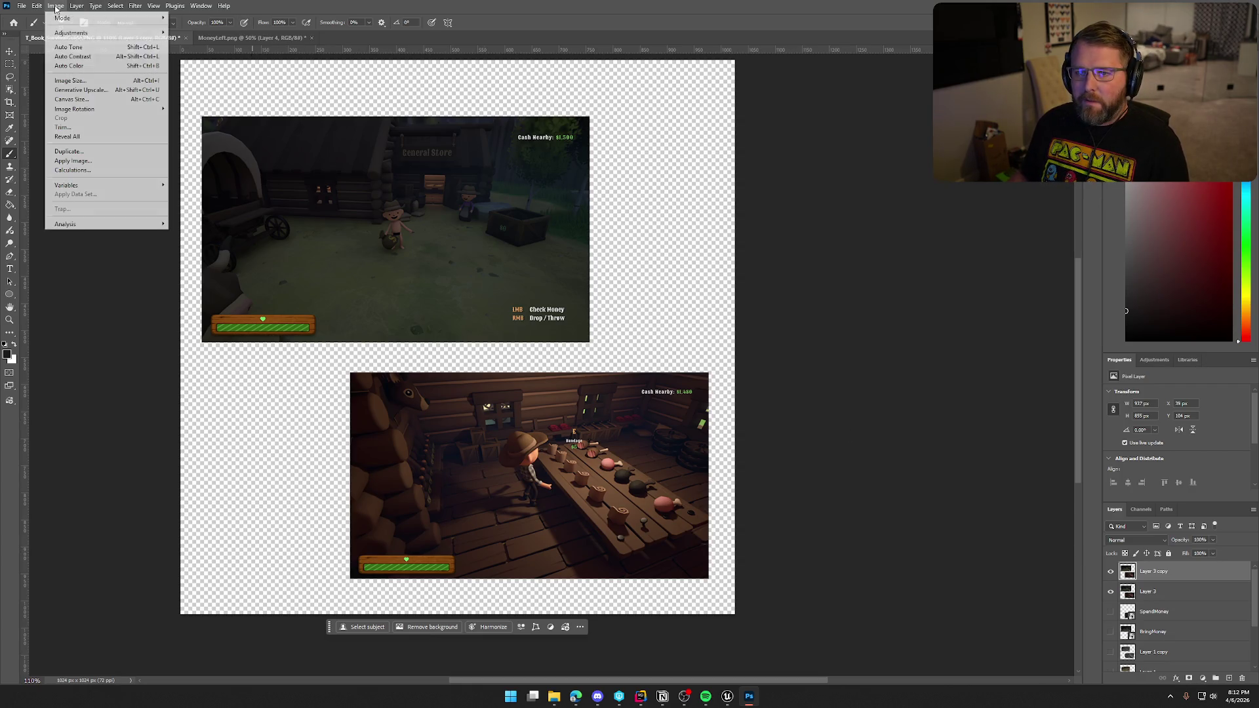
# Desaturate the screenshot layer, duplicate it as Layer 3 copy 2, and invert that copy.
pyautogui.moveTo(96, 34)
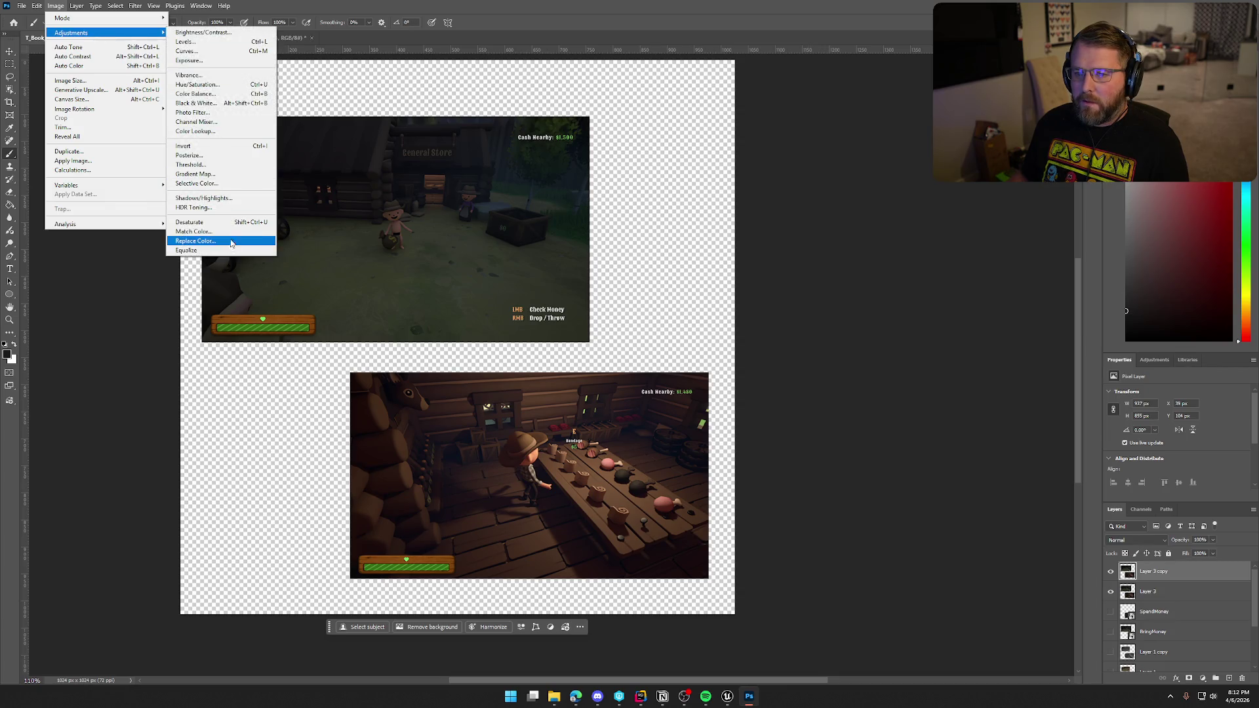
pyautogui.click(189, 222)
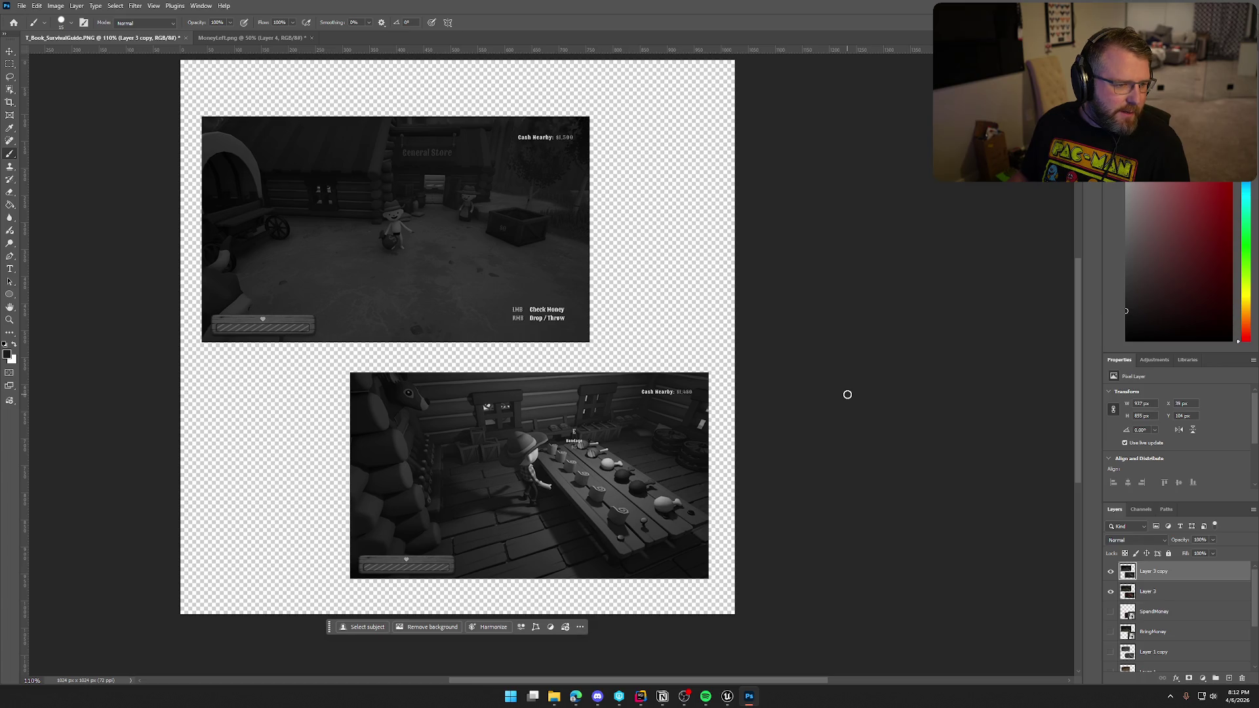
pyautogui.hotkey('ctrl', 'j')
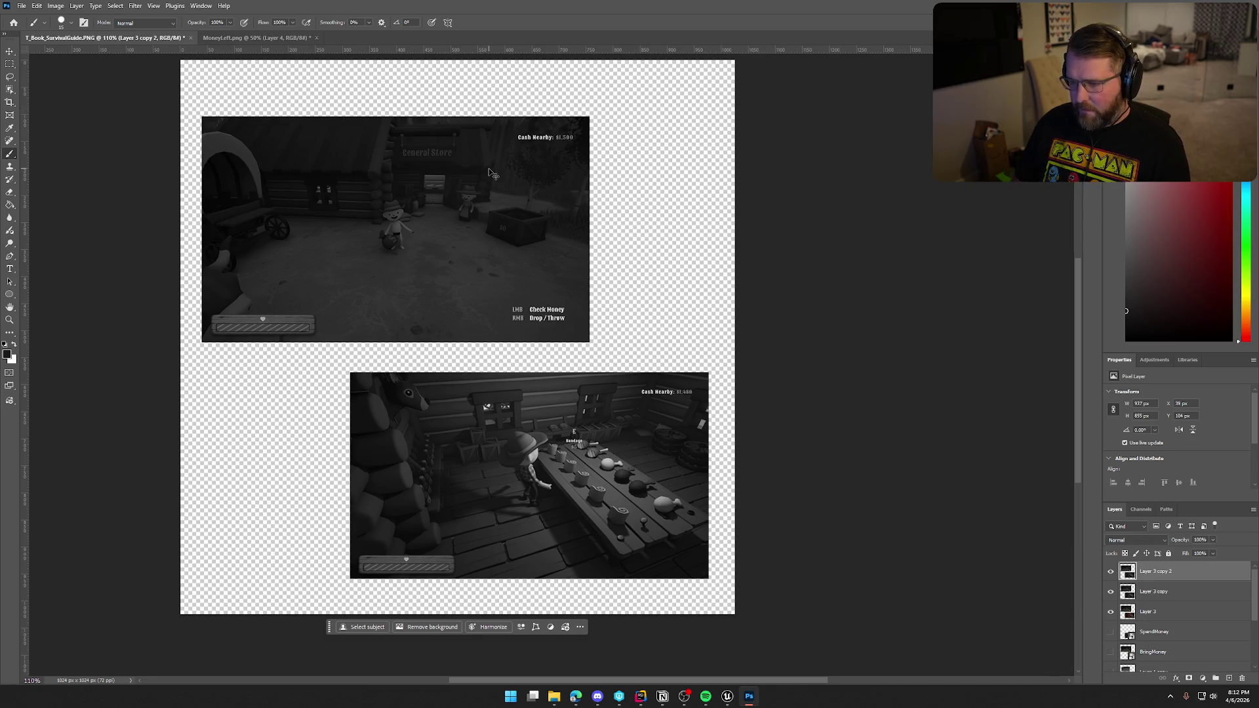
pyautogui.hotkey('ctrl', 'i')
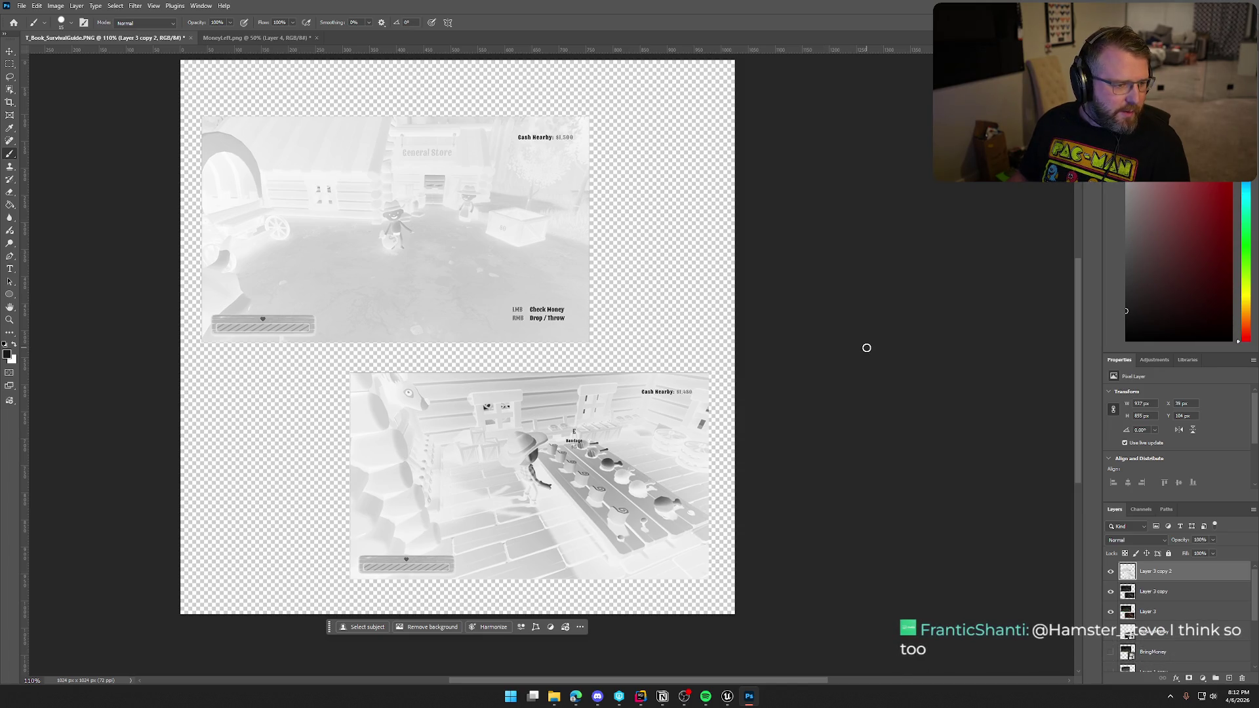
# Set Layer 3 copy 2's blend mode to Color Dodge, washing both screenshots to near-white.
pyautogui.click(1150, 542)
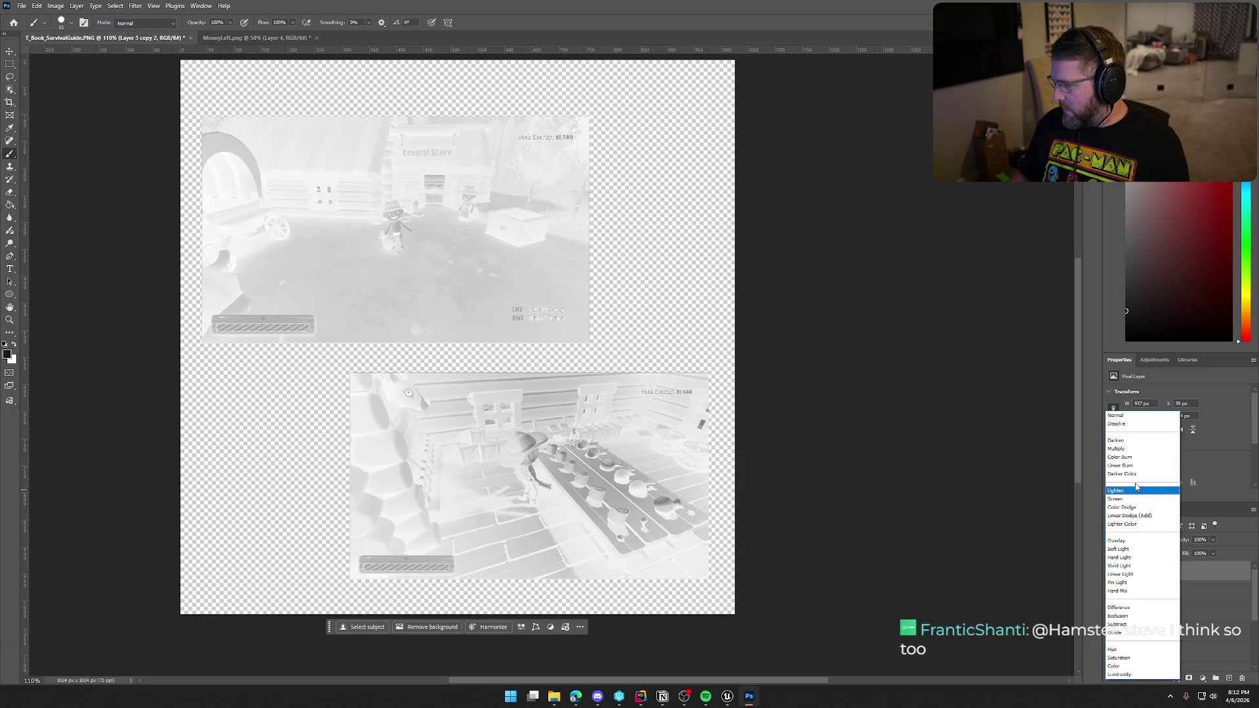
pyautogui.click(1141, 509)
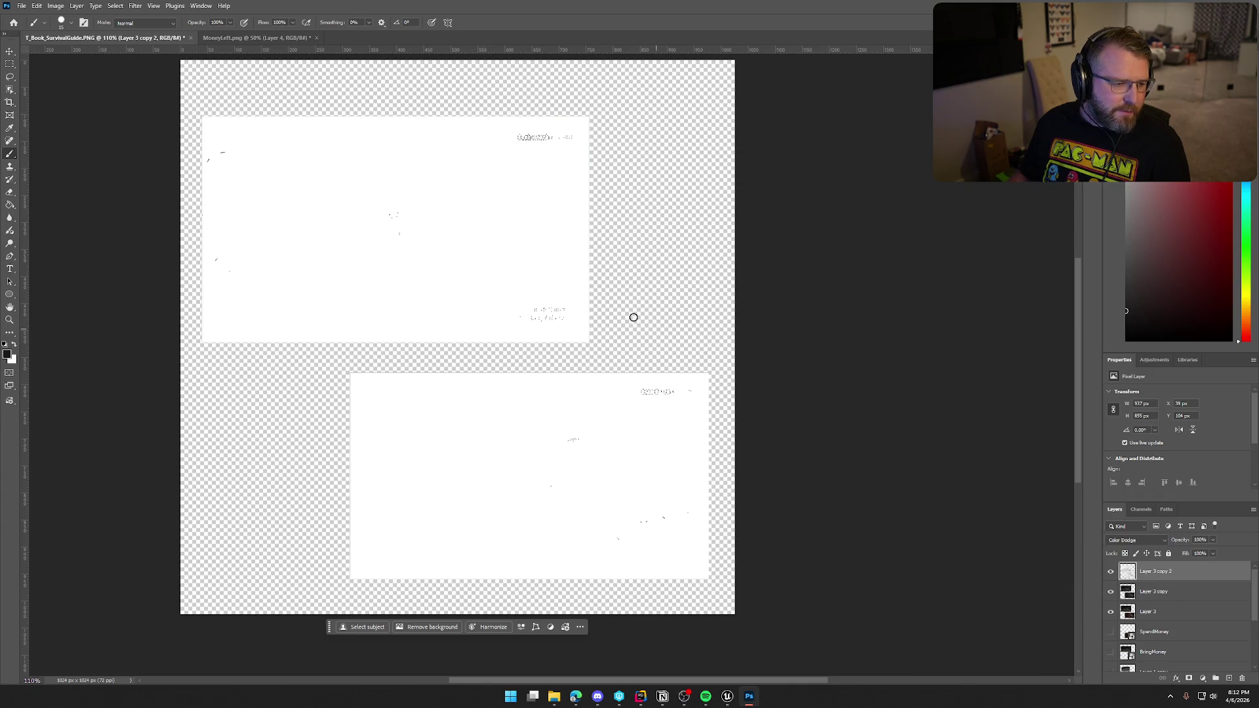
pyautogui.click(135, 5)
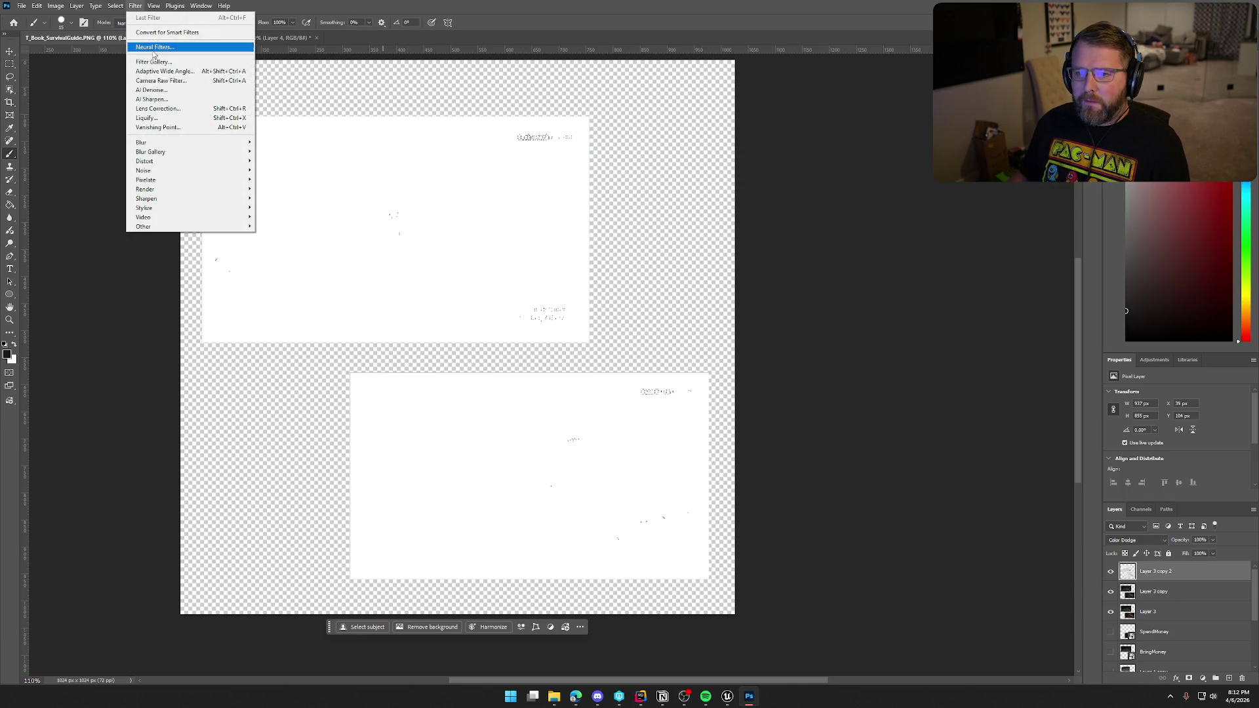
# Apply a 2-pixel Gaussian Blur to the dodge layer to reveal pencil-sketch lines.
pyautogui.moveTo(196, 154)
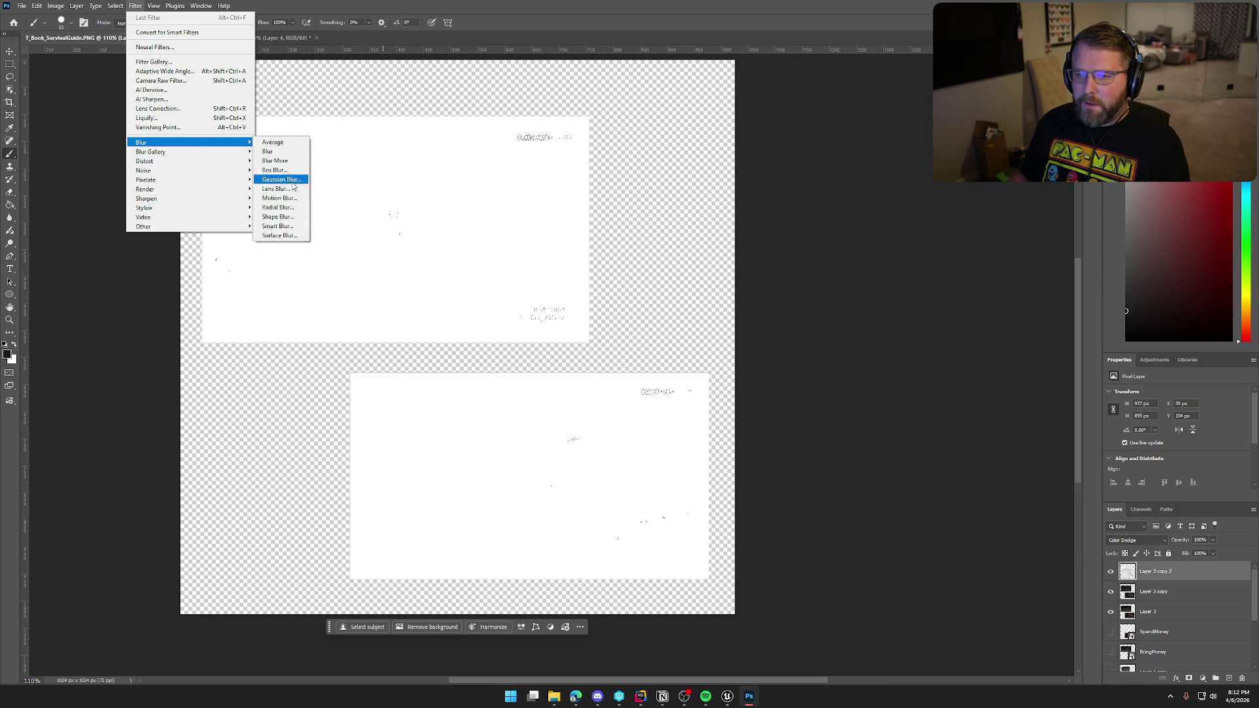
pyautogui.click(279, 179)
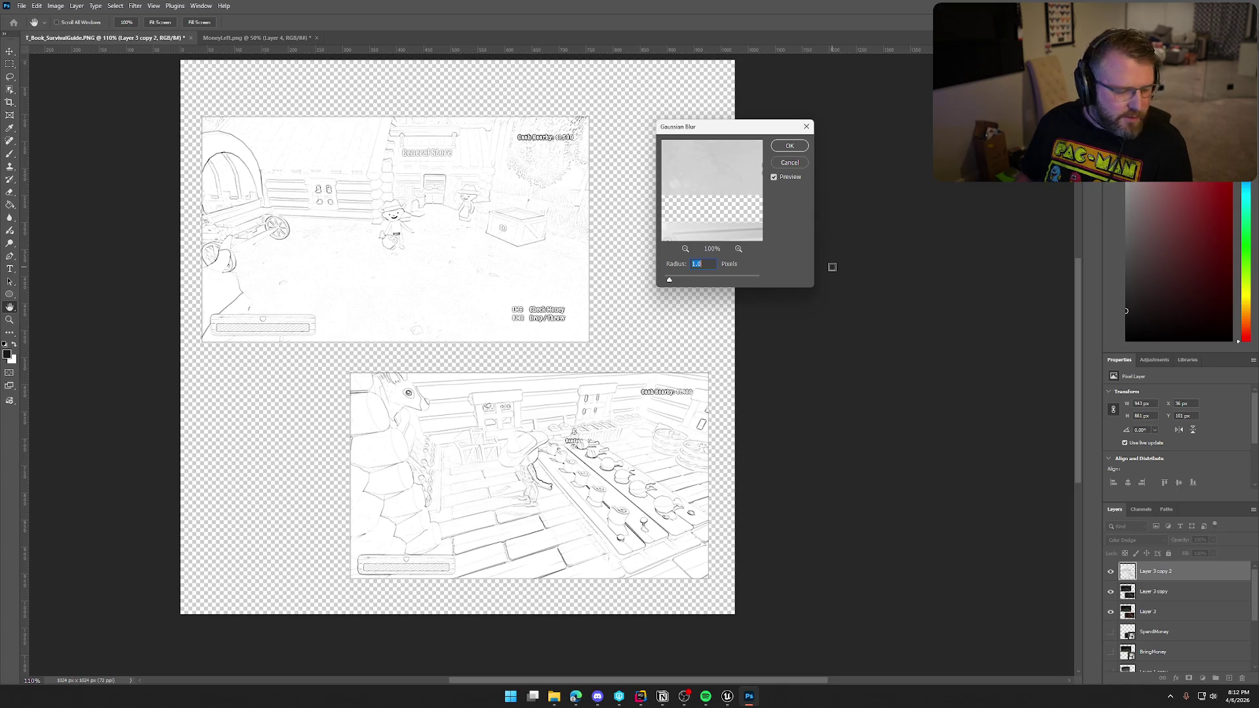
pyautogui.write('5')
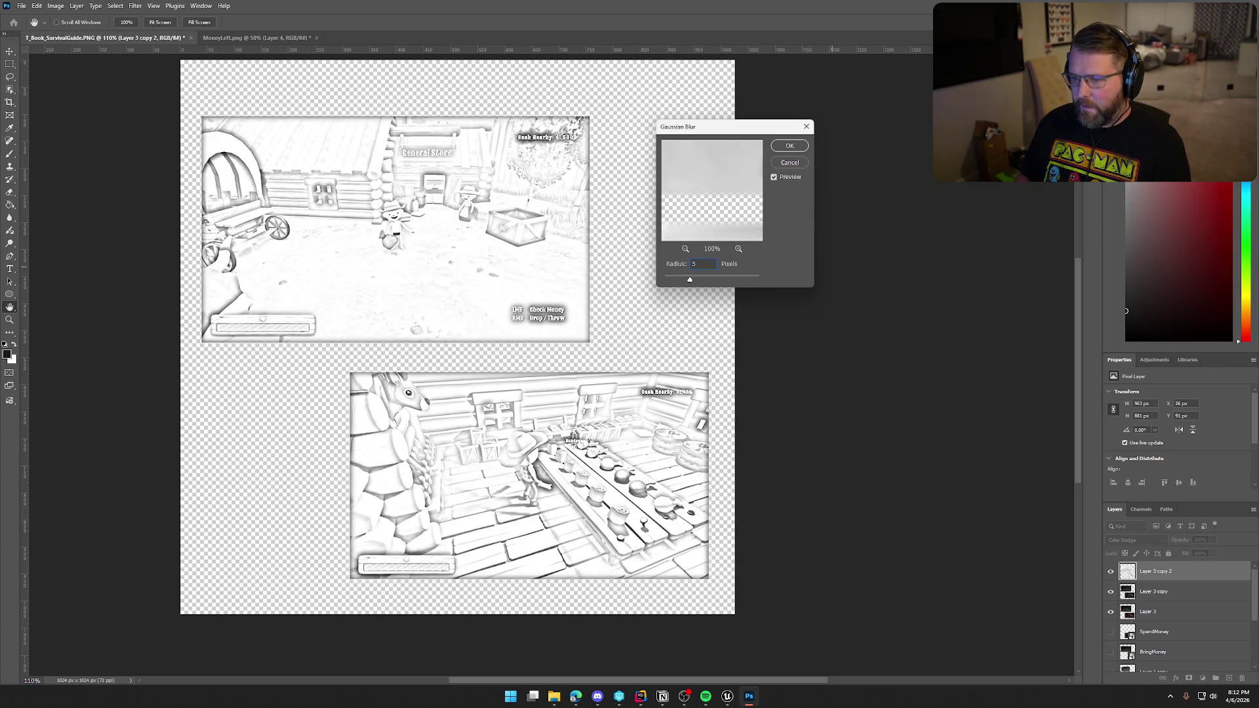
pyautogui.press('BackSpace')
pyautogui.write('2')
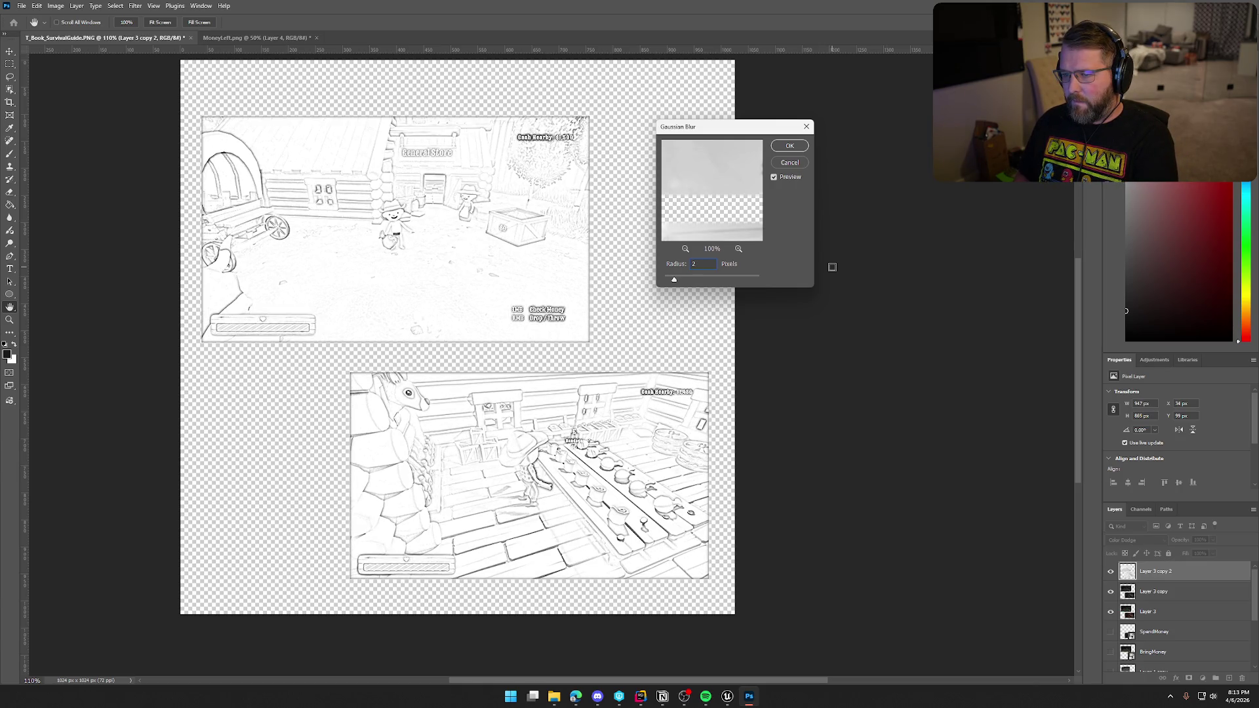
pyautogui.click(785, 147)
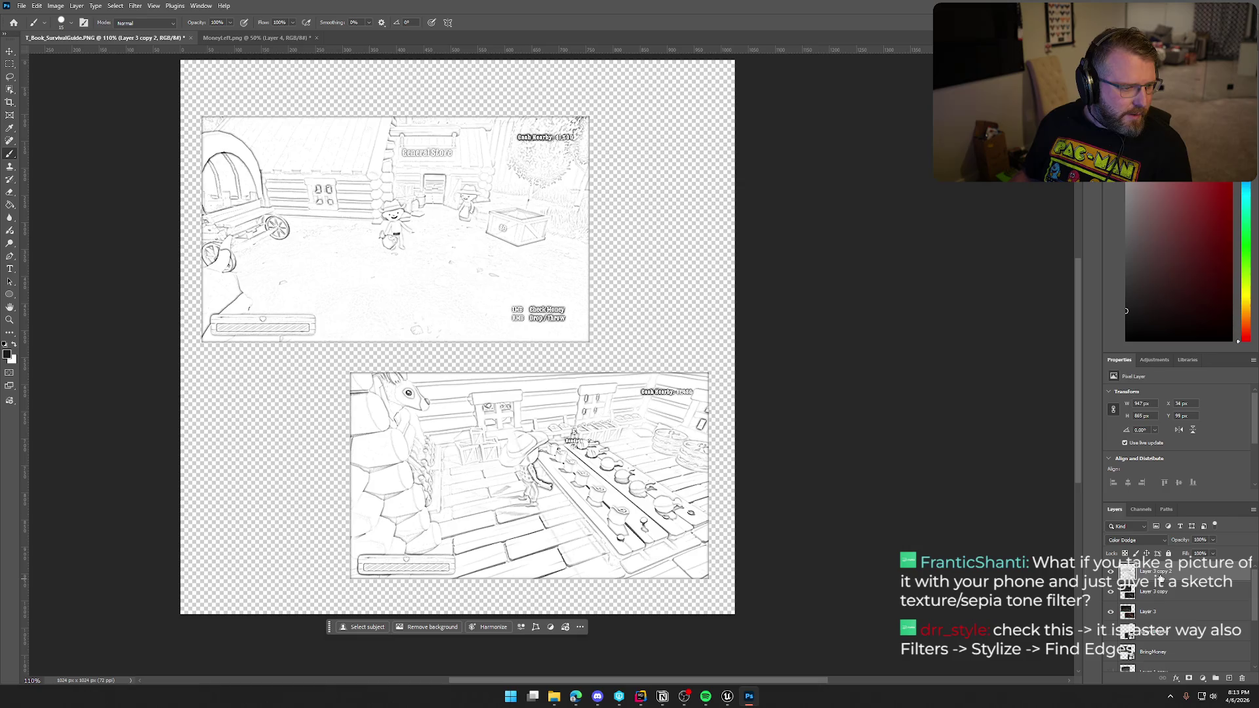
# Add a Levels 1 adjustment with the black point at 51, then invert Layer 3 copy 2.
pyautogui.click(1206, 680)
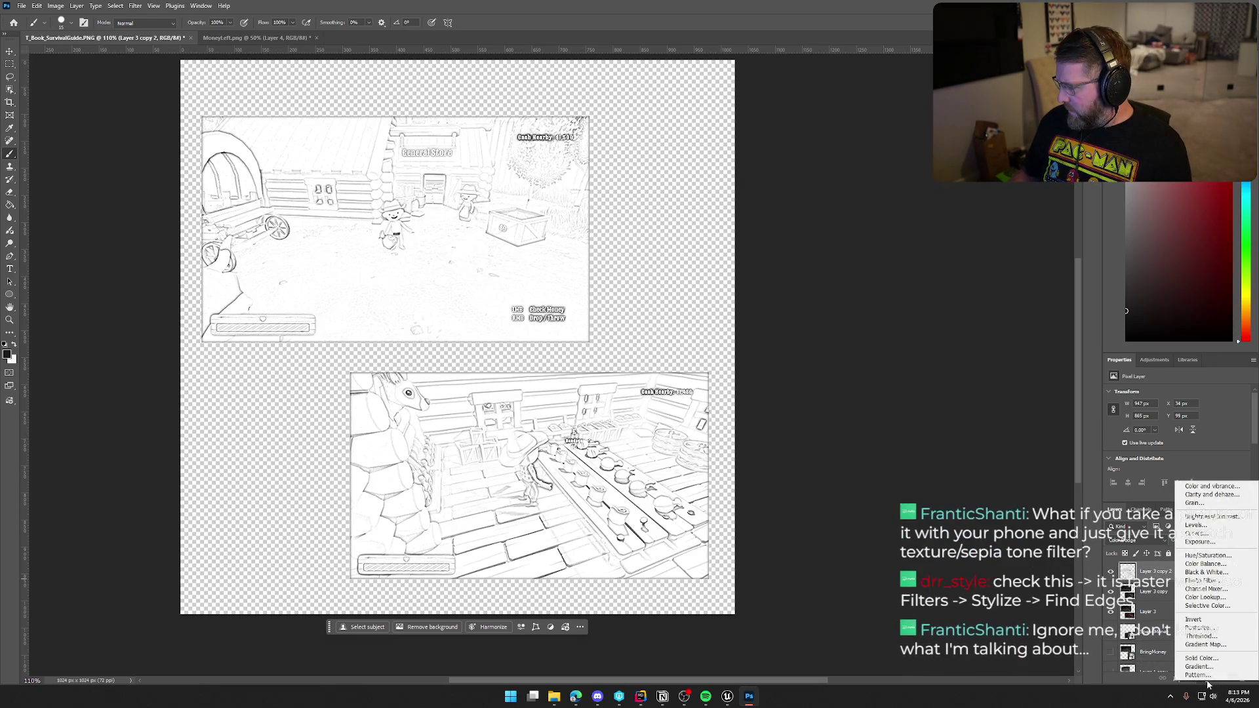
pyautogui.click(1196, 525)
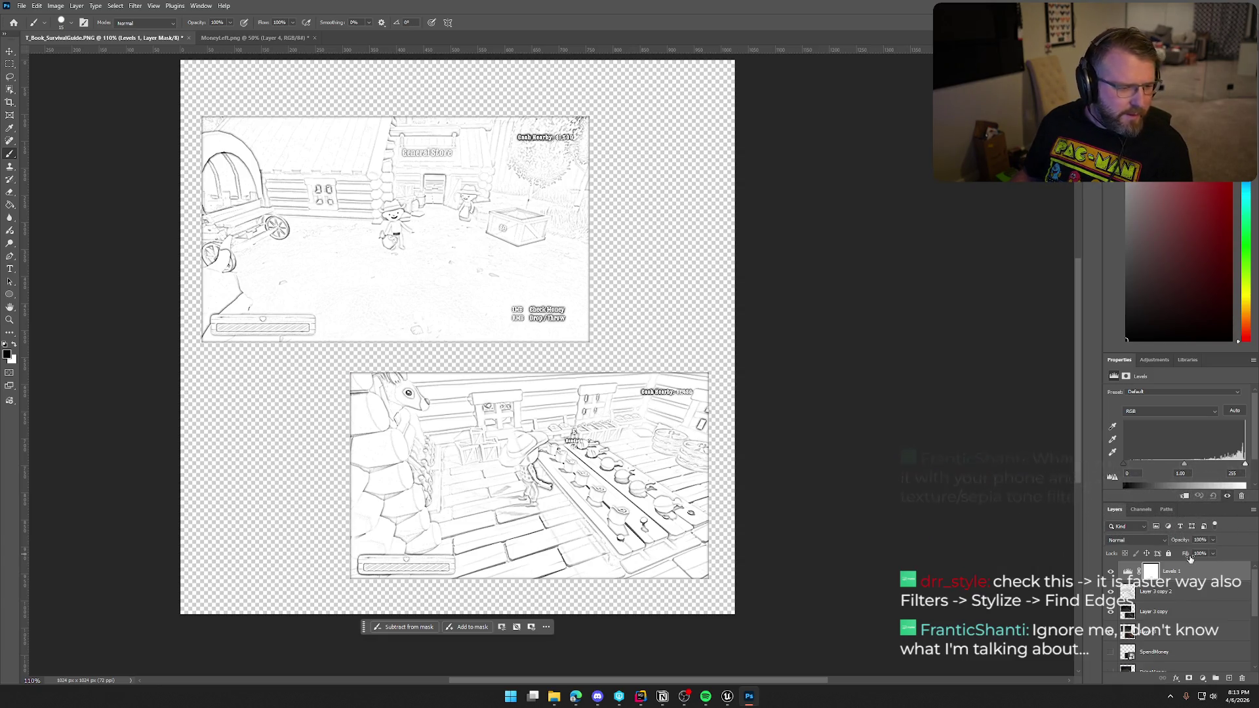
pyautogui.moveTo(1126, 465); pyautogui.dragTo(1155, 468)
pyautogui.moveTo(1245, 464)
pyautogui.mouseDown()
pyautogui.moveTo(1223, 463)
pyautogui.moveTo(1257, 464)
pyautogui.moveTo(1213, 467)
pyautogui.mouseUp()
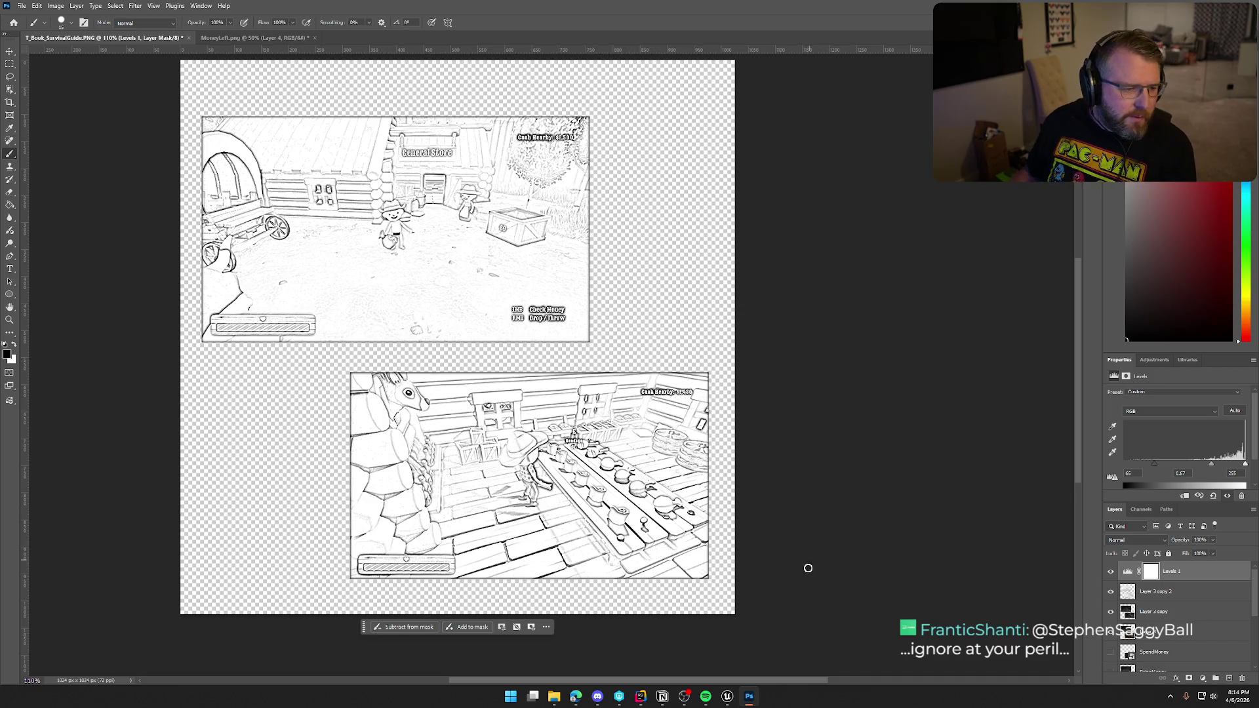
pyautogui.click(1192, 583)
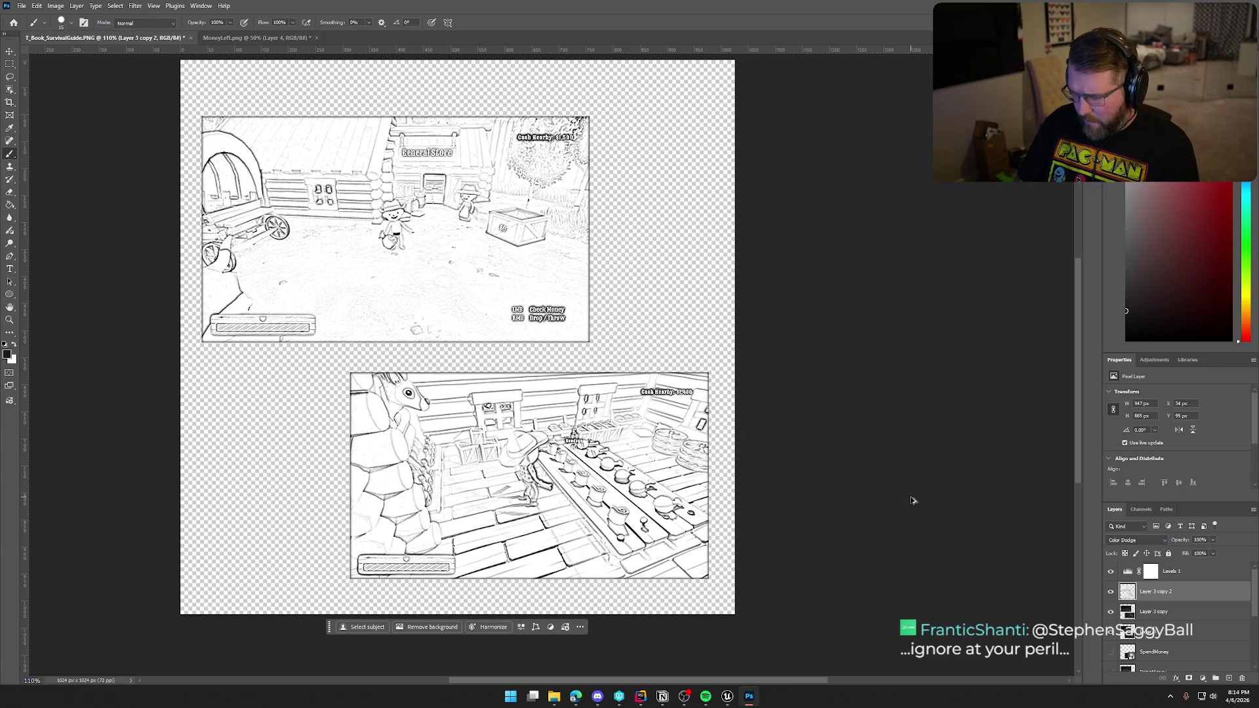
pyautogui.hotkey('ctrl', 'i')
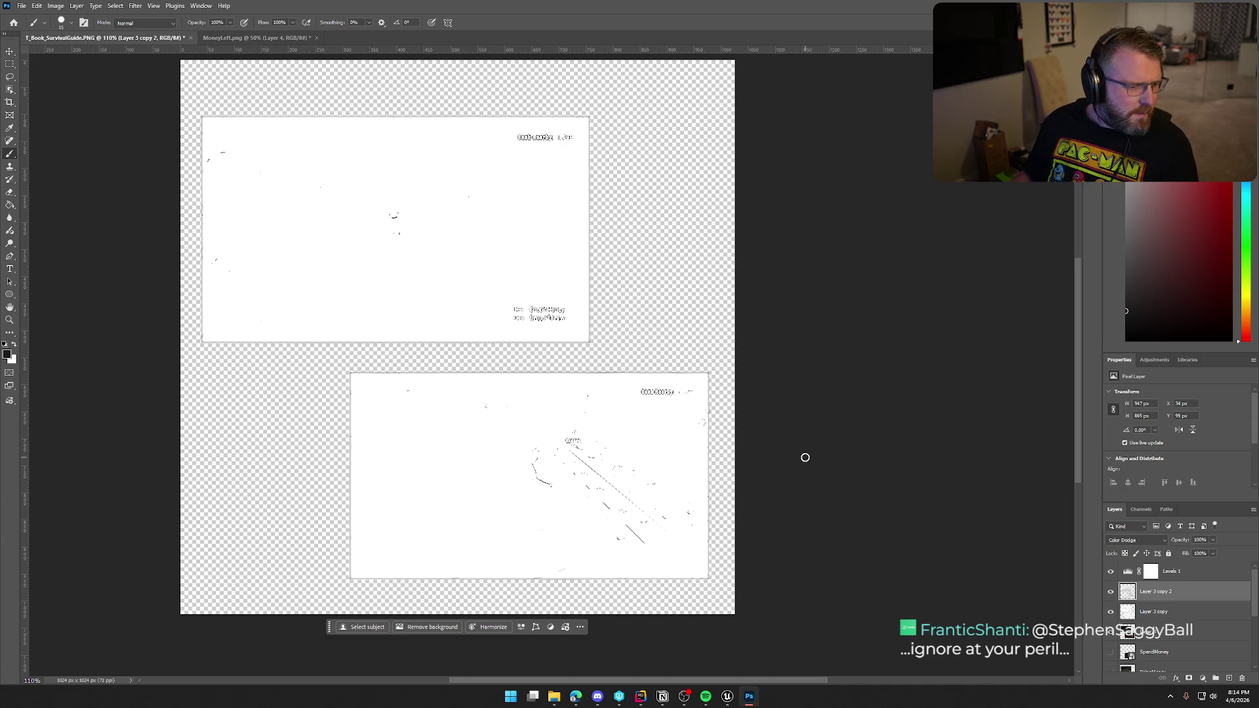
# Try moving Layer 3 copy 2 above Levels 1, then undo back to the original stack.
pyautogui.moveTo(1171, 592)
pyautogui.mouseDown()
pyautogui.moveTo(1169, 565)
pyautogui.moveTo(1110, 613)
pyautogui.mouseUp()
pyautogui.hotkey('ctrl', 'z')
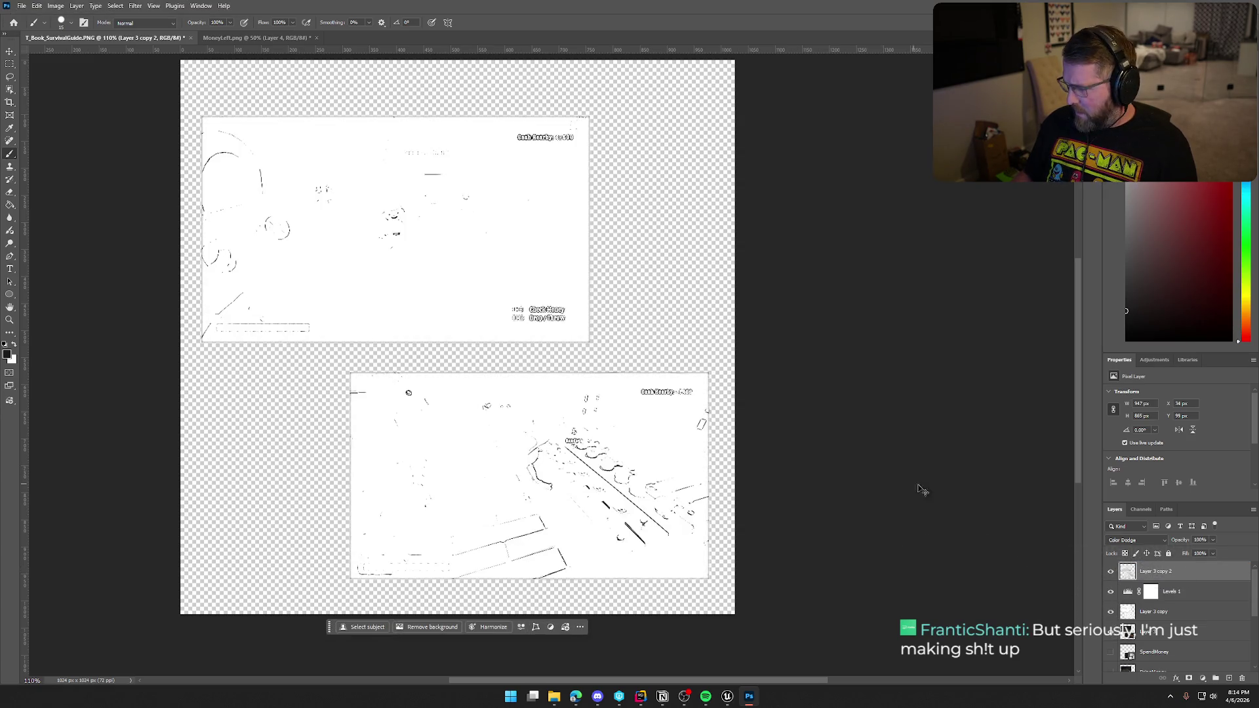
pyautogui.hotkey('ctrl', 'z')
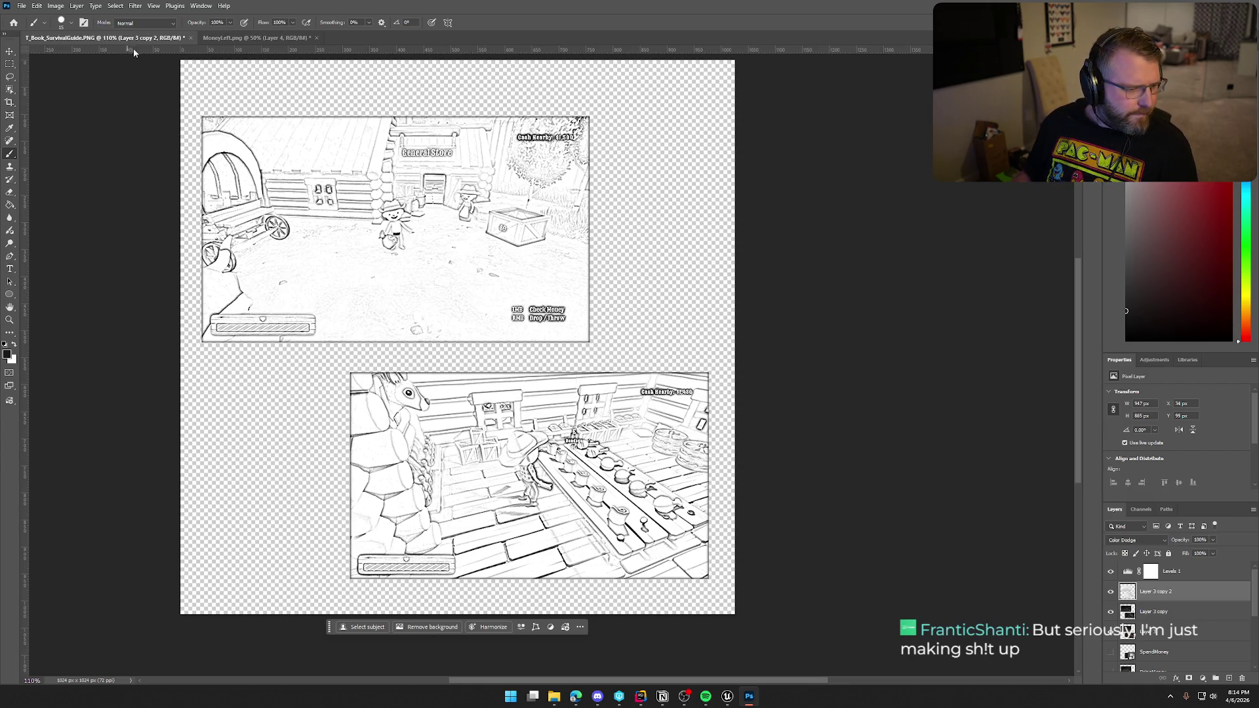
pyautogui.click(135, 6)
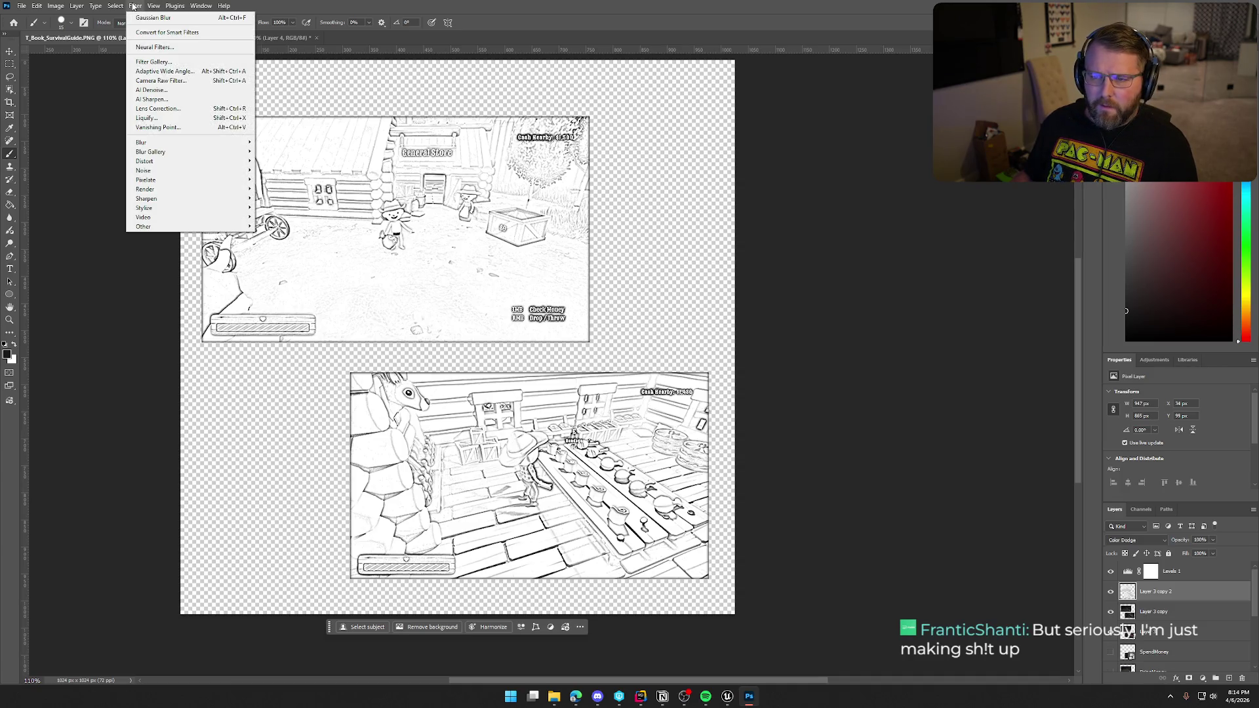
# Roughen the sketch lines with the Diffuse filter in Normal mode.
pyautogui.moveTo(208, 211)
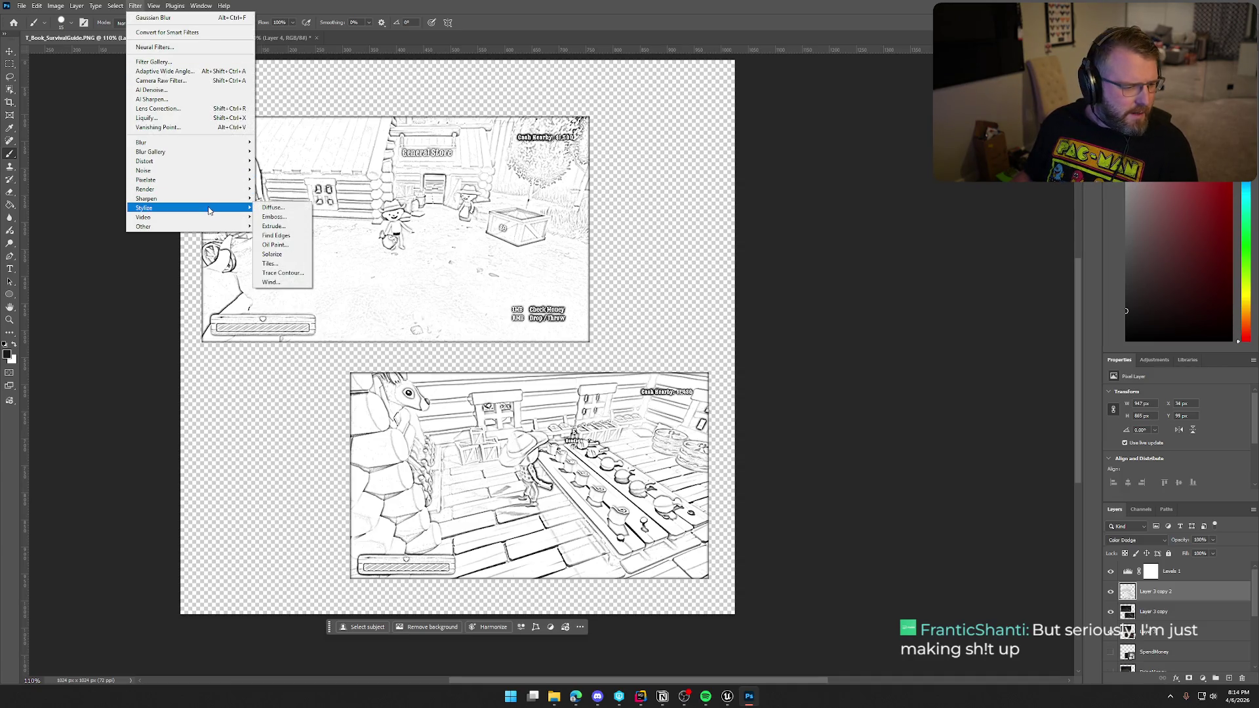
pyautogui.click(279, 213)
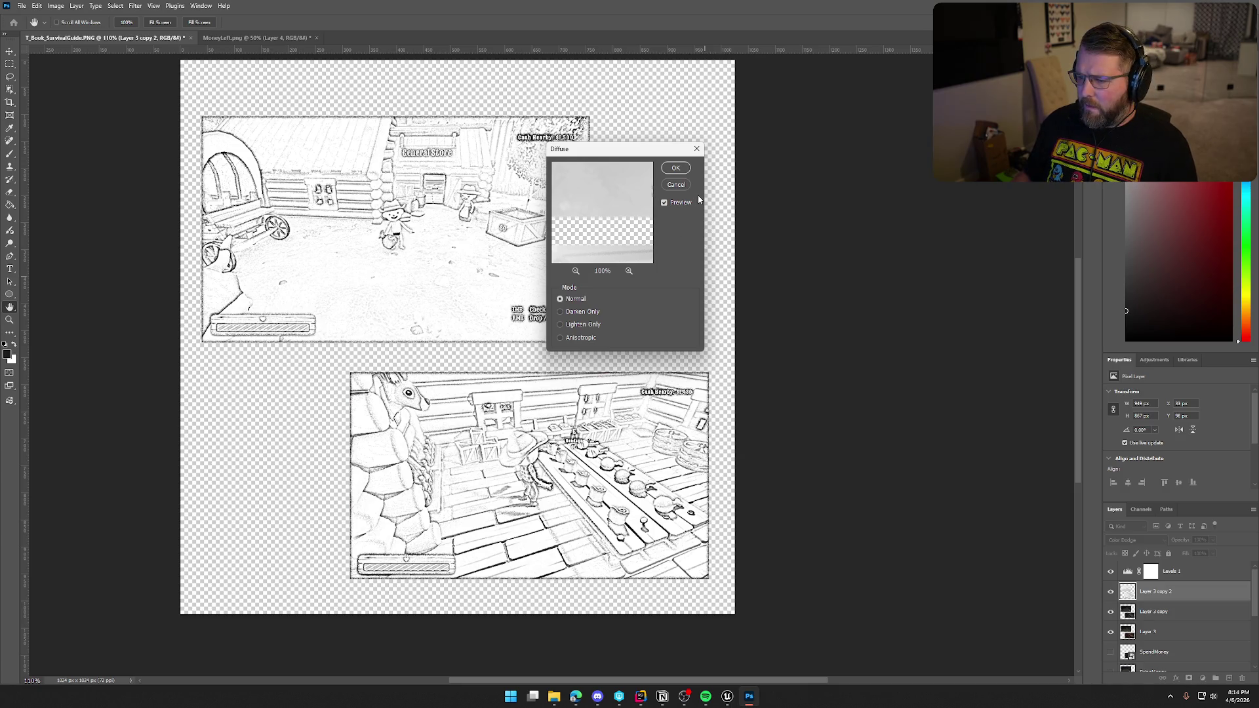
pyautogui.click(676, 167)
pyautogui.press('b')
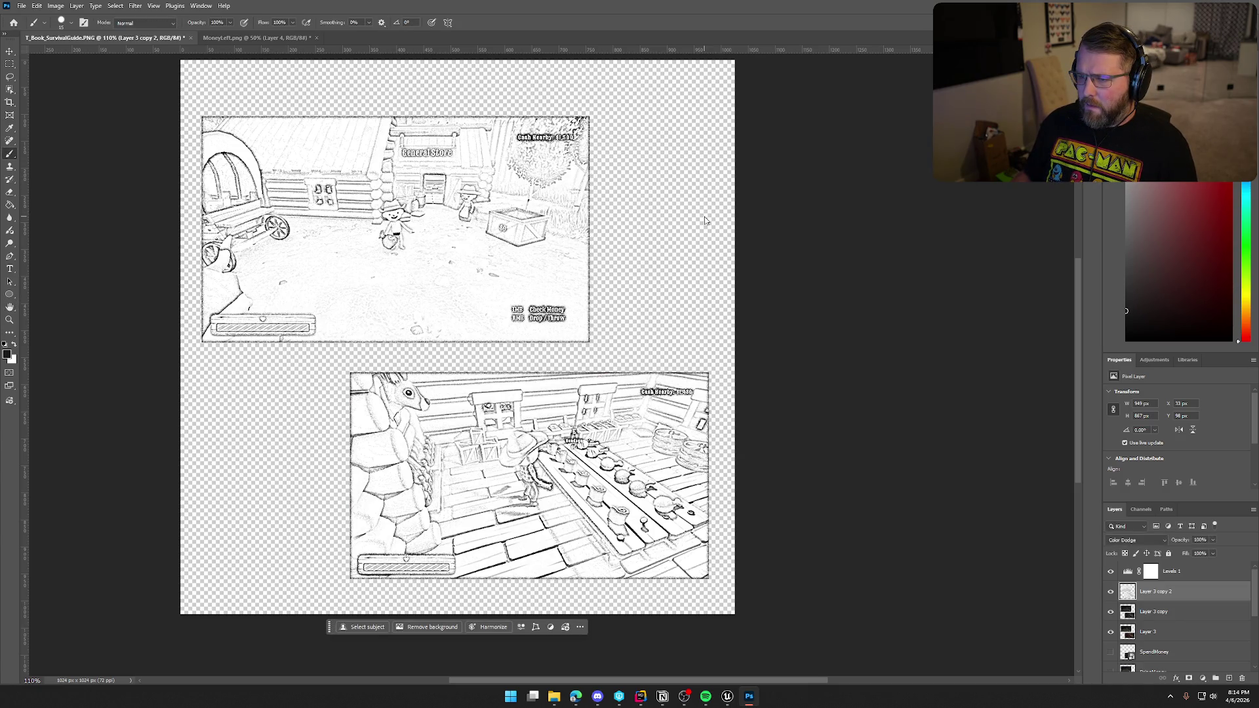
pyautogui.scroll(-2, 1157, 613)
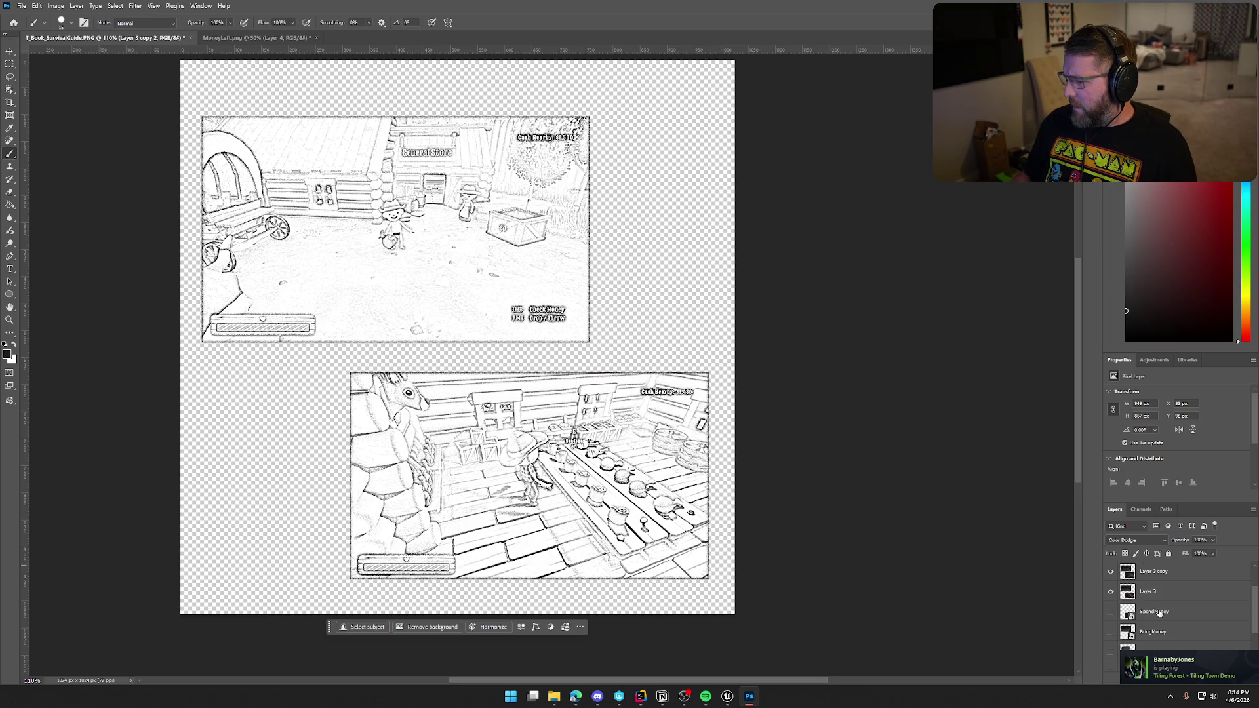
pyautogui.scroll(2, 1118, 580)
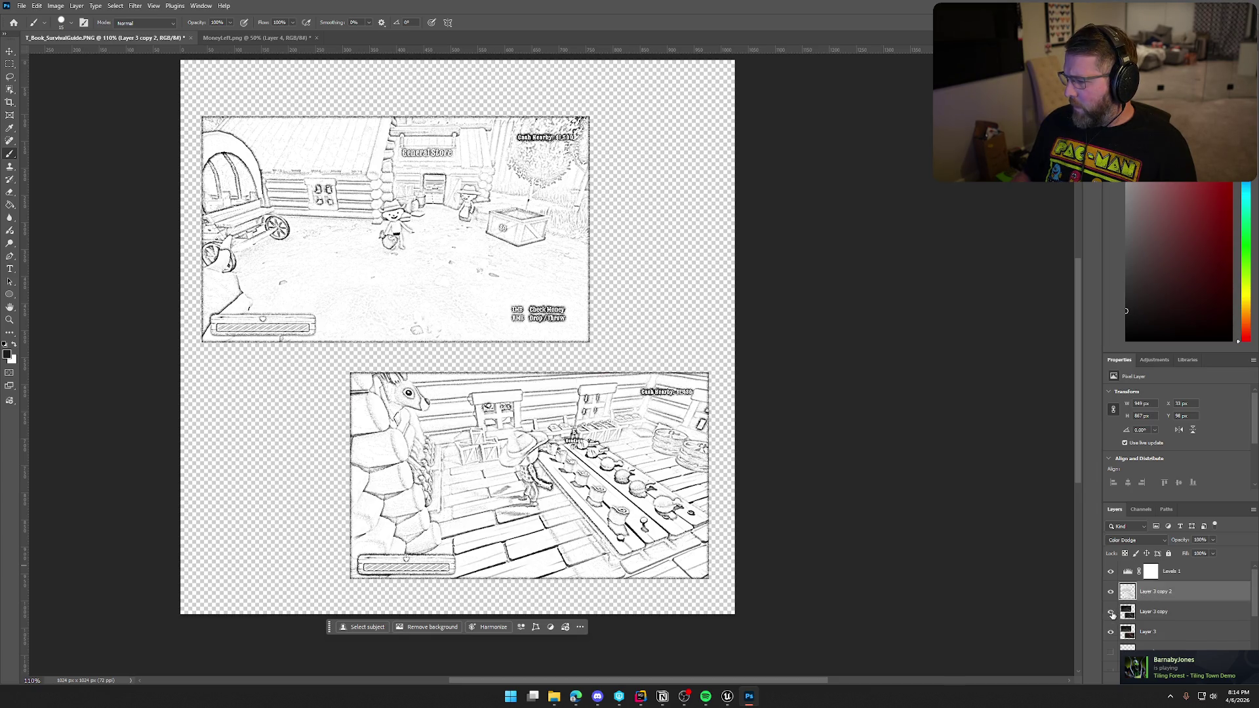
# Compare layer visibility, show Layer 3, and keep Layer 3 copy at Normal blending.
pyautogui.click(1167, 612)
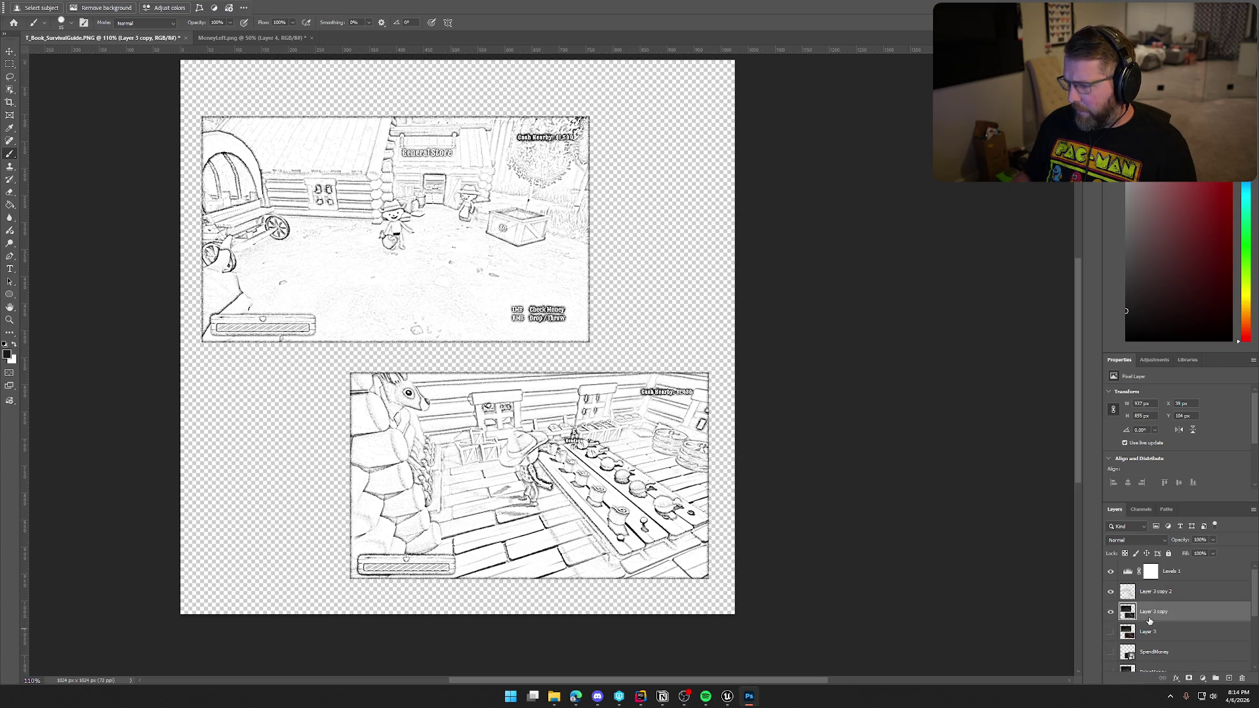
pyautogui.click(1164, 601)
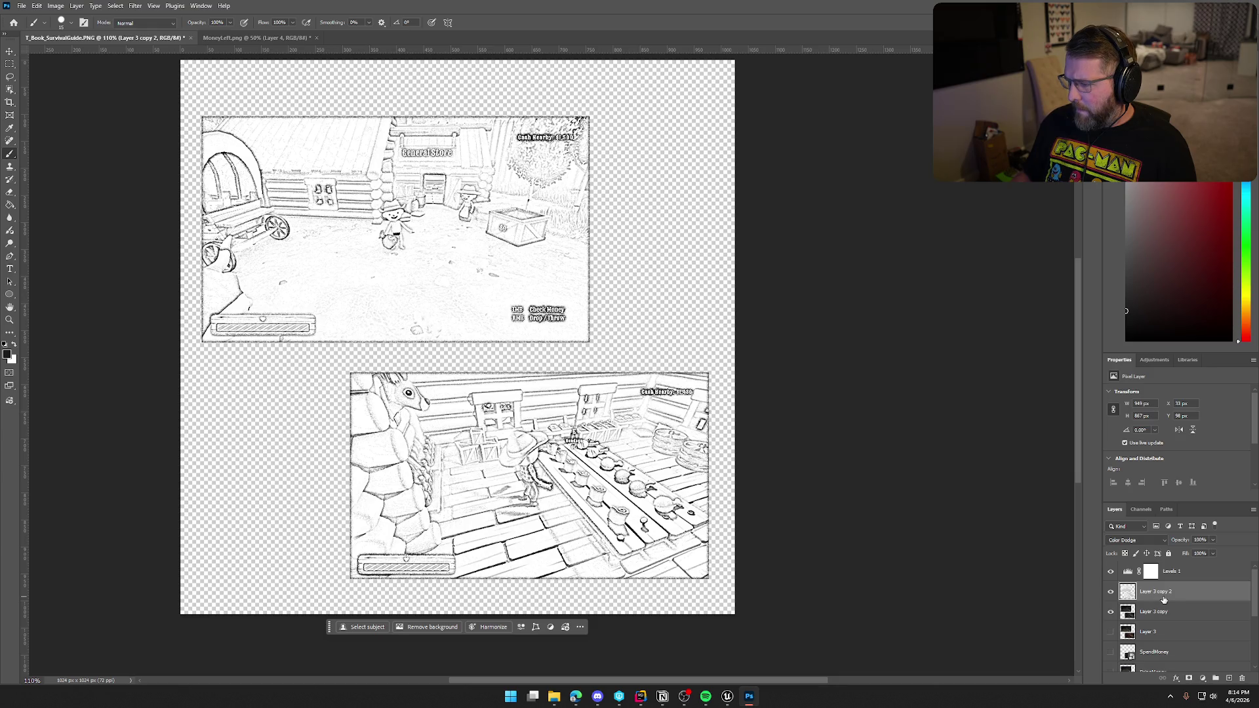
pyautogui.click(1111, 612)
pyautogui.click(1111, 613)
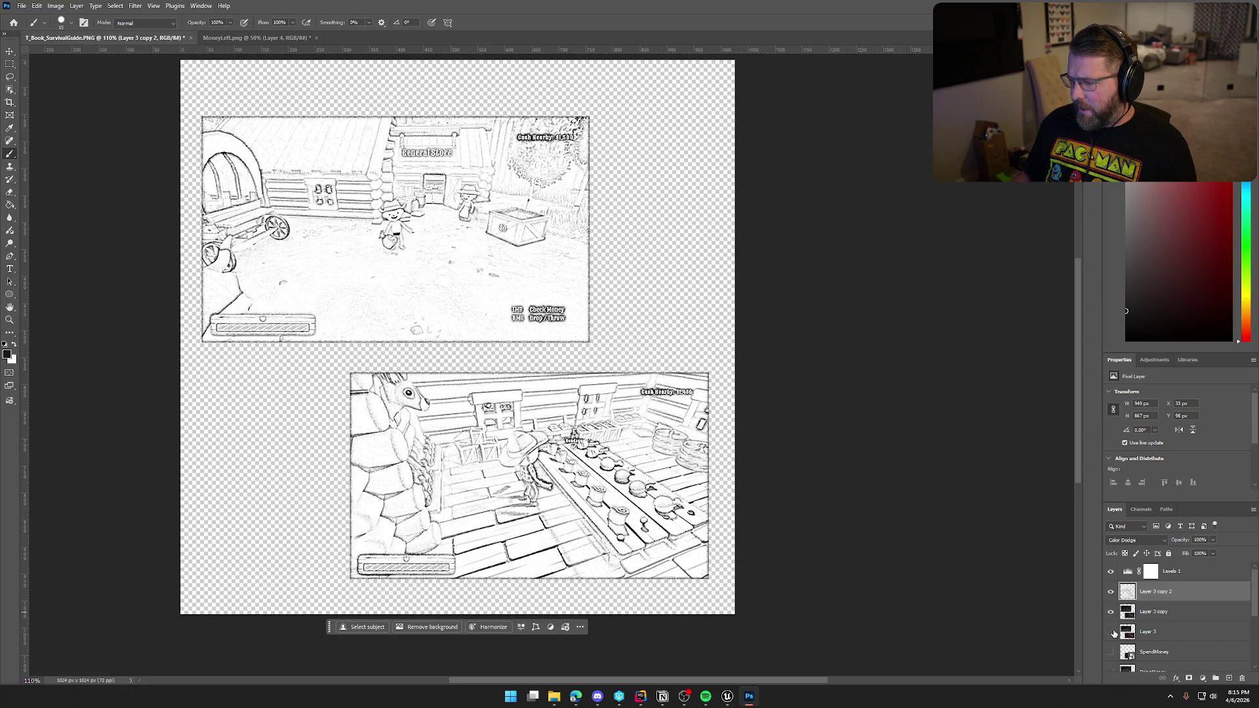
pyautogui.click(1111, 633)
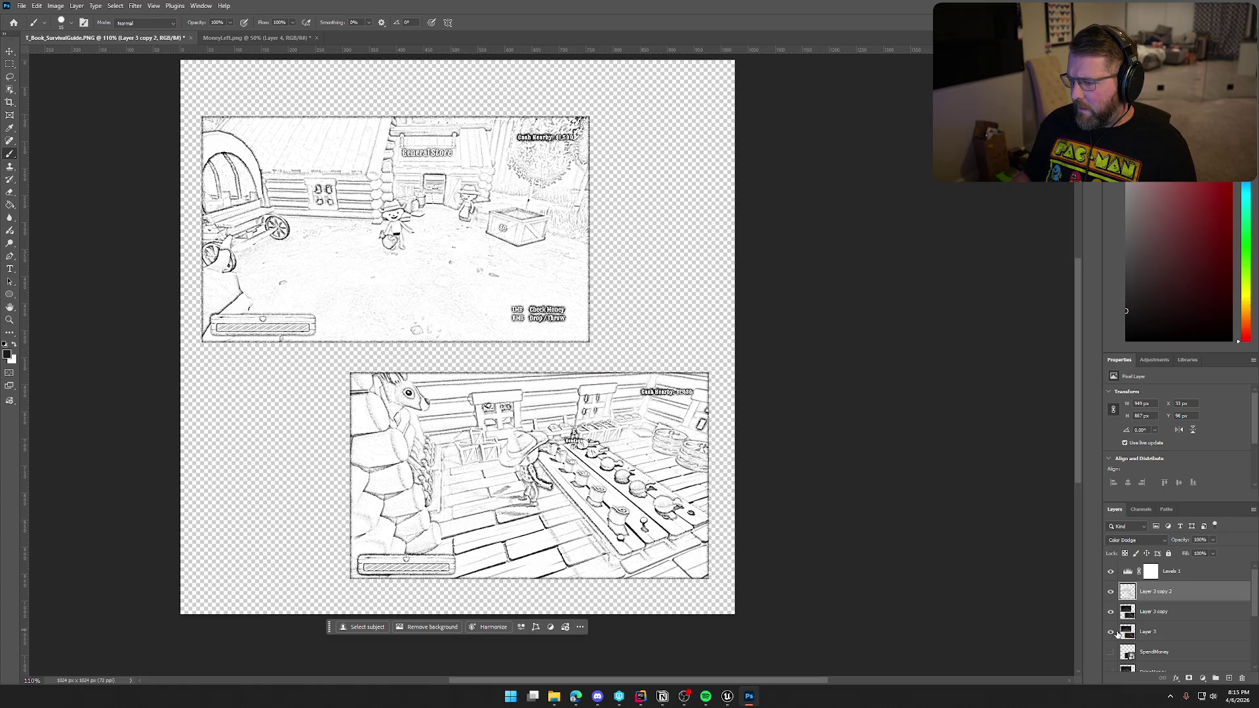
pyautogui.click(1156, 615)
pyautogui.click(1144, 542)
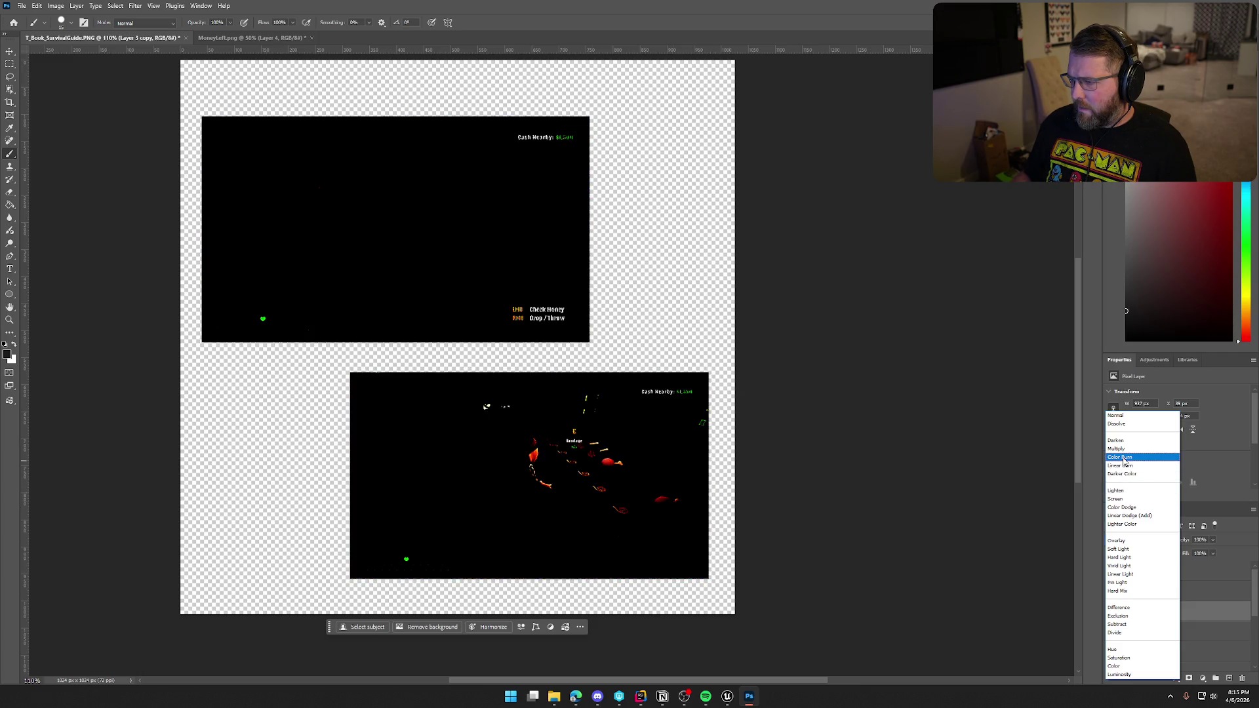
pyautogui.click(1115, 416)
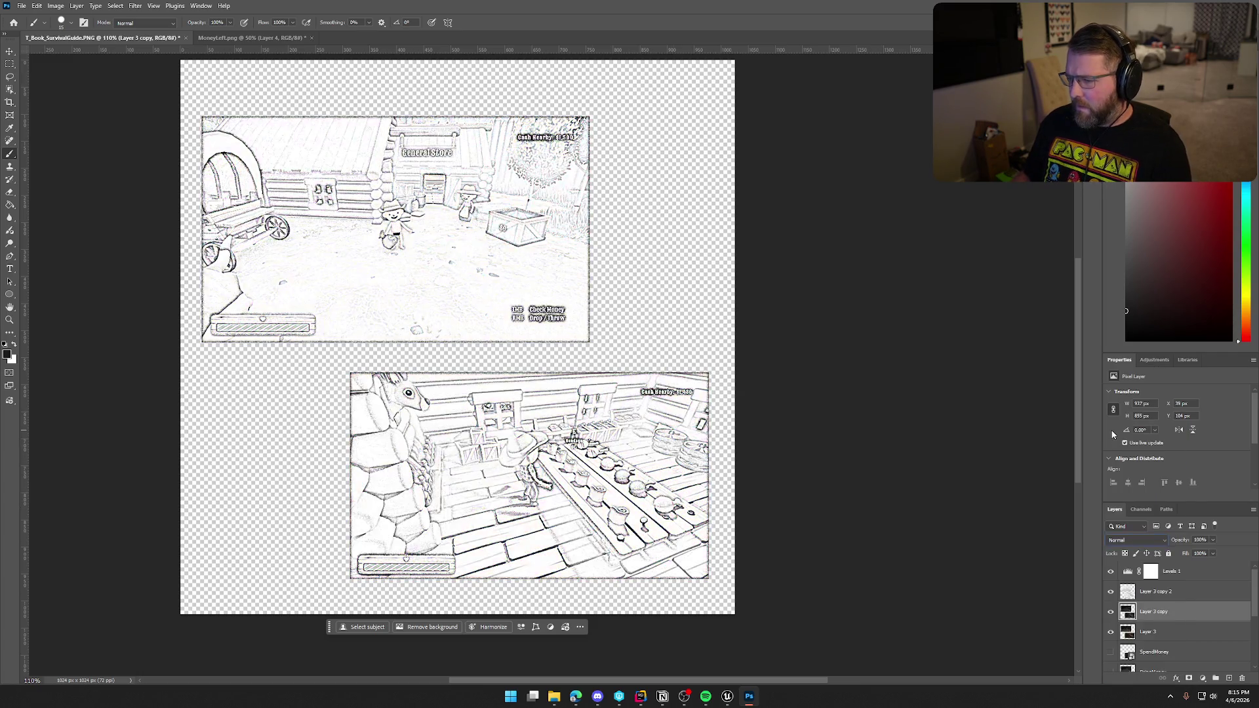
pyautogui.click(1174, 631)
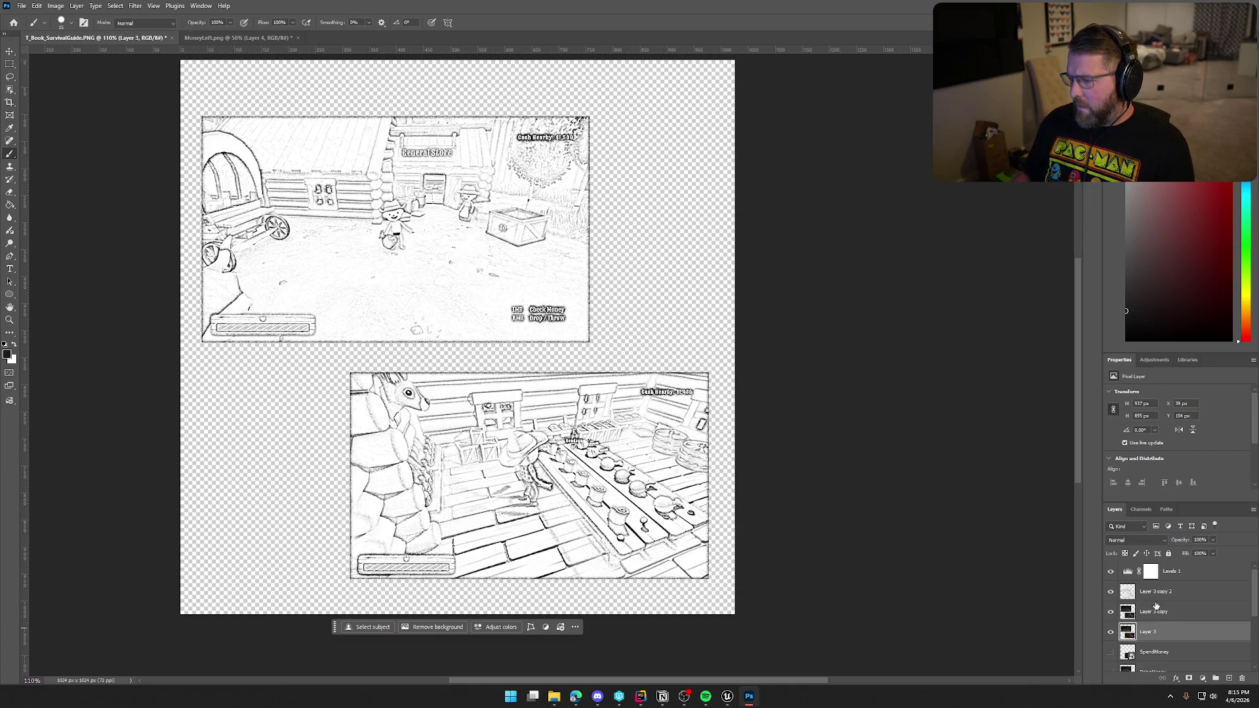
# Stamp all visible layers into a new Layer 4 and hide the layers beneath it.
pyautogui.hotkey('ctrl', 'shift', 'alt', 'e')
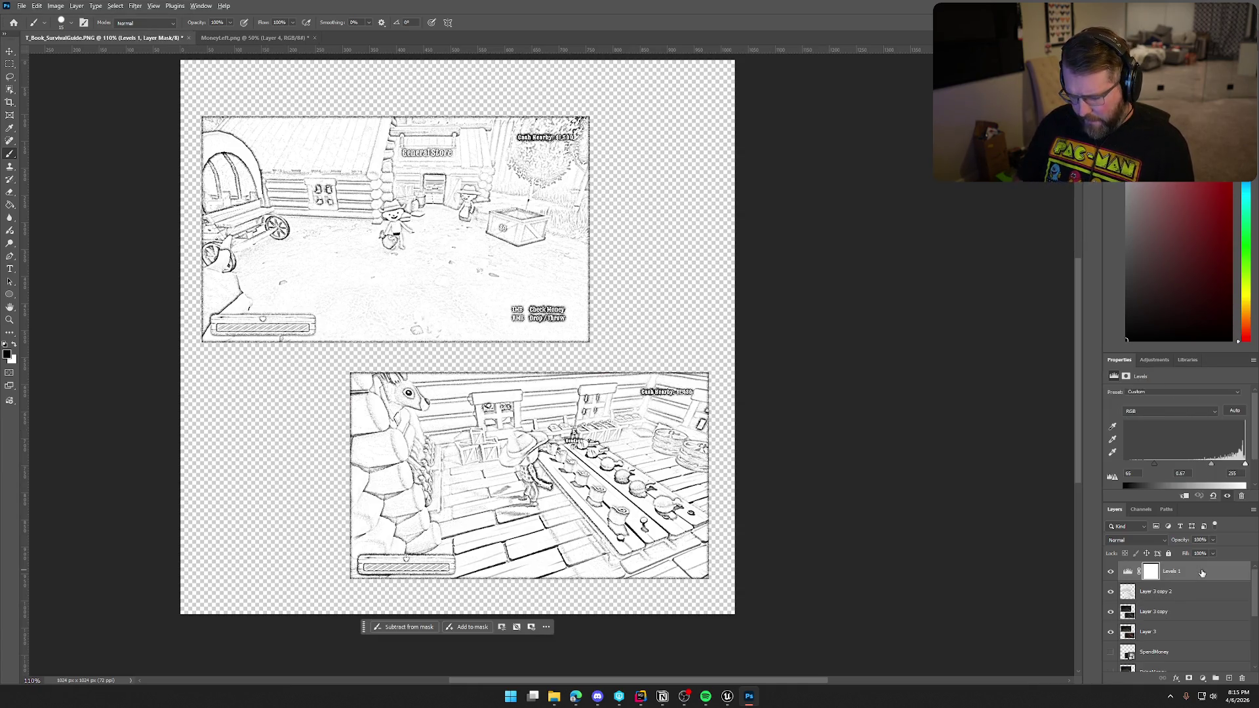
pyautogui.moveTo(1110, 592); pyautogui.dragTo(1115, 656)
pyautogui.moveTo(329, 627)
pyautogui.mouseDown()
pyautogui.moveTo(5, 8)
pyautogui.moveTo(52, 94)
pyautogui.mouseUp()
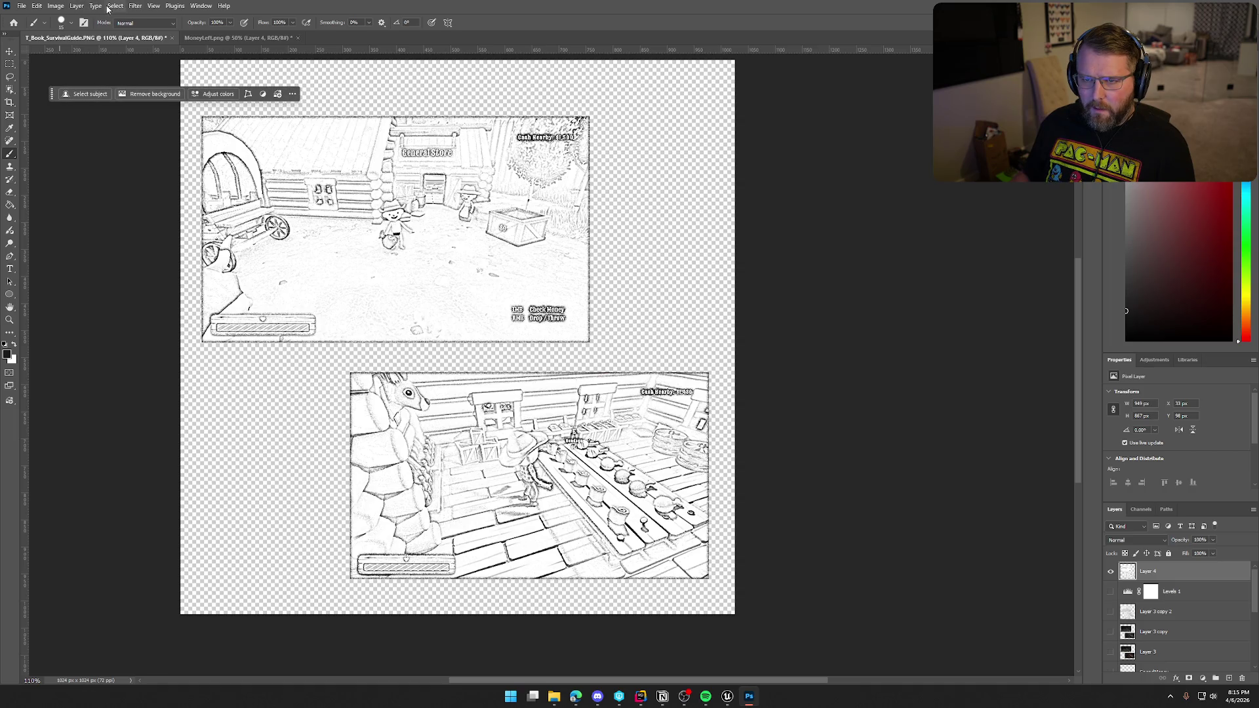
# Colorize Layer 4 with the Sepia Hue/Saturation preset at lightness -20.
pyautogui.click(56, 5)
pyautogui.moveTo(72, 33)
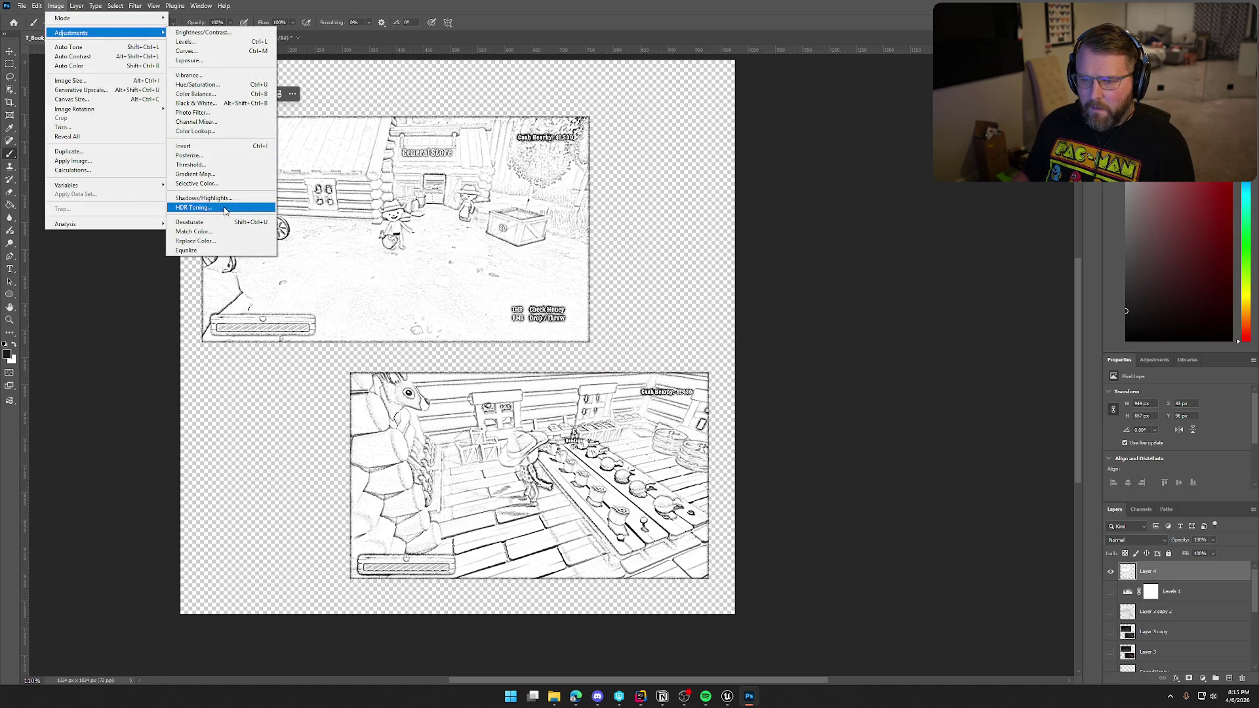
pyautogui.click(197, 84)
pyautogui.click(721, 254)
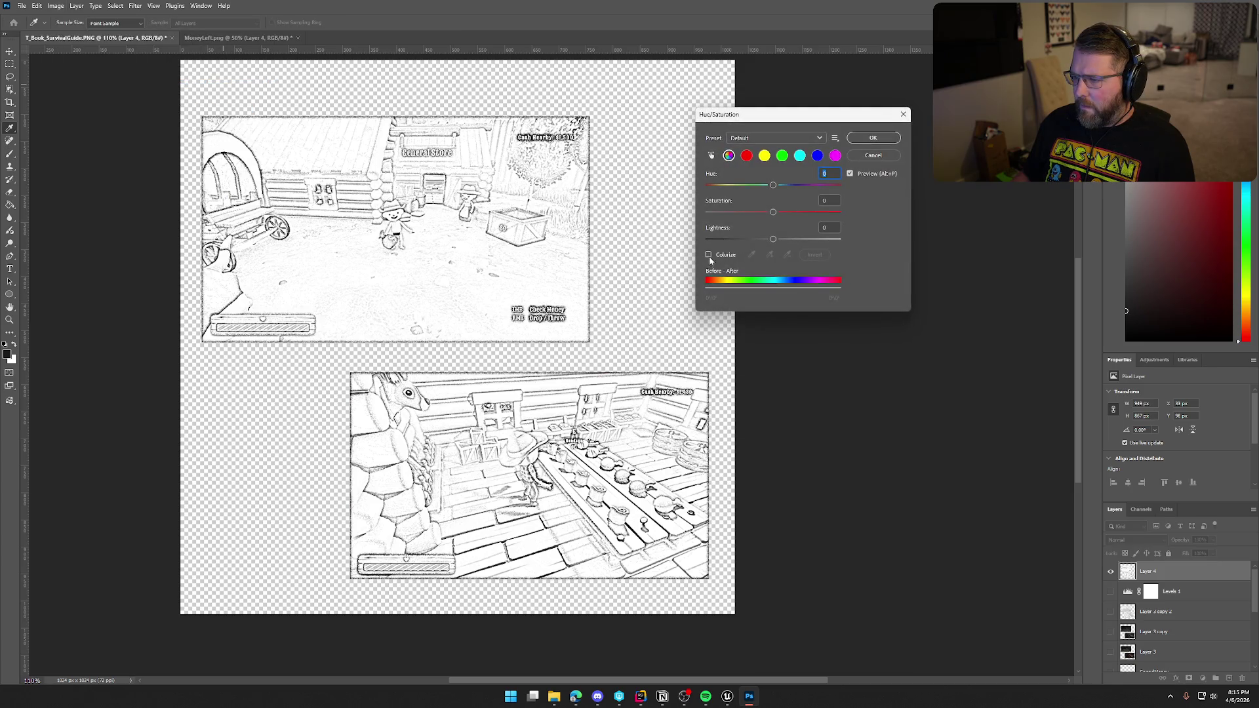
pyautogui.click(760, 141)
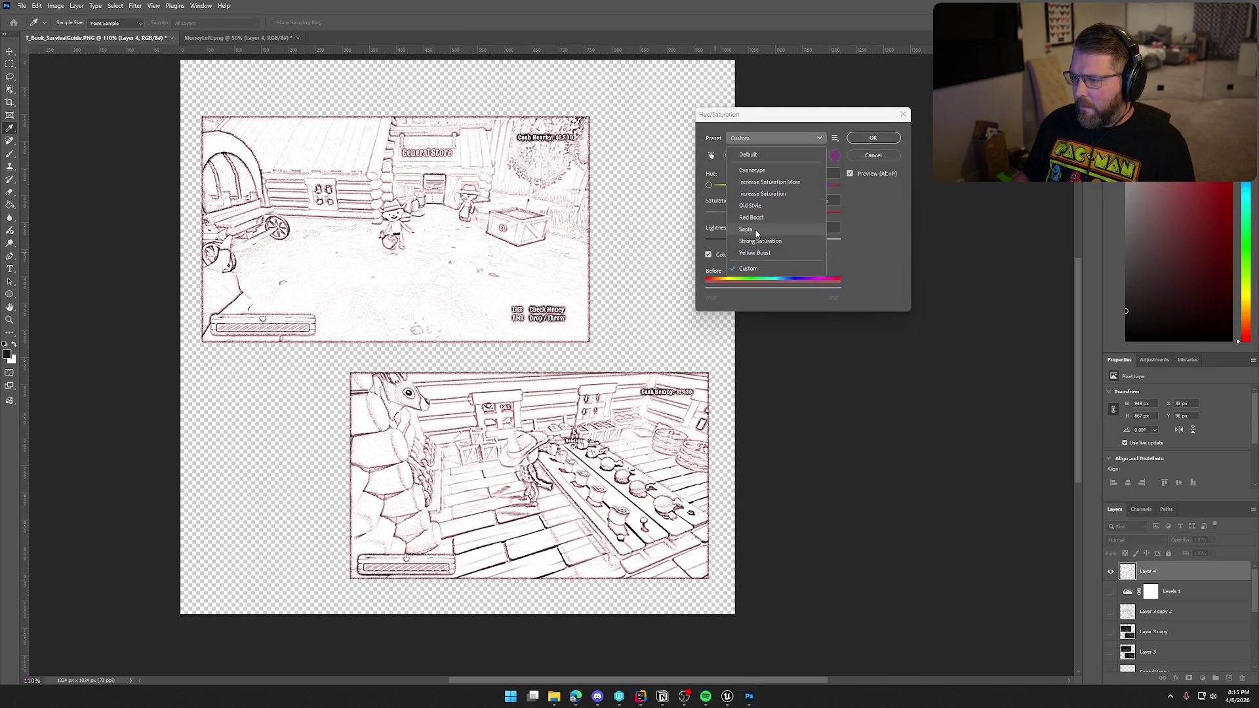
pyautogui.click(757, 233)
pyautogui.moveTo(770, 238)
pyautogui.mouseDown()
pyautogui.moveTo(800, 242)
pyautogui.moveTo(763, 247)
pyautogui.moveTo(759, 213)
pyautogui.mouseUp()
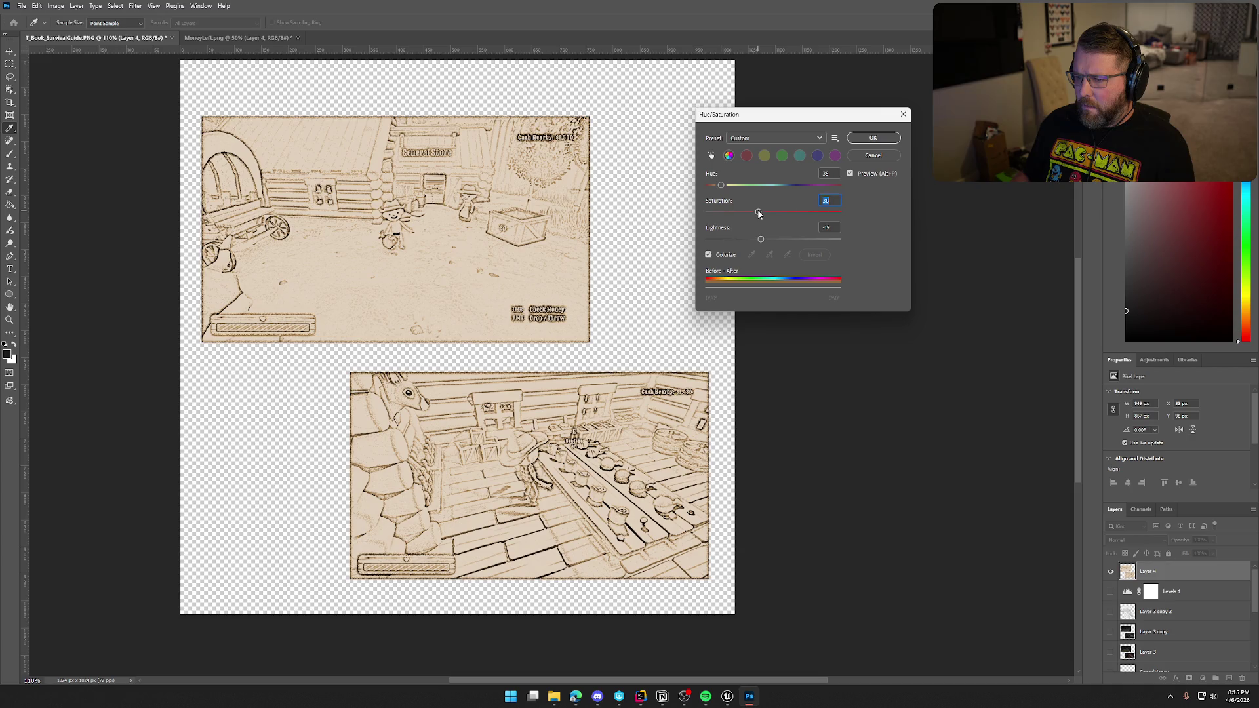
pyautogui.click(873, 140)
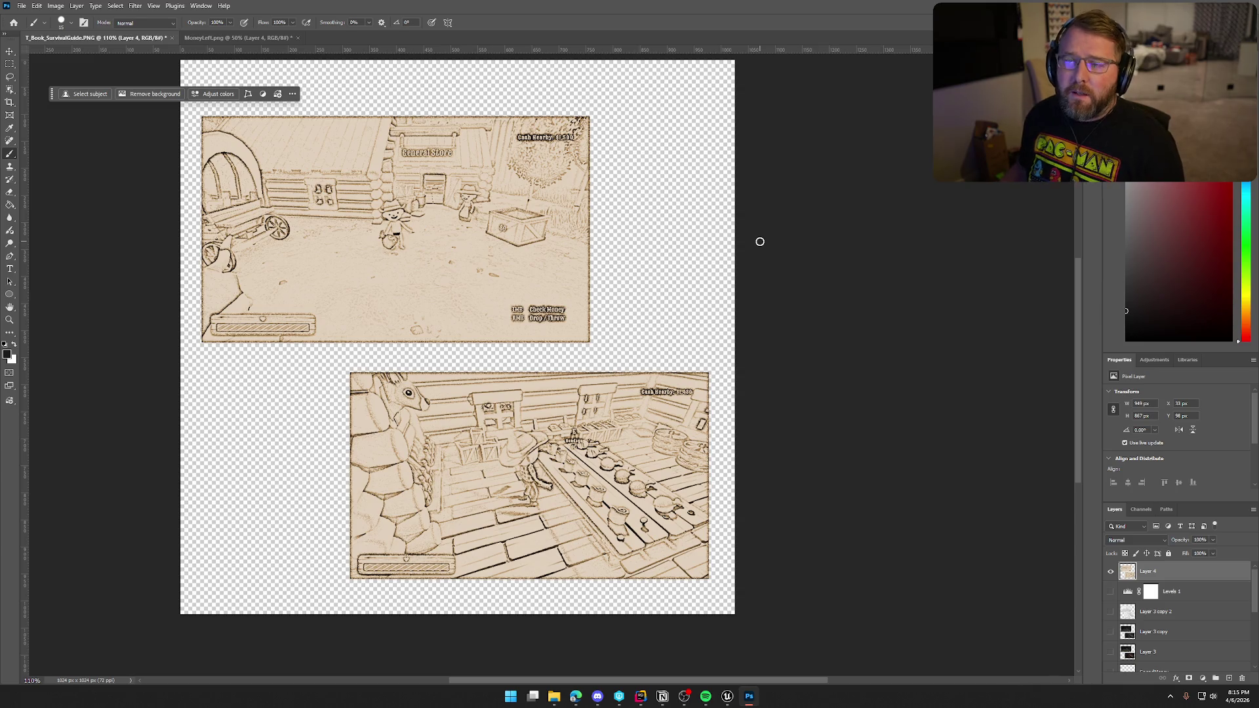
pyautogui.click(1111, 652)
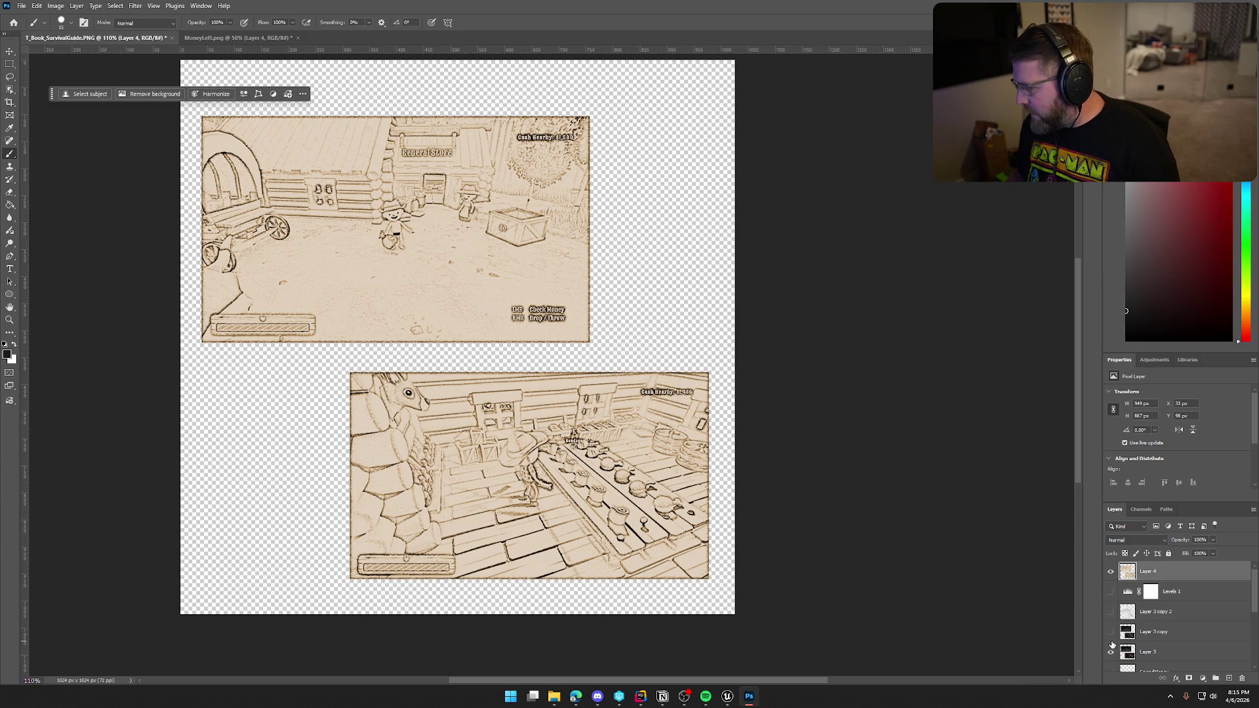
# Hide sepia Layer 4 and apply Find Edges to the colour screenshots on Layer 3.
pyautogui.click(1111, 571)
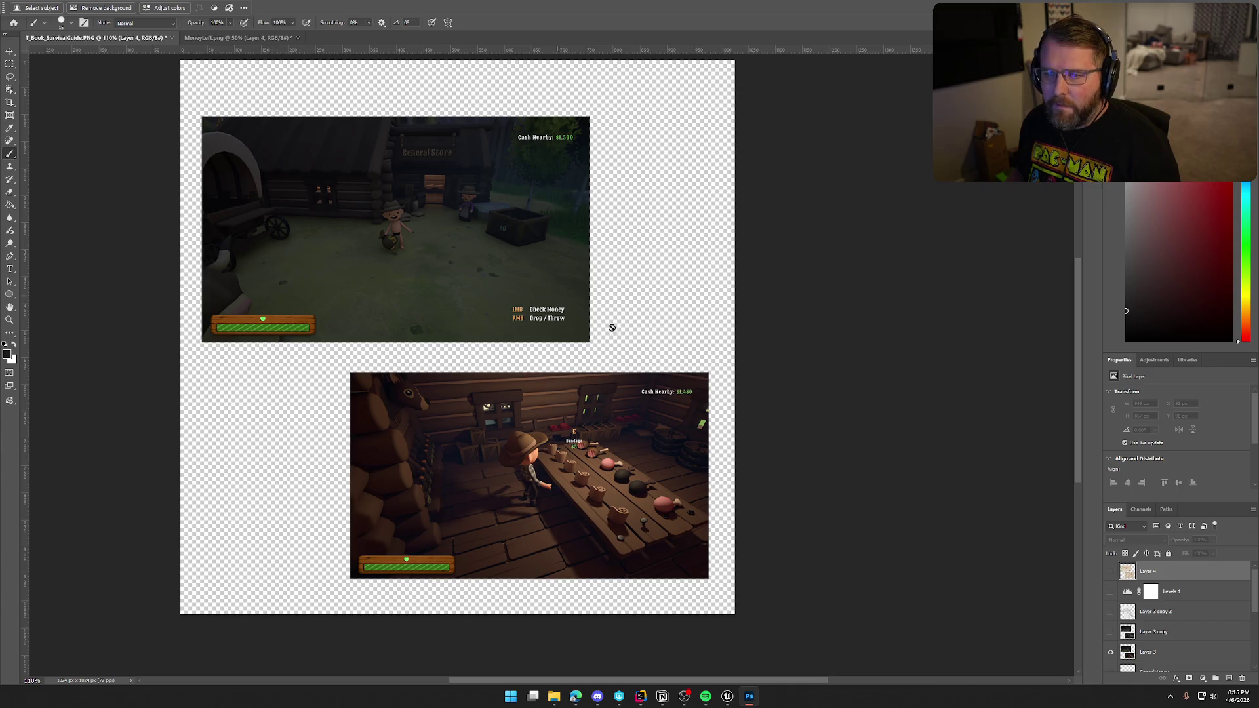
pyautogui.click(1180, 653)
pyautogui.click(135, 6)
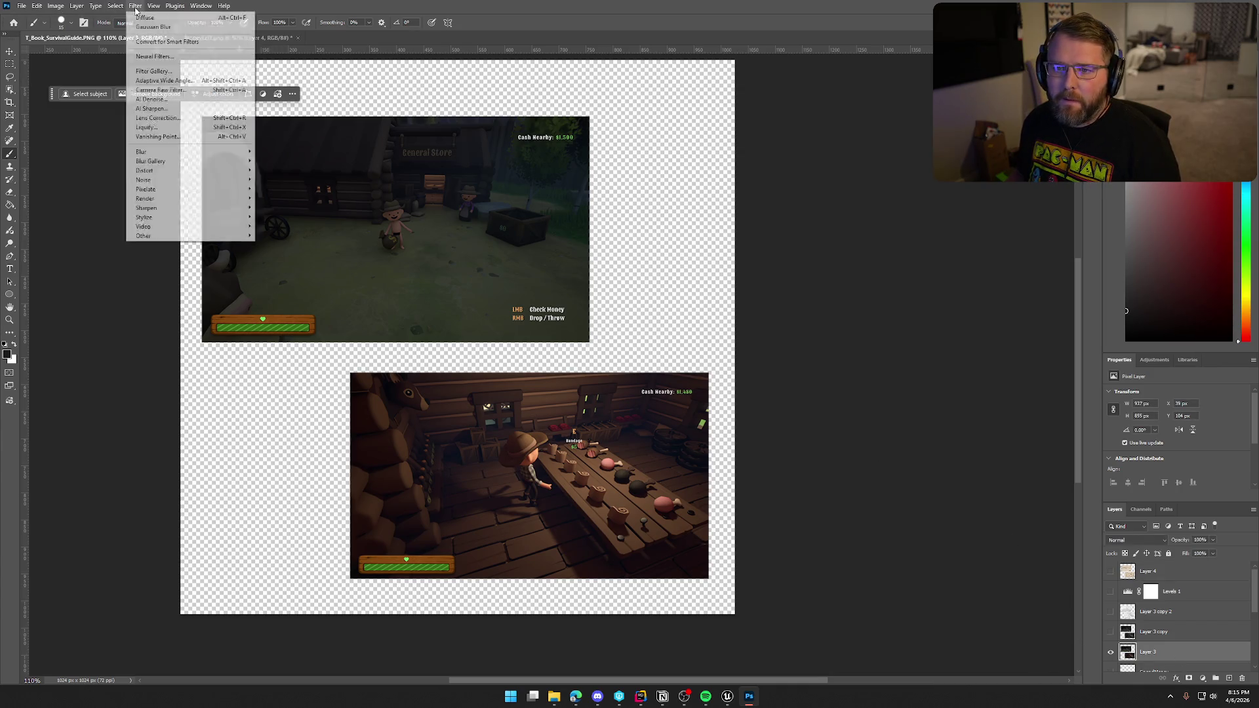
pyautogui.moveTo(208, 220)
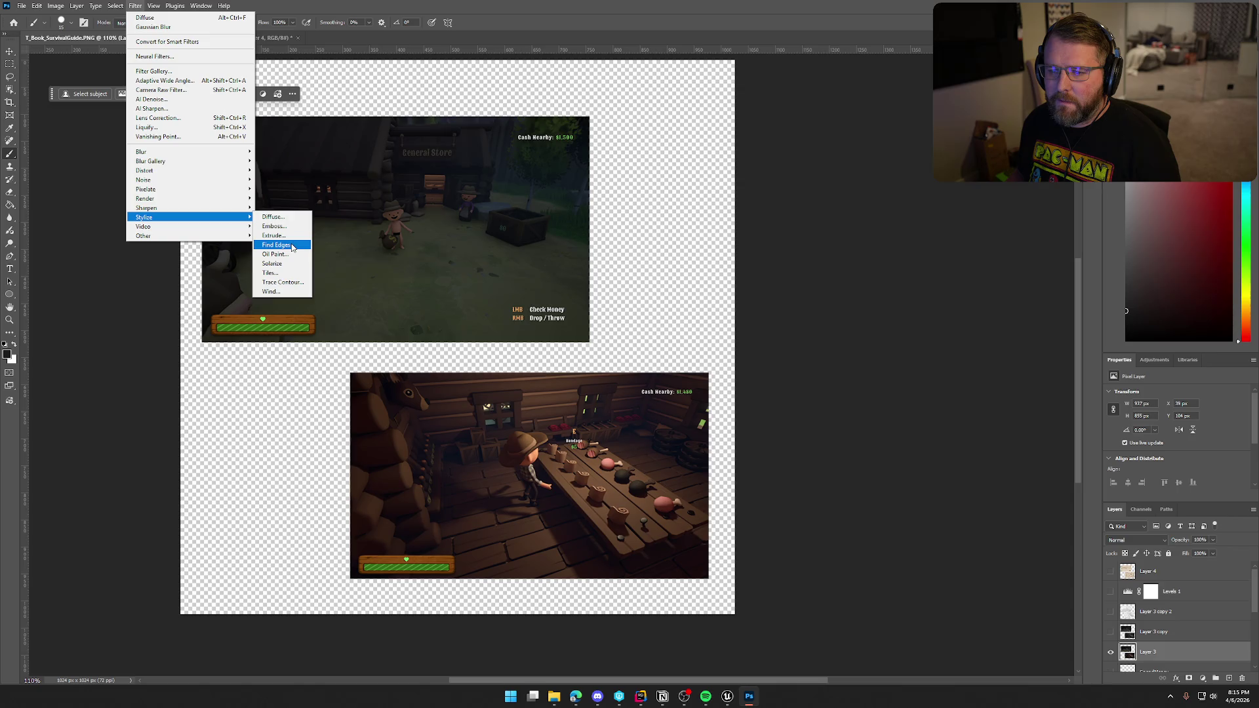
pyautogui.click(276, 245)
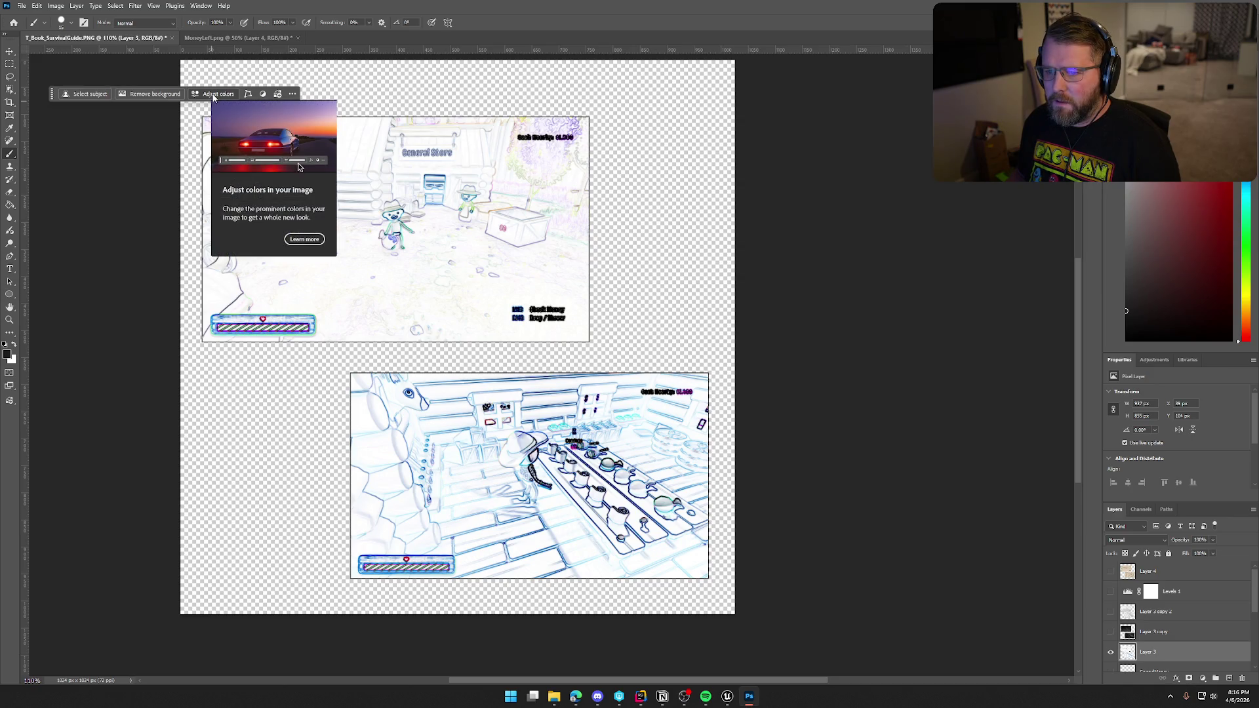
# Try a Hue/Saturation adjustment, varying saturation and setting lightness to -19.
pyautogui.click(213, 95)
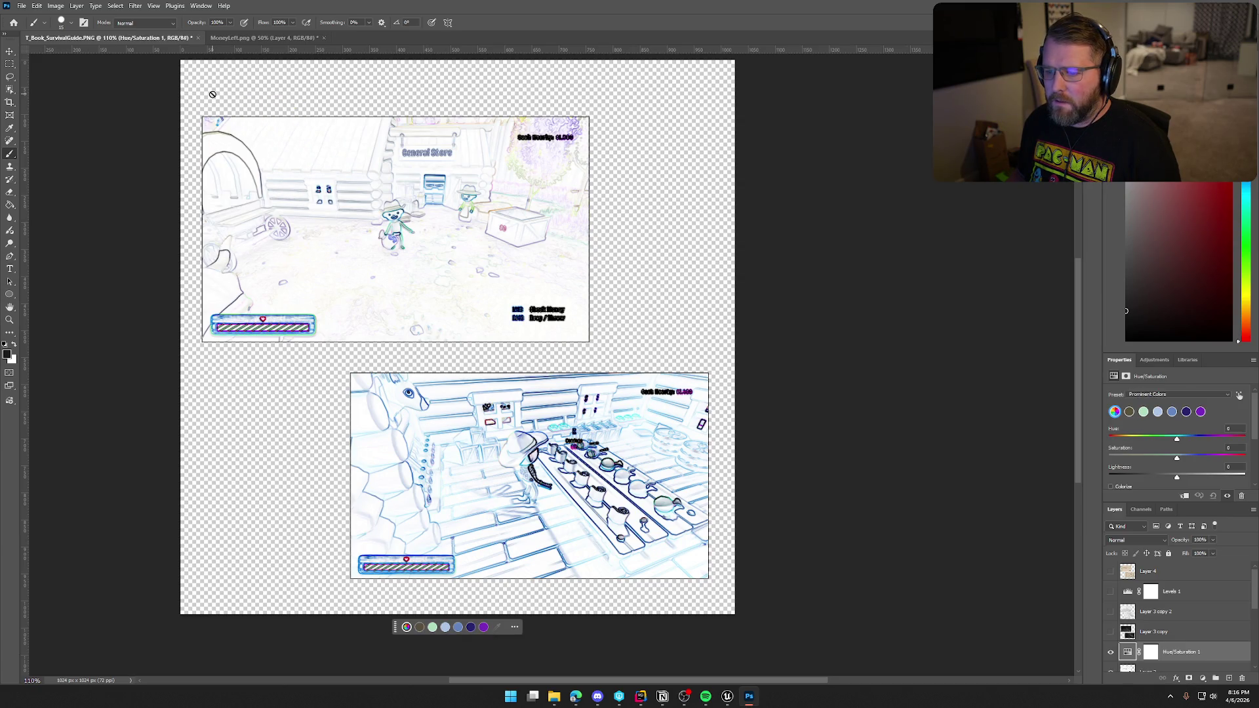
pyautogui.click(407, 628)
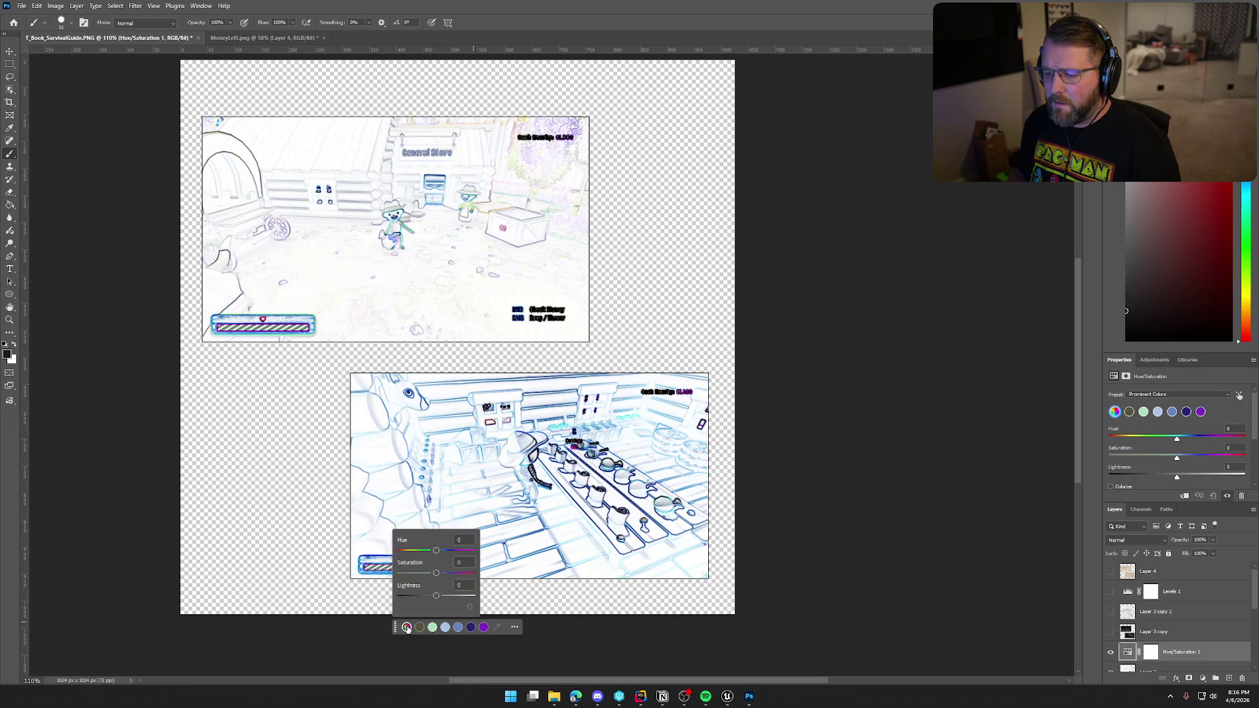
pyautogui.moveTo(438, 574); pyautogui.dragTo(387, 576)
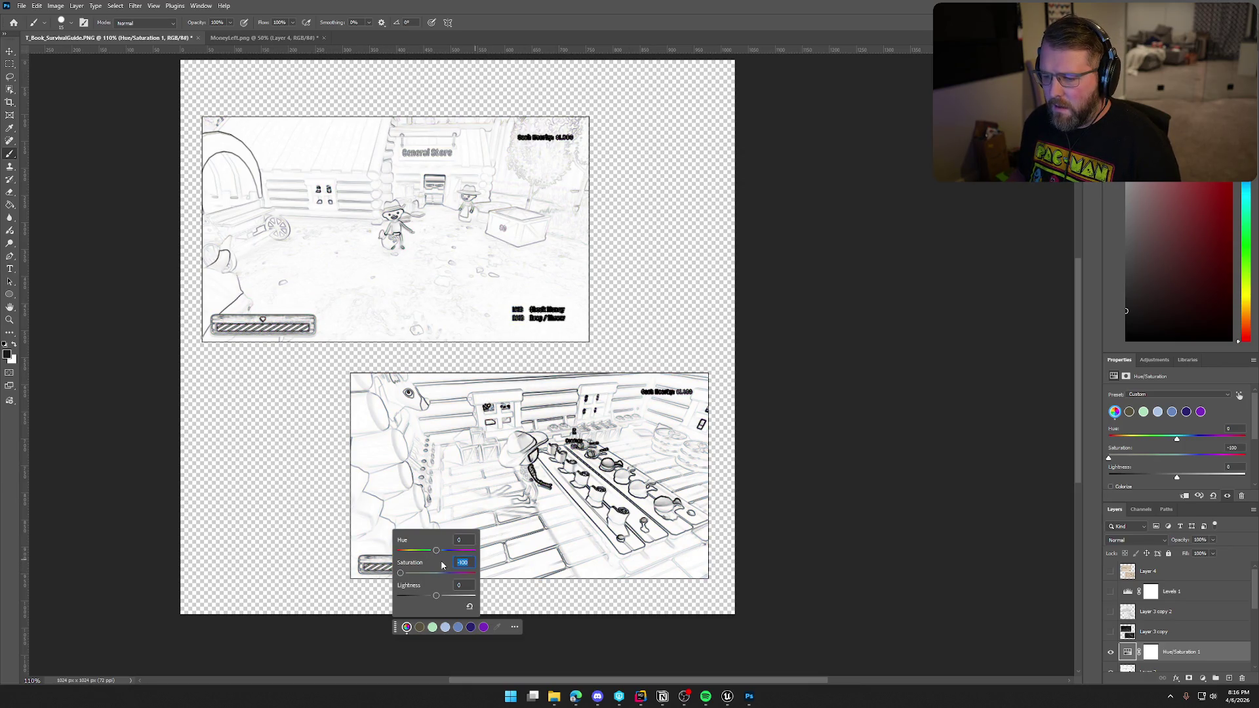
pyautogui.moveTo(409, 580)
pyautogui.mouseDown()
pyautogui.moveTo(486, 580)
pyautogui.moveTo(430, 550)
pyautogui.moveTo(384, 552)
pyautogui.mouseUp()
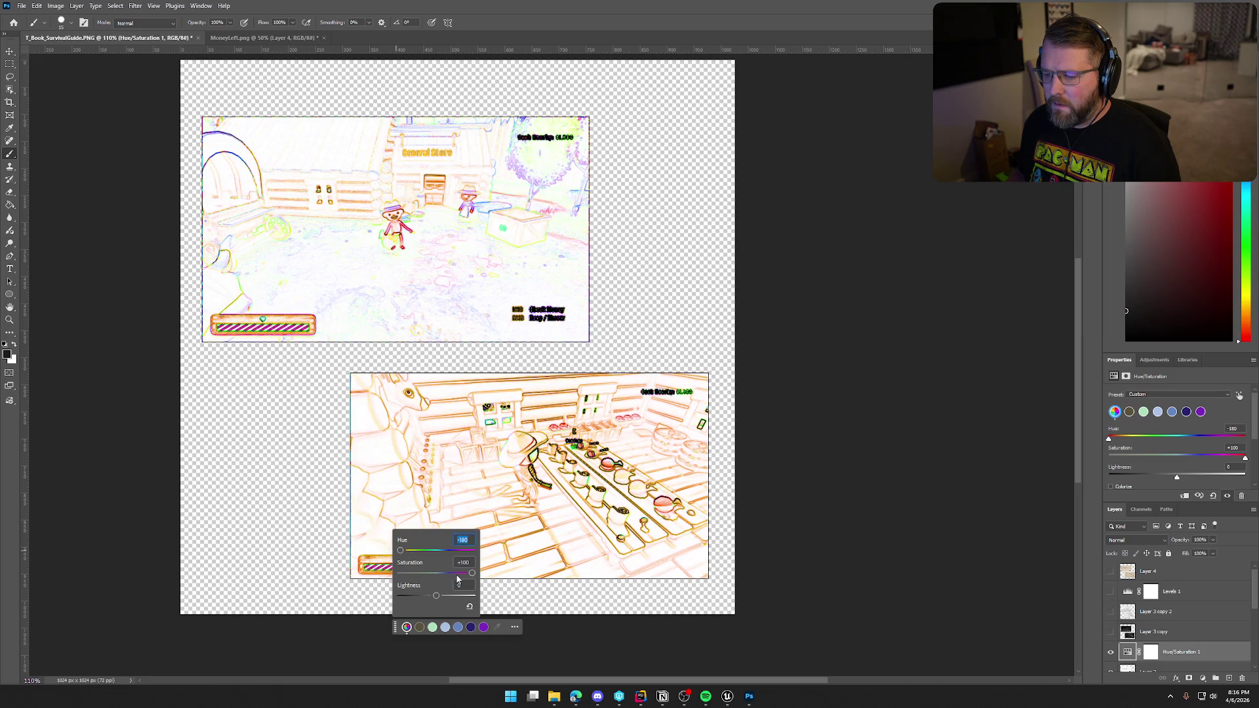
pyautogui.moveTo(440, 599)
pyautogui.mouseDown()
pyautogui.moveTo(456, 598)
pyautogui.moveTo(426, 599)
pyautogui.mouseUp()
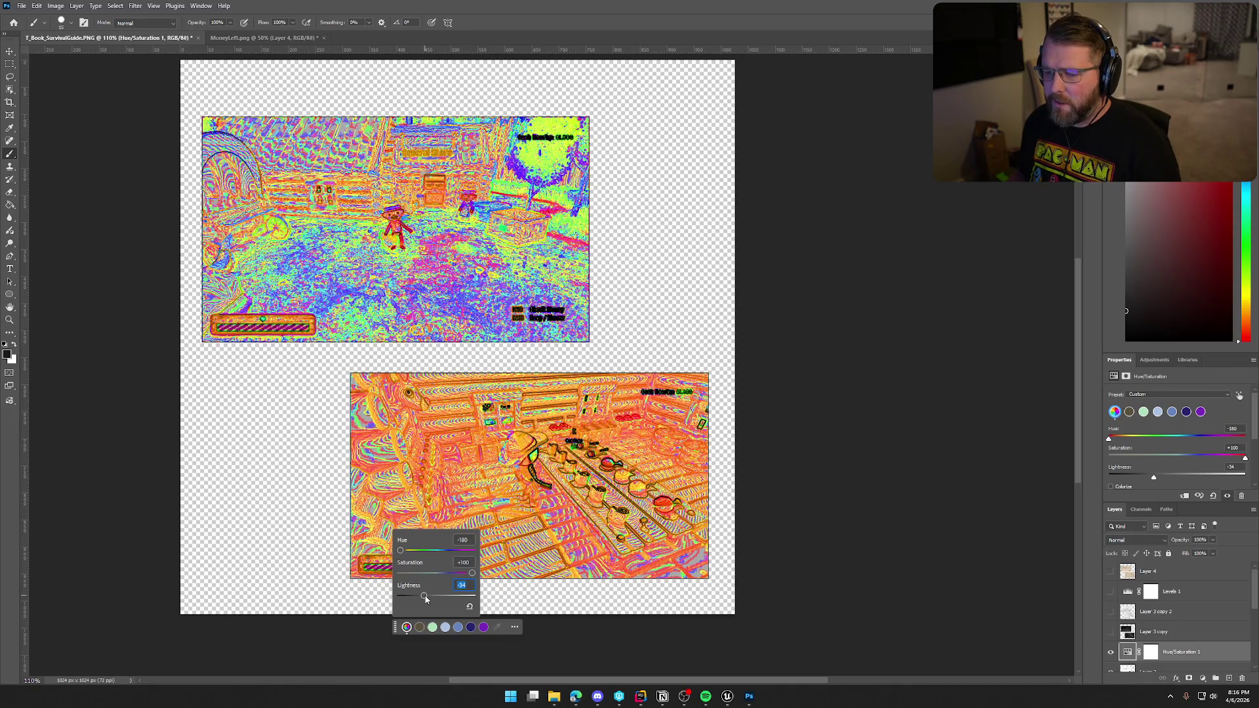
pyautogui.click(774, 381)
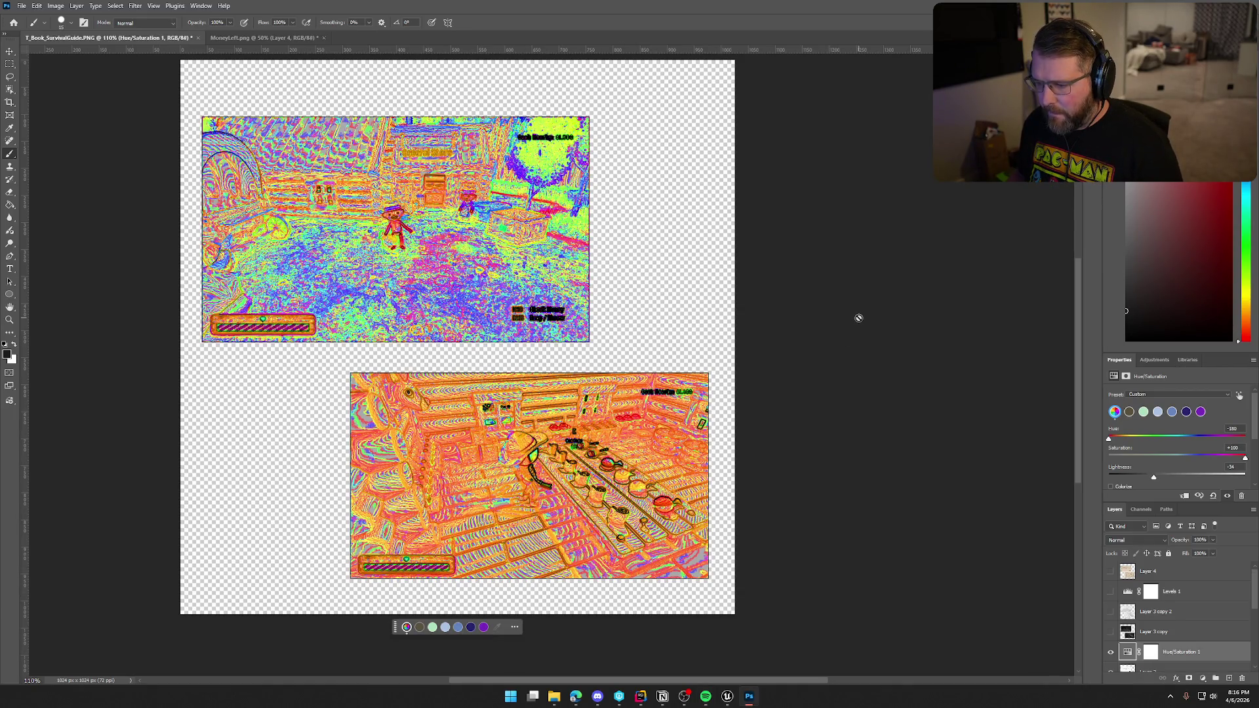
# Delete the Hue/Saturation 1 layer and make sepia Layer 4 visible again.
pyautogui.scroll(-2, 1188, 642)
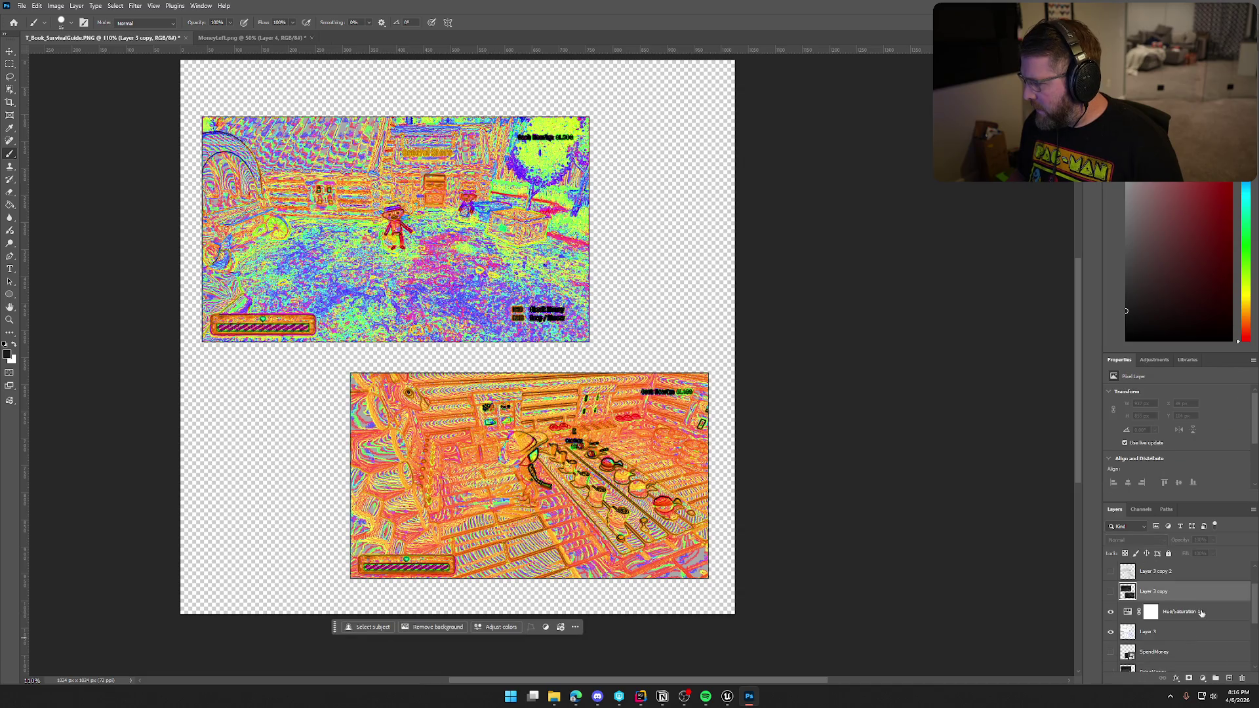
pyautogui.click(1200, 612)
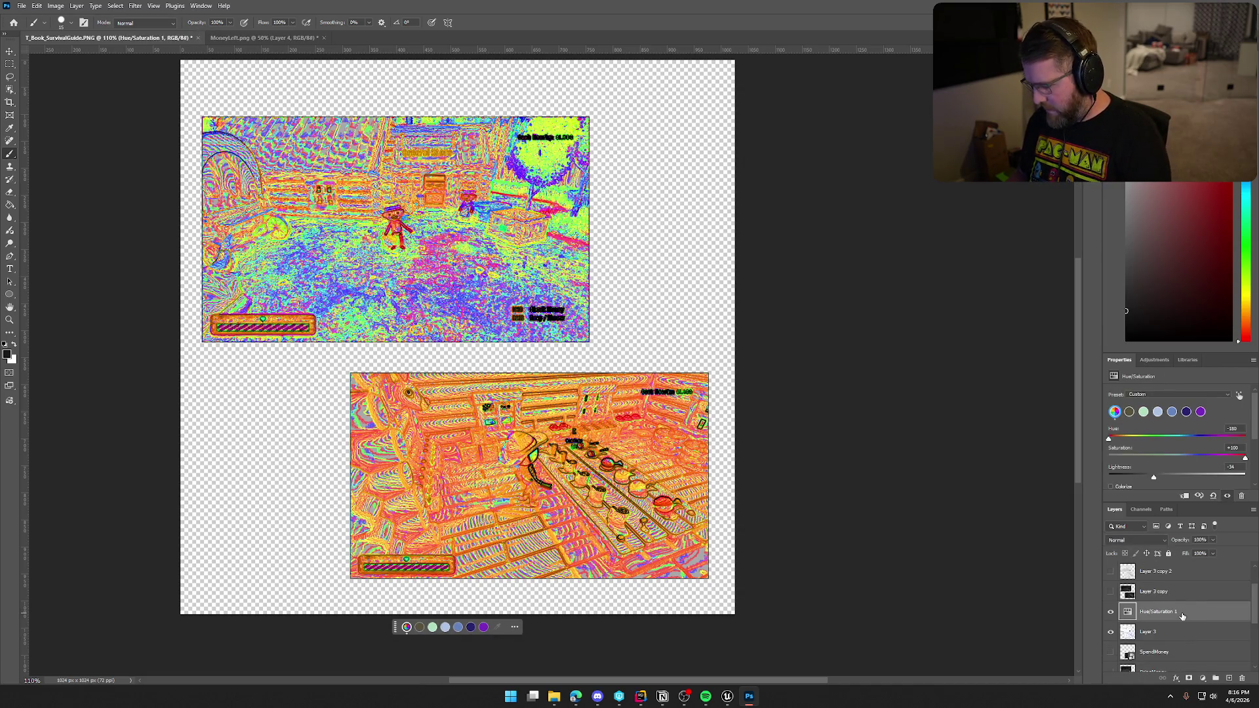
pyautogui.press('Delete')
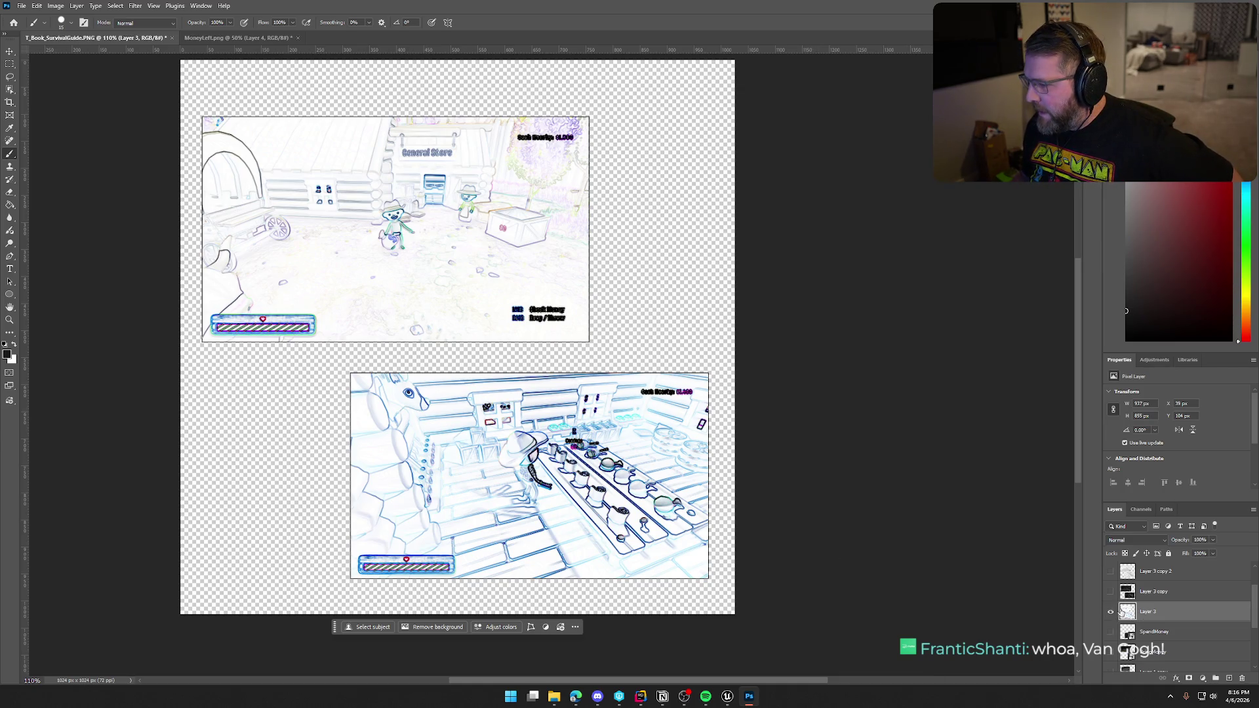
pyautogui.scroll(1, 1123, 613)
pyautogui.click(1110, 572)
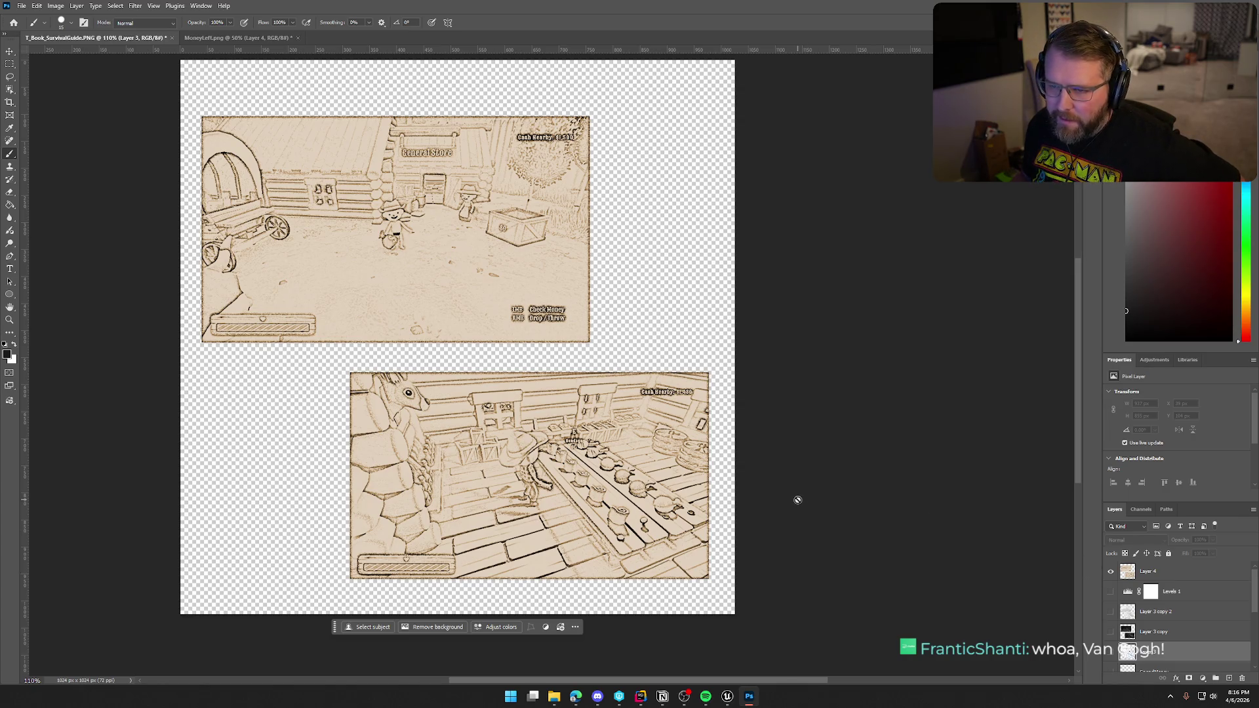
# Give Layer 4 a 2 px black Stroke layer style positioned outside the screenshots.
pyautogui.click(1154, 575)
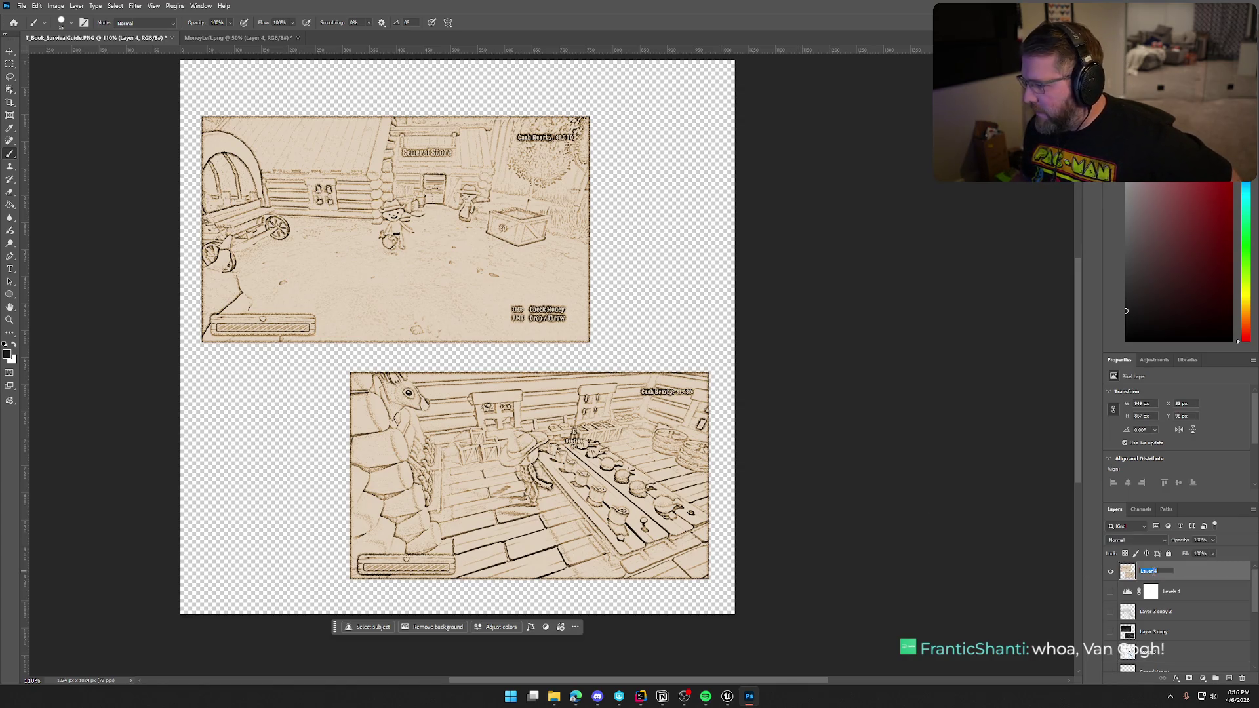
pyautogui.doubleClick(1189, 576)
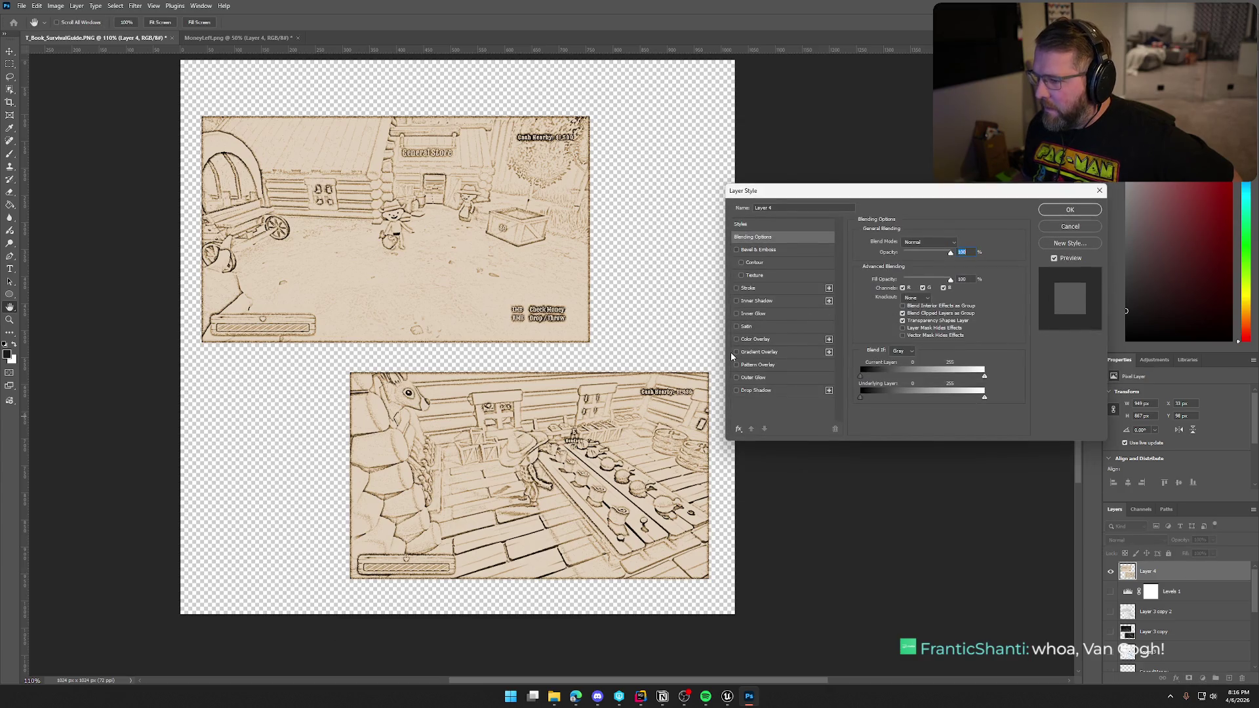
pyautogui.click(736, 289)
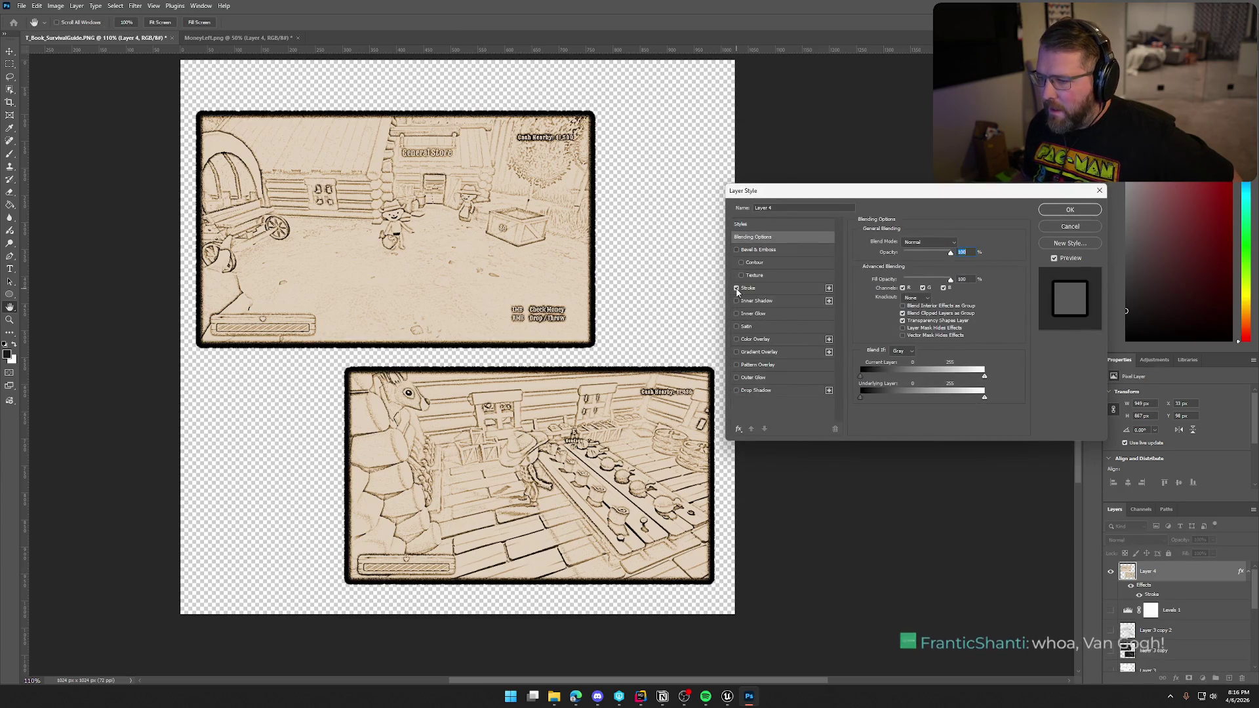
pyautogui.click(749, 289)
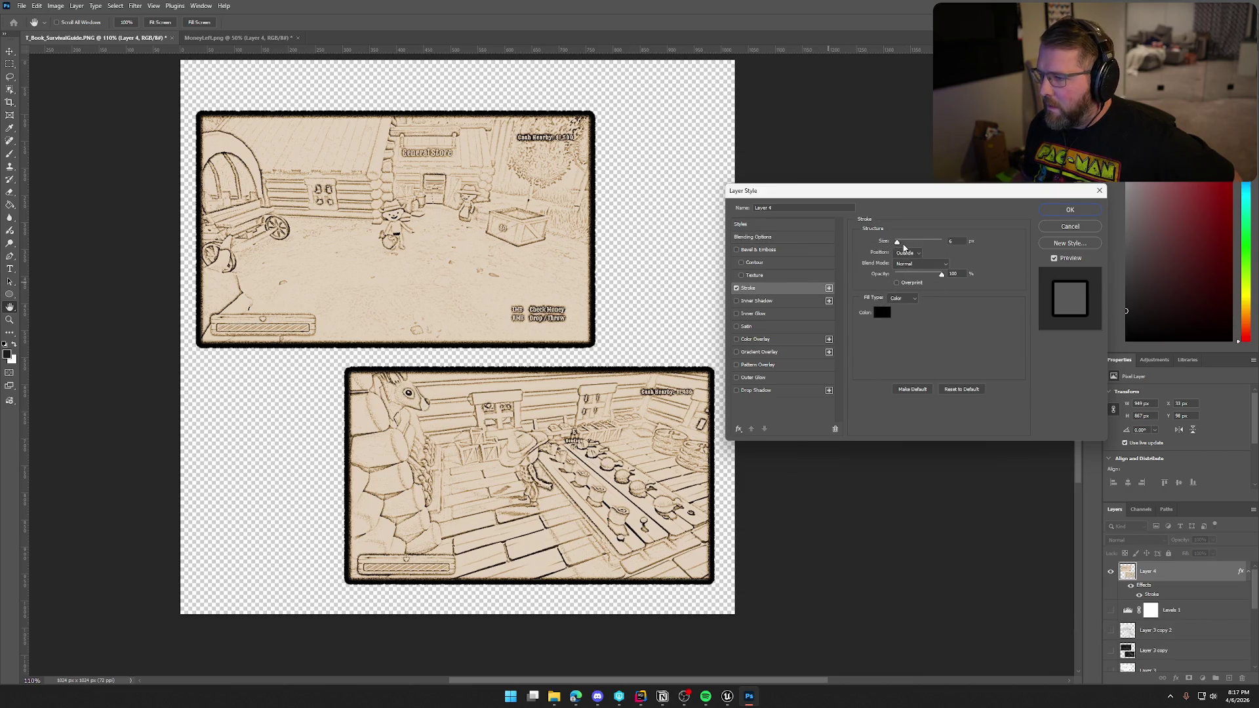
pyautogui.moveTo(897, 244)
pyautogui.mouseDown()
pyautogui.moveTo(927, 274)
pyautogui.moveTo(958, 275)
pyautogui.mouseUp()
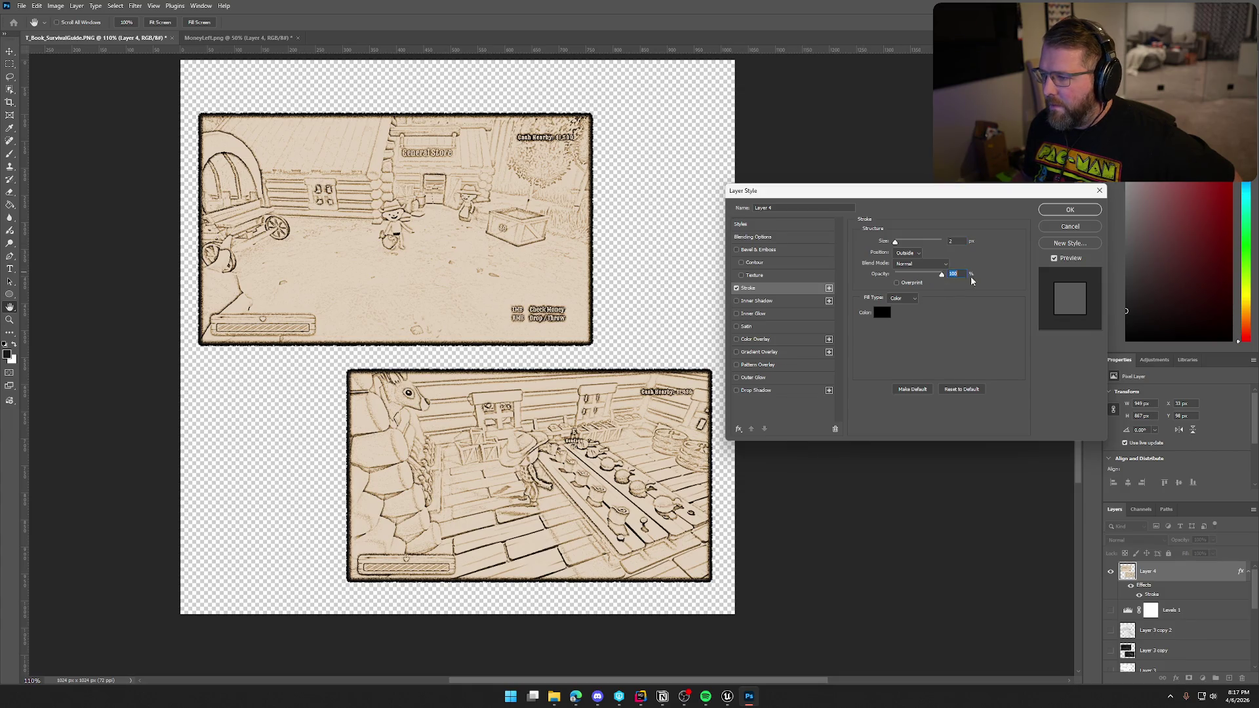
pyautogui.click(909, 303)
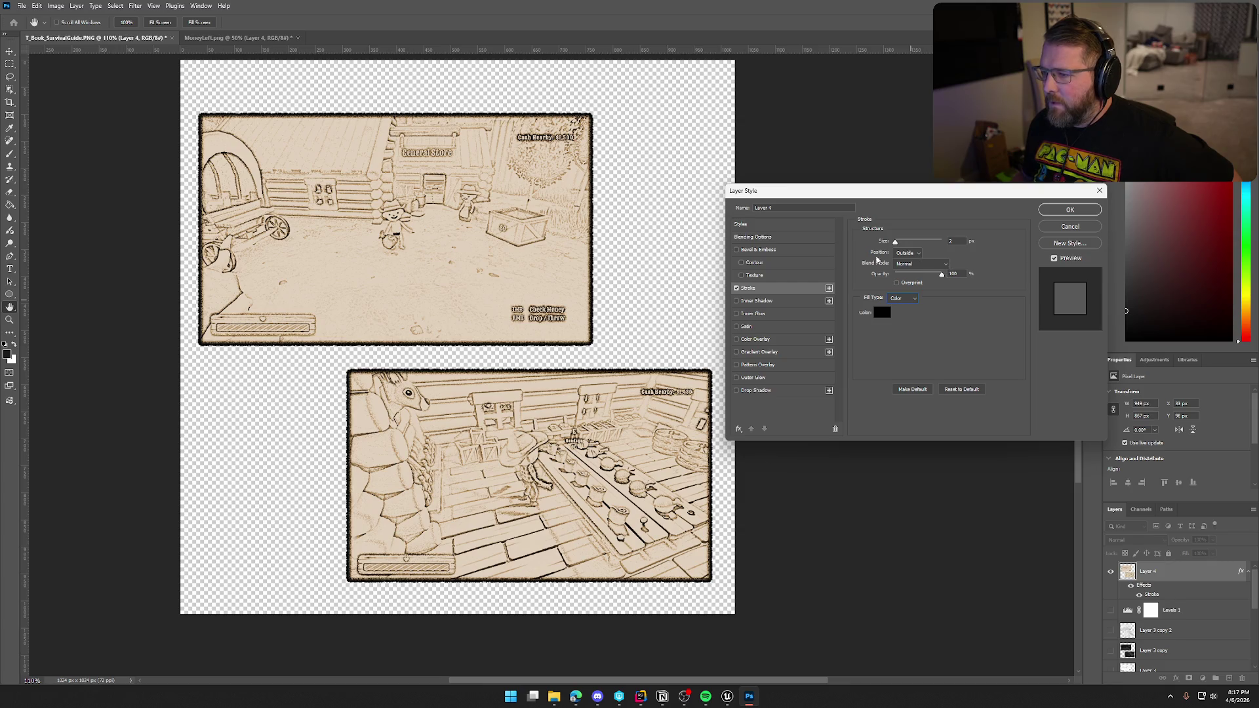
pyautogui.doubleClick(953, 241)
pyautogui.write('1')
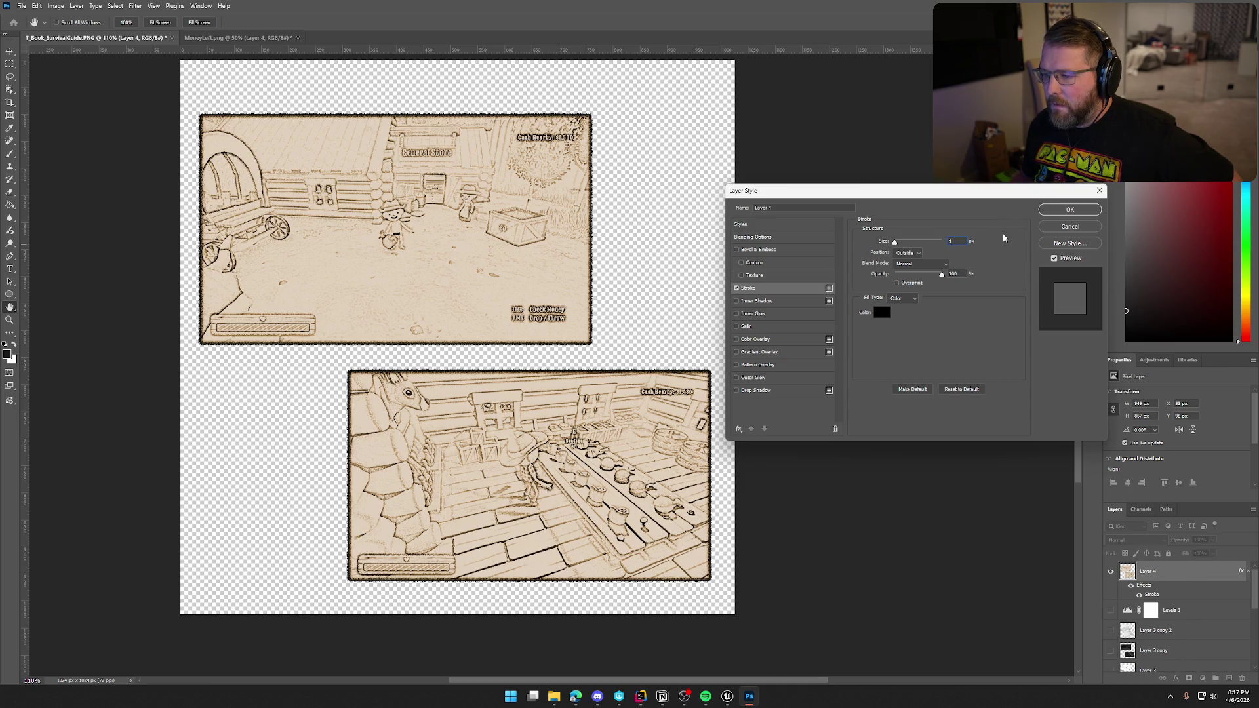
pyautogui.press('Up')
pyautogui.click(907, 252)
pyautogui.click(910, 263)
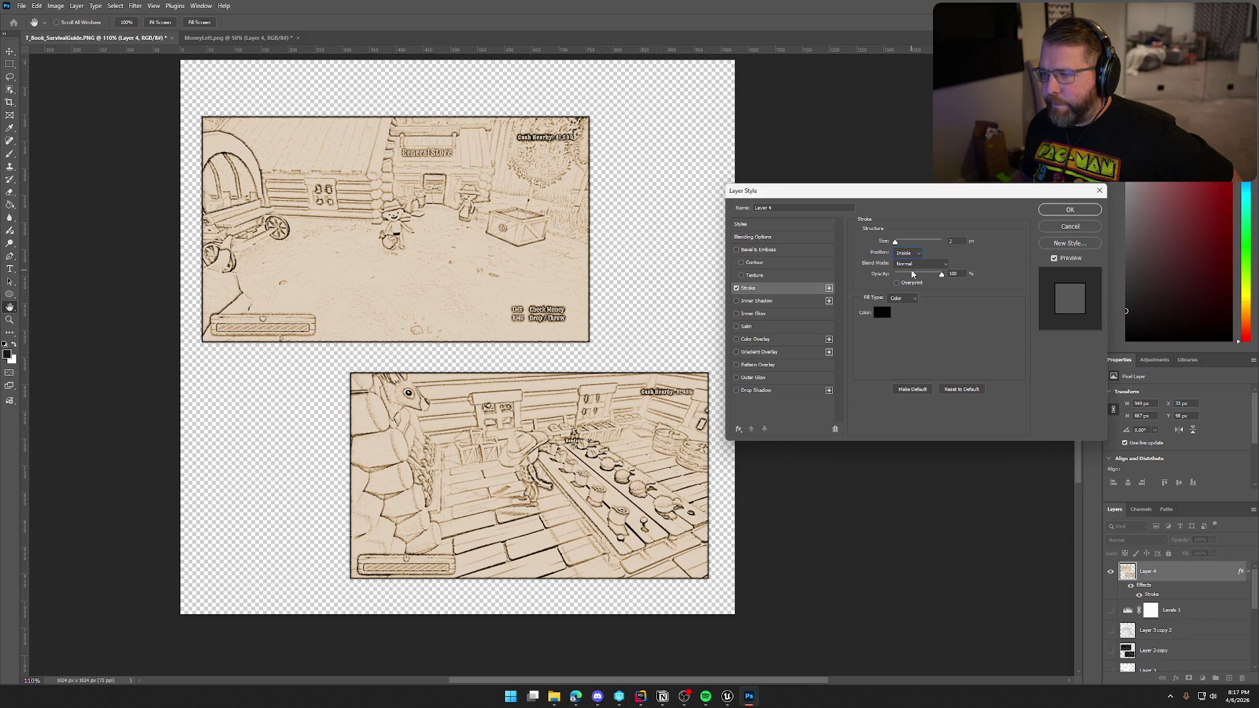
pyautogui.click(911, 254)
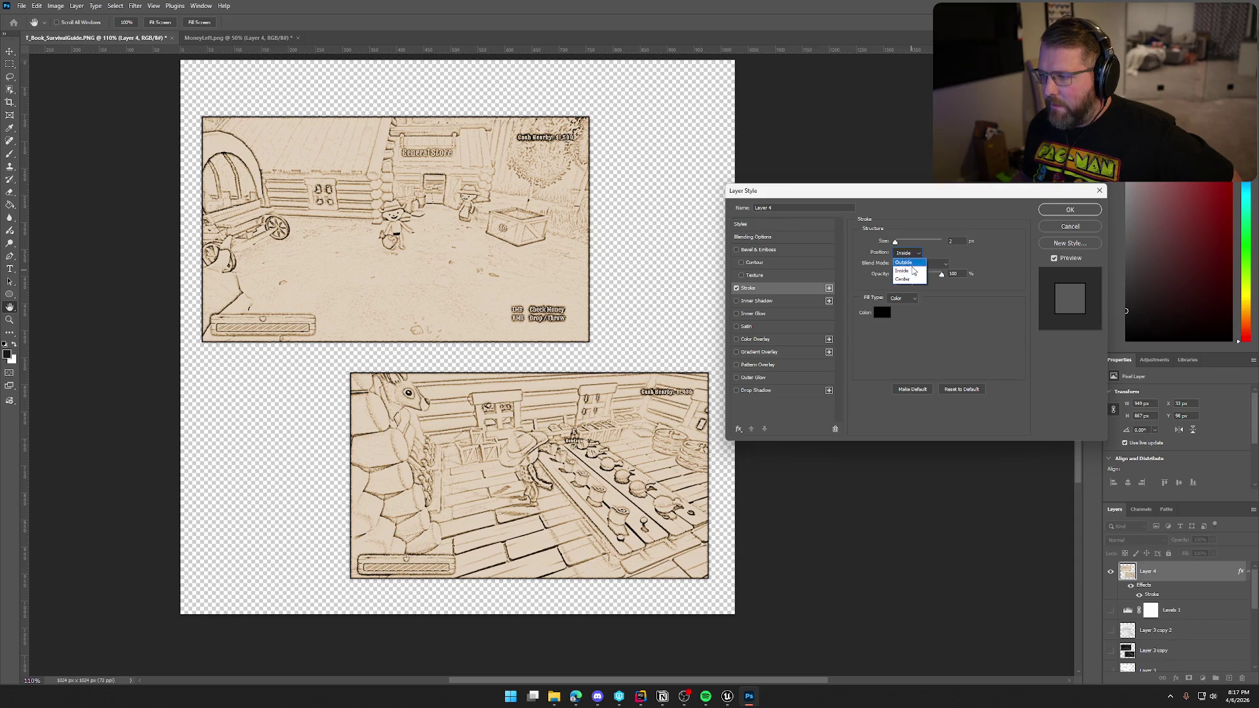
pyautogui.click(905, 254)
# Add a darker 16 px drop shadow, then delete Layer 4 and reshow Levels 1 and both sketch copies.
pyautogui.click(736, 301)
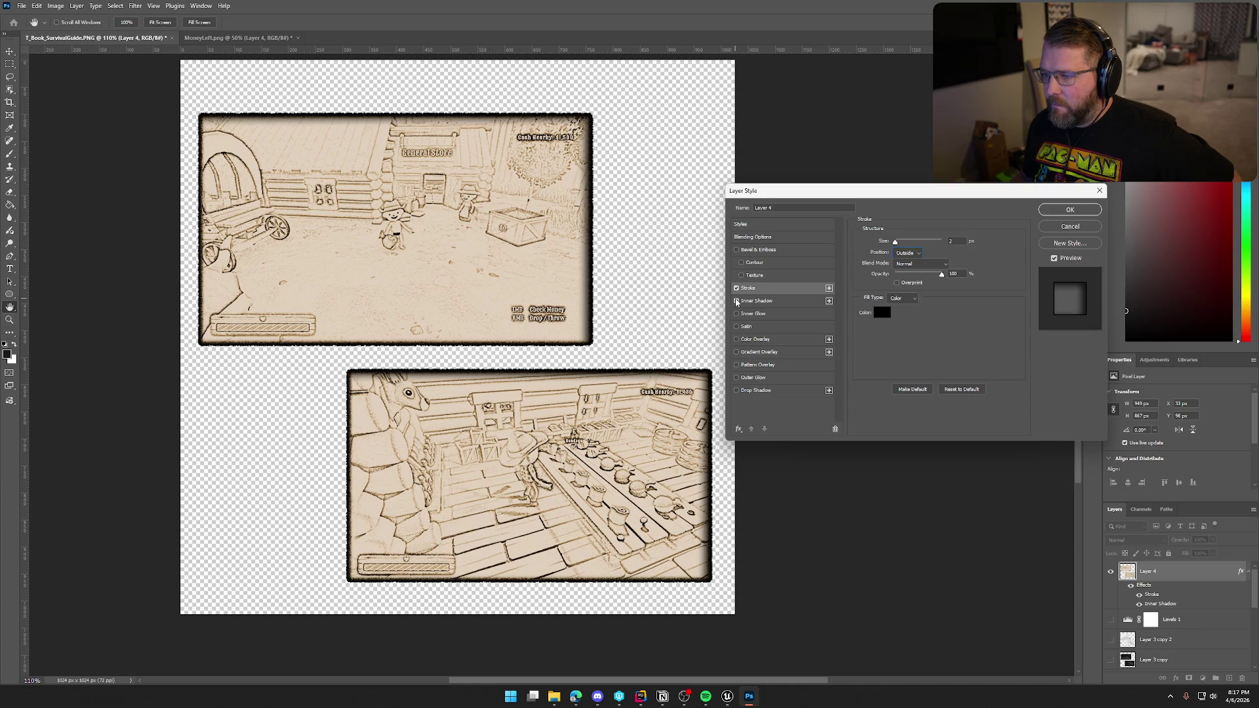
pyautogui.click(737, 301)
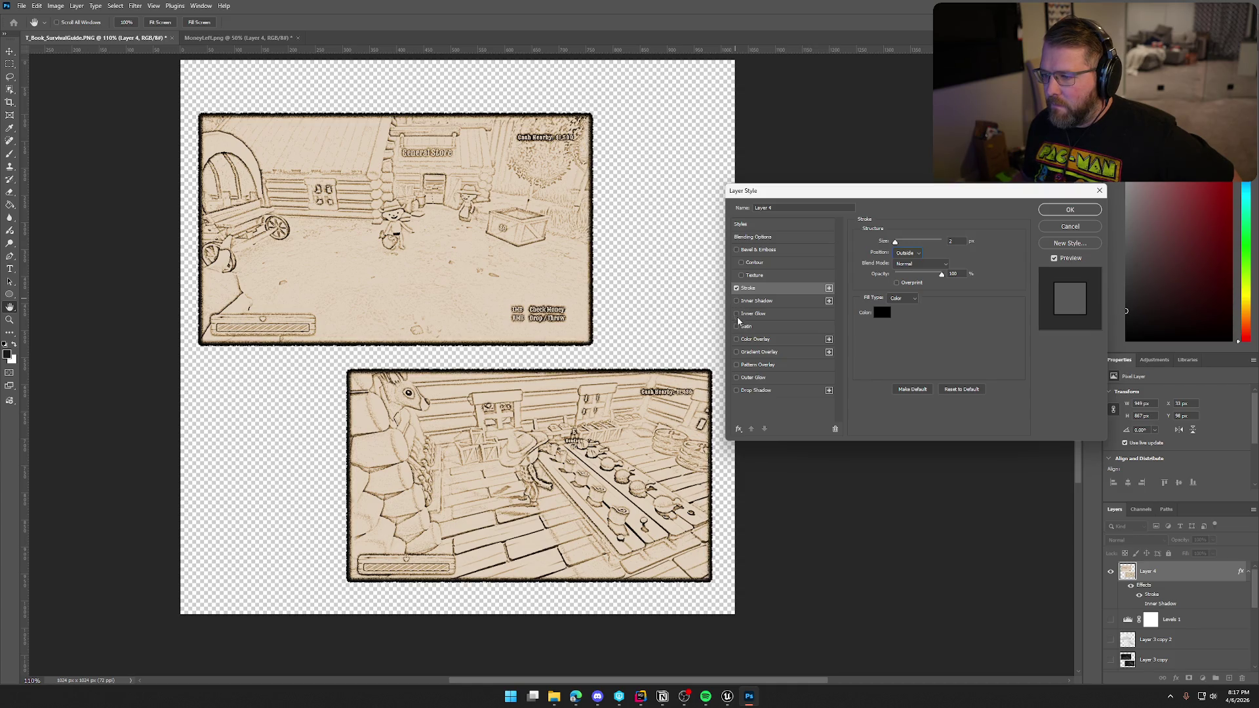
pyautogui.click(737, 391)
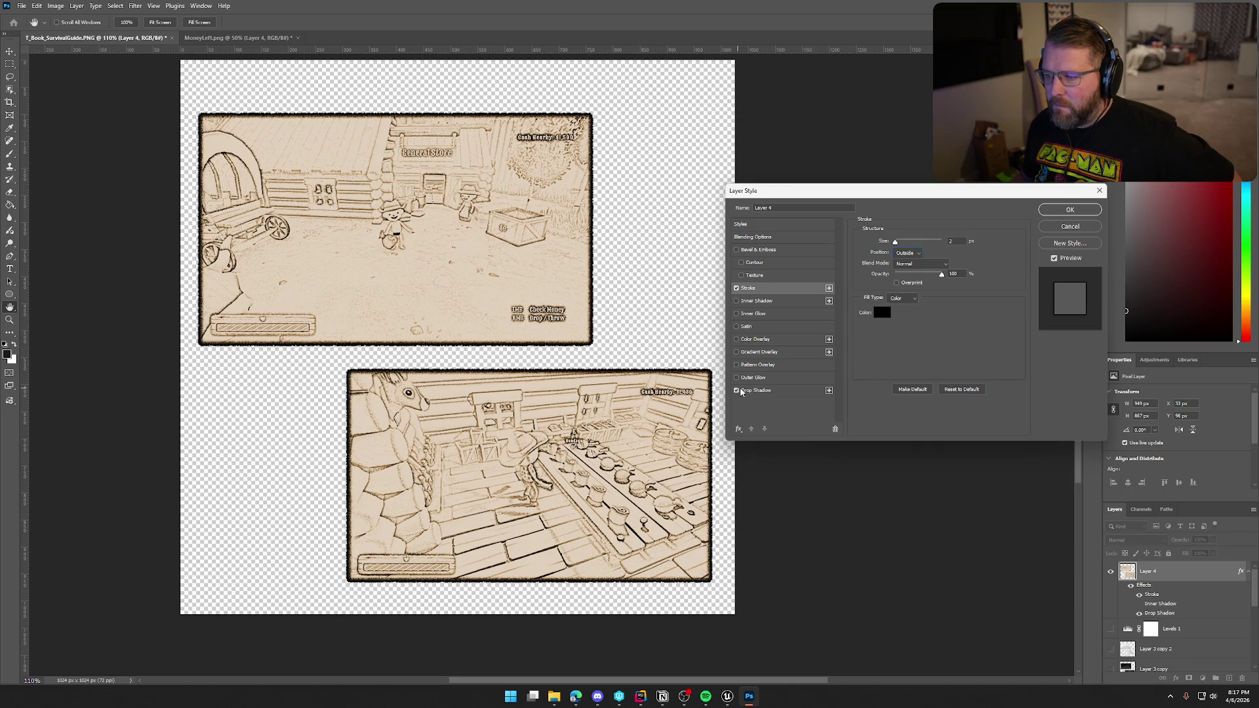
pyautogui.click(748, 391)
pyautogui.moveTo(913, 256)
pyautogui.mouseDown()
pyautogui.moveTo(930, 256)
pyautogui.moveTo(905, 298)
pyautogui.mouseUp()
pyautogui.moveTo(898, 308); pyautogui.dragTo(900, 289)
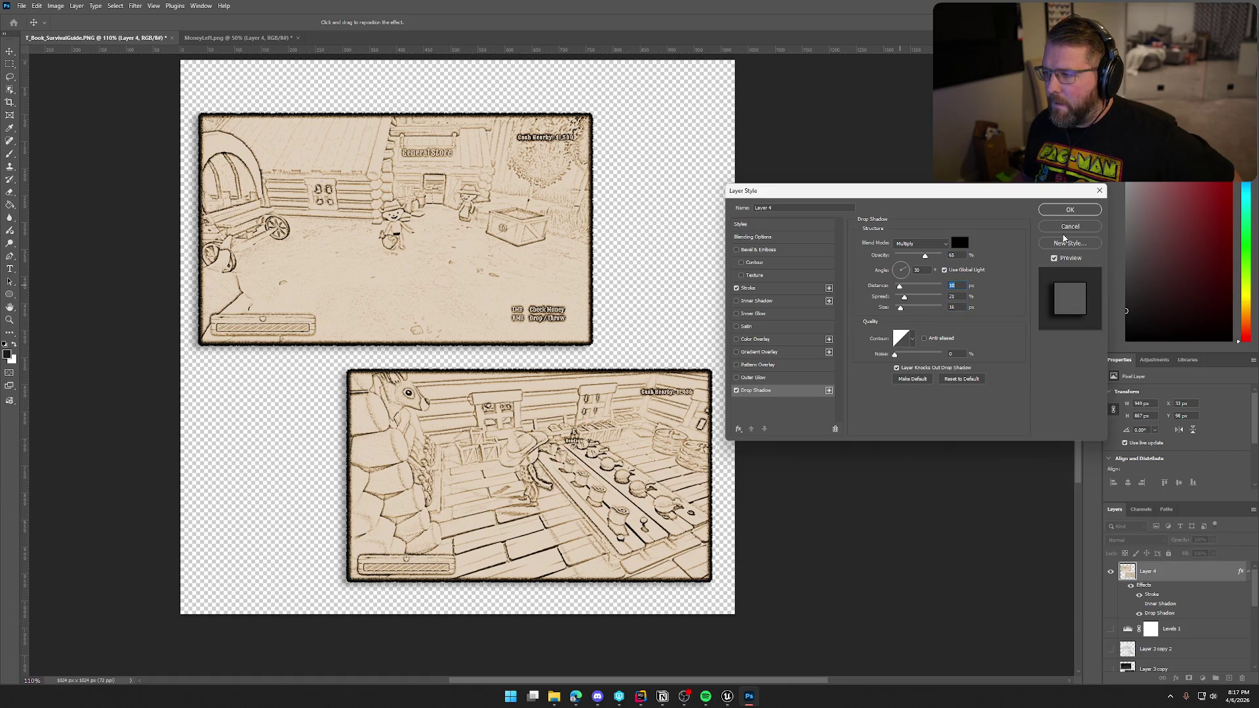
pyautogui.click(1070, 210)
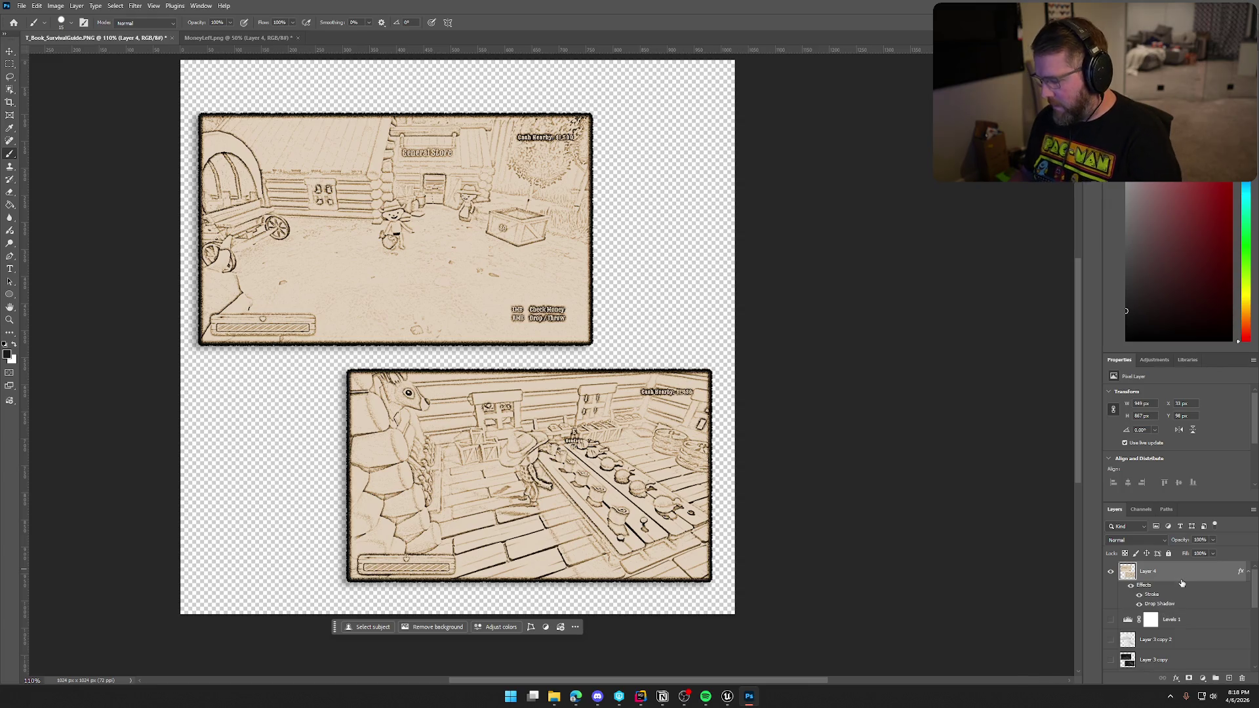
pyautogui.press('Delete')
pyautogui.moveTo(1109, 572); pyautogui.dragTo(1113, 636)
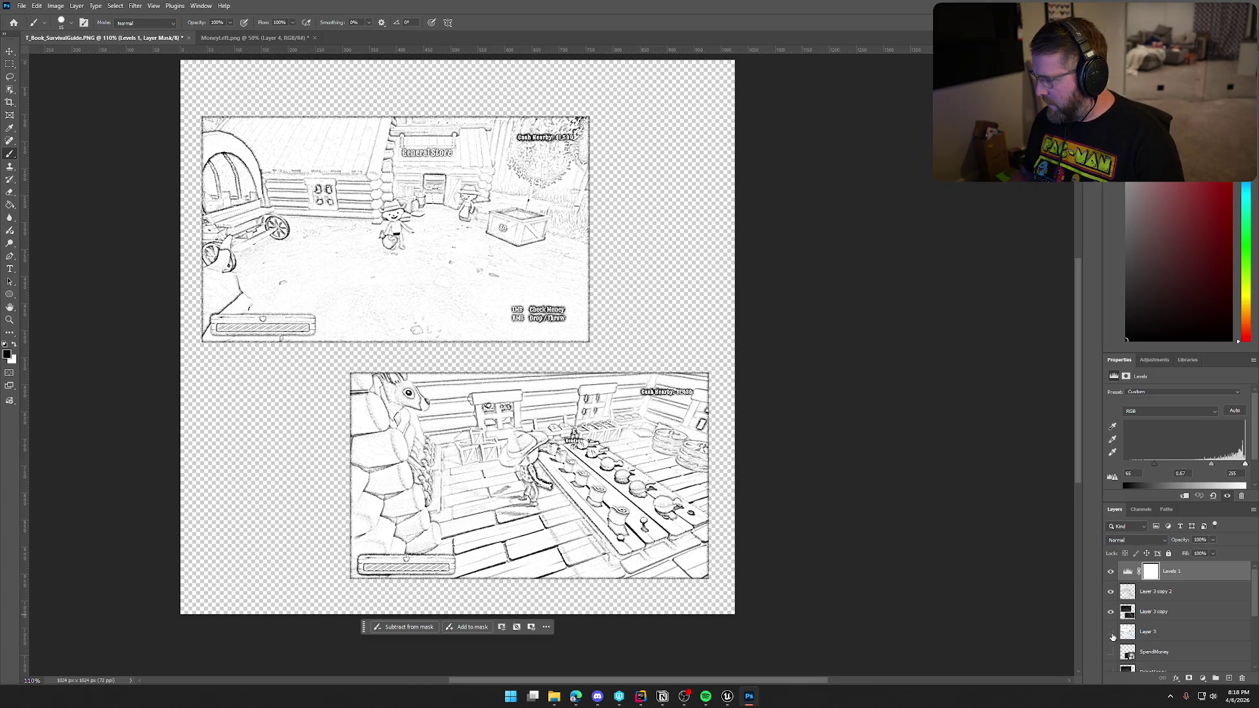
# Set the Levels midtone to 0.86, then show only Layer 3's Find Edges outlines.
pyautogui.click(1111, 632)
pyautogui.click(1111, 633)
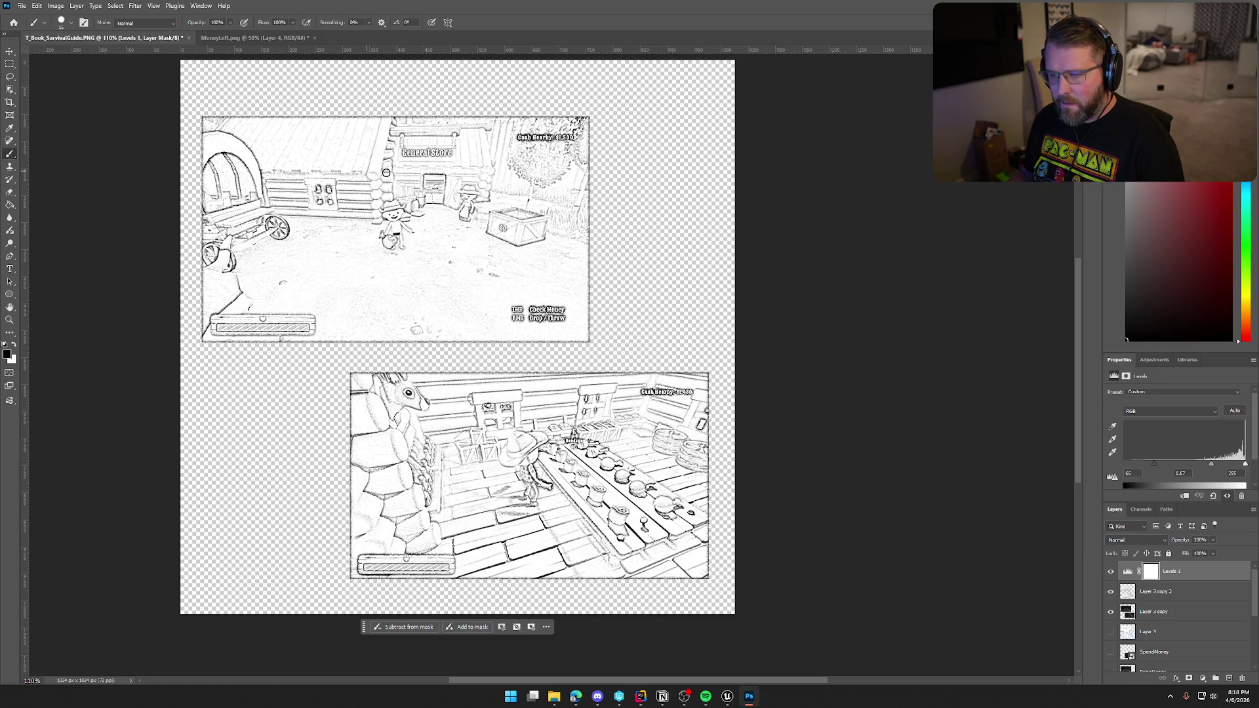
pyautogui.moveTo(1211, 466)
pyautogui.mouseDown()
pyautogui.moveTo(1200, 466)
pyautogui.moveTo(1224, 465)
pyautogui.mouseUp()
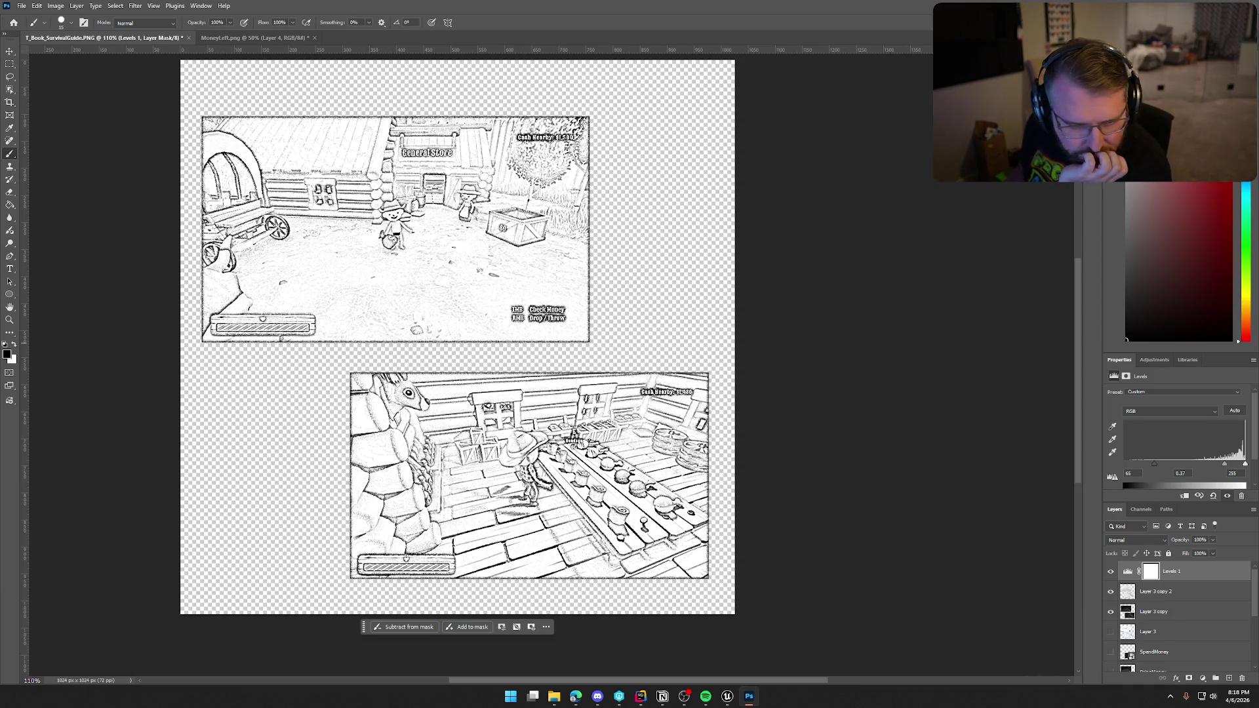
pyautogui.hotkey('alt', 'Tab')
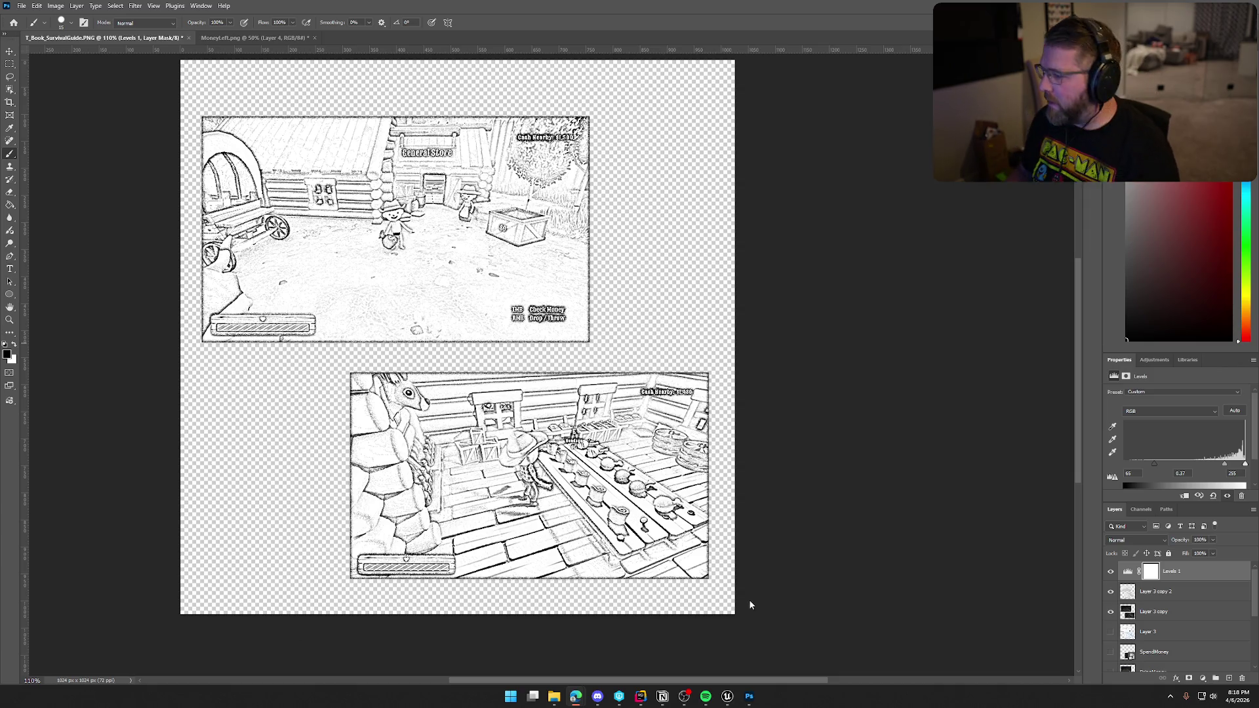
pyautogui.keyDown('alt'); pyautogui.click(1111, 632); pyautogui.keyUp('alt')
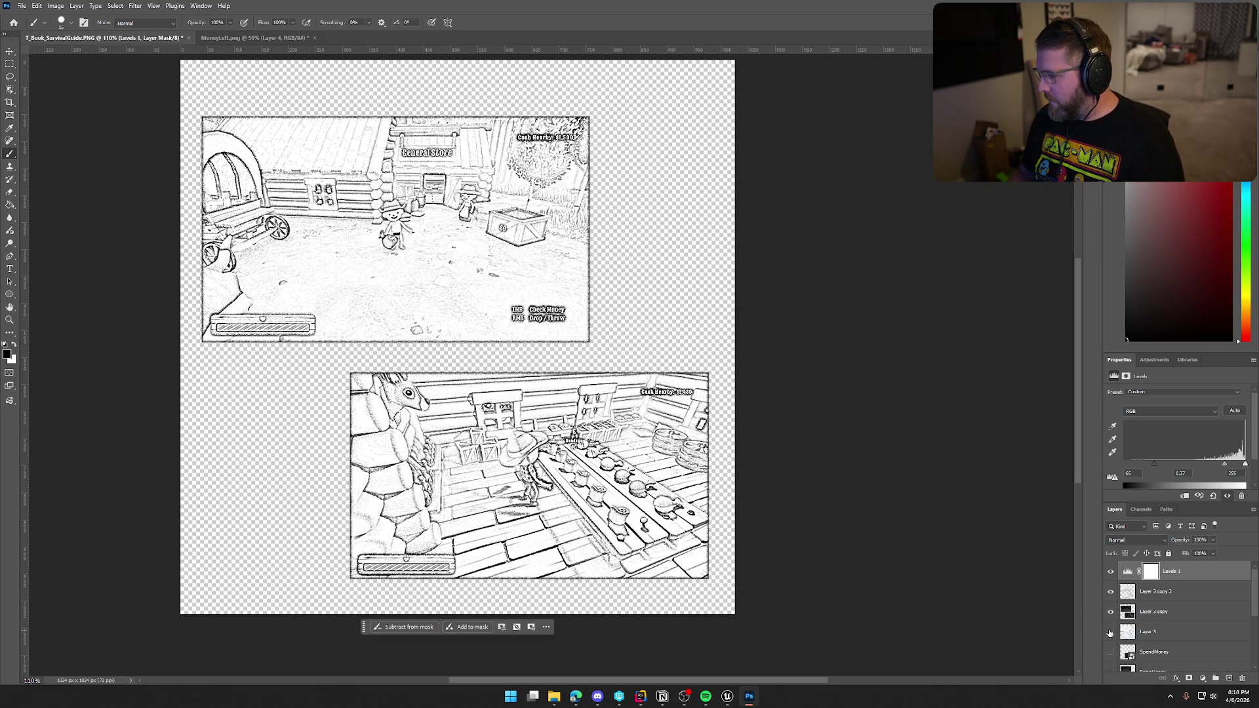
pyautogui.scroll(-2, 1153, 636)
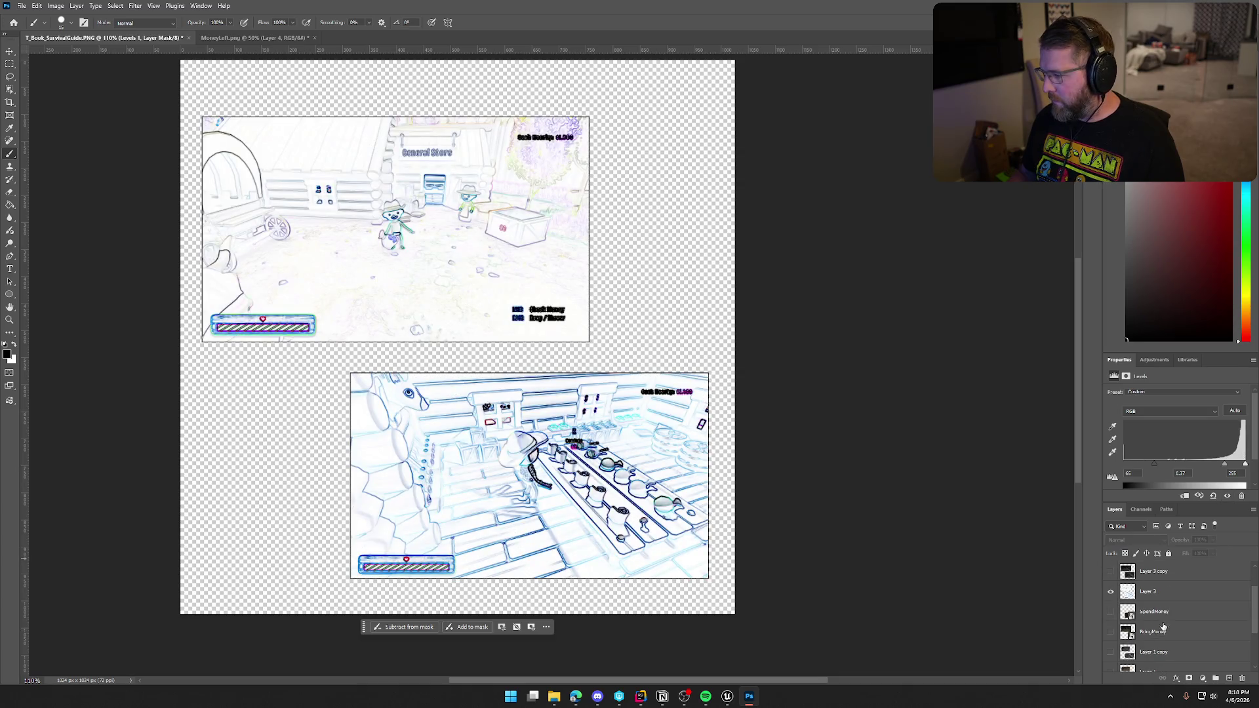
# Restore the deleted Layer 3 with its coloured screenshots and hide the SpendMoney and BringMoney layers.
pyautogui.click(1166, 594)
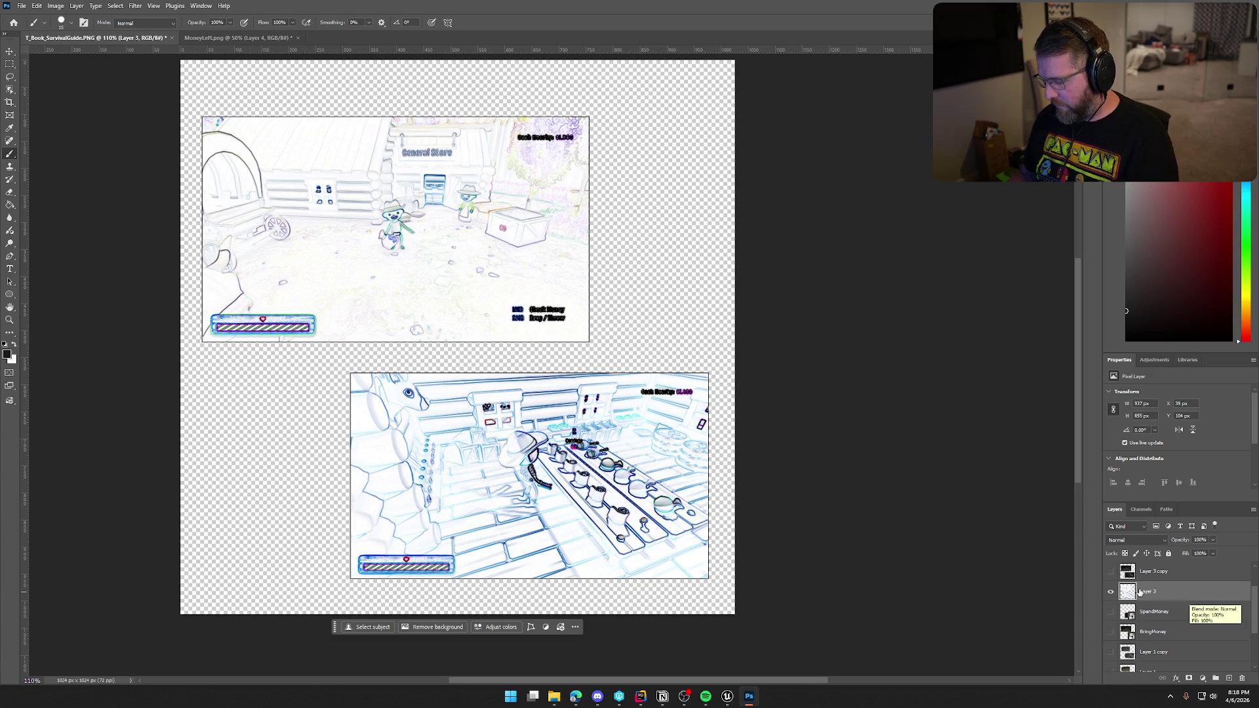
pyautogui.press('Delete')
pyautogui.click(1111, 591)
pyautogui.click(1111, 611)
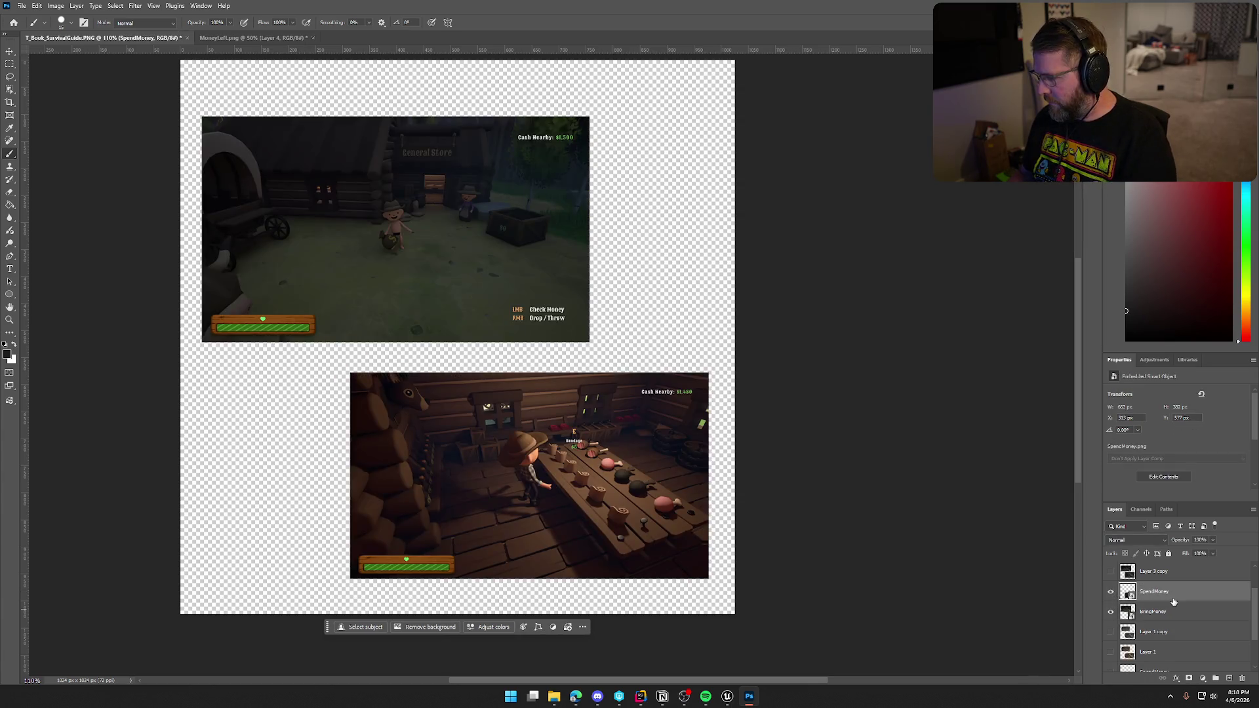
pyautogui.hotkey('ctrl', 'z')
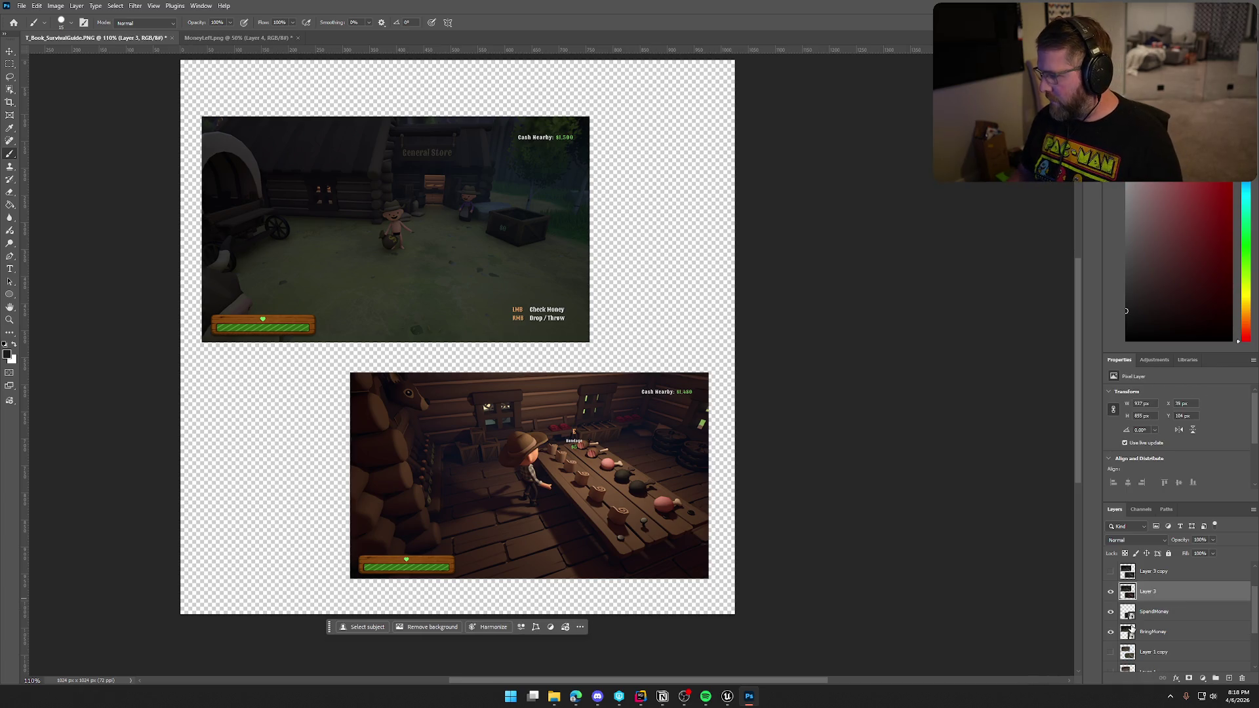
pyautogui.click(1111, 632)
pyautogui.click(1111, 611)
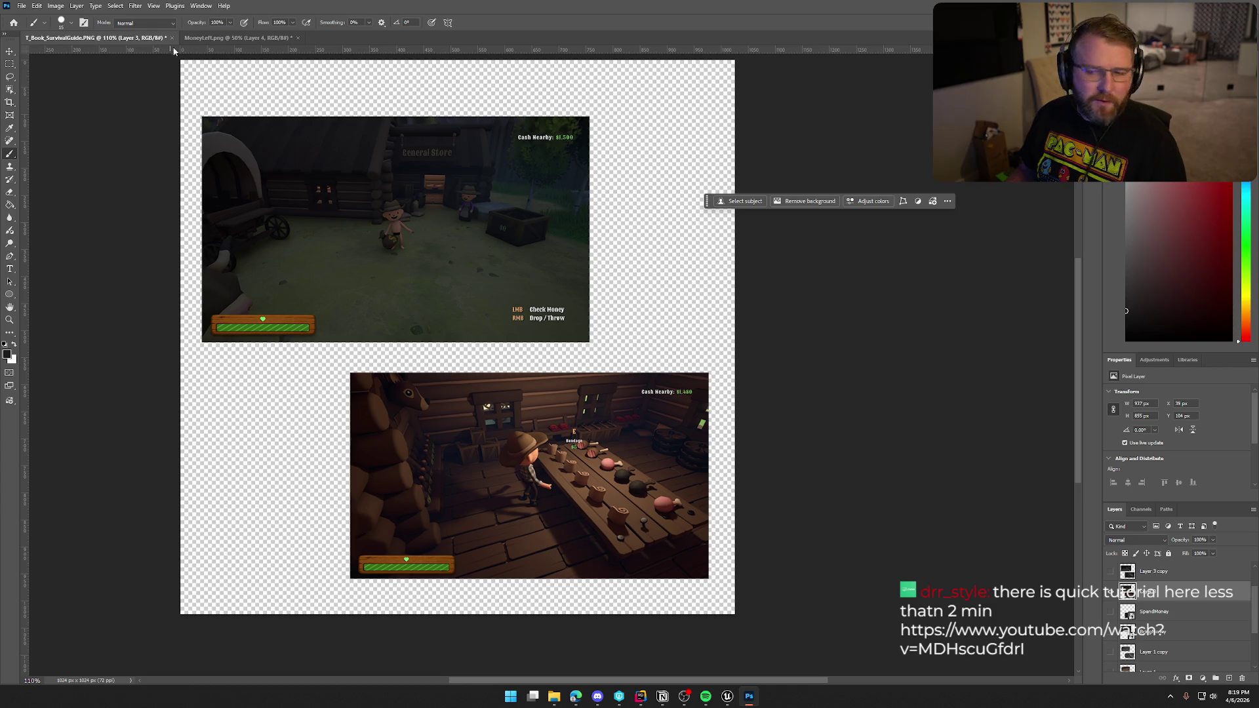
pyautogui.click(135, 6)
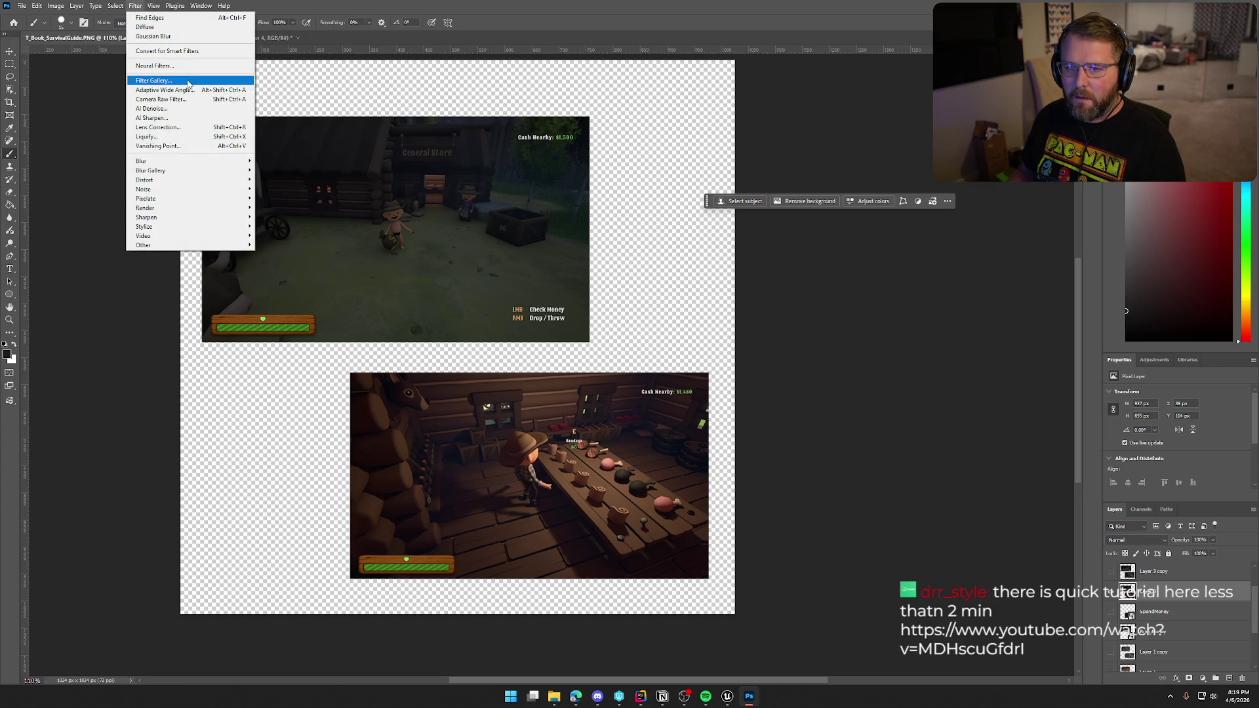
# In the Filter Gallery, preview Photocopy, Charcoal, Chalk & Charcoal, Bas Relief, Chrome, Water Paper, Reticulation and Note Paper.
pyautogui.click(153, 80)
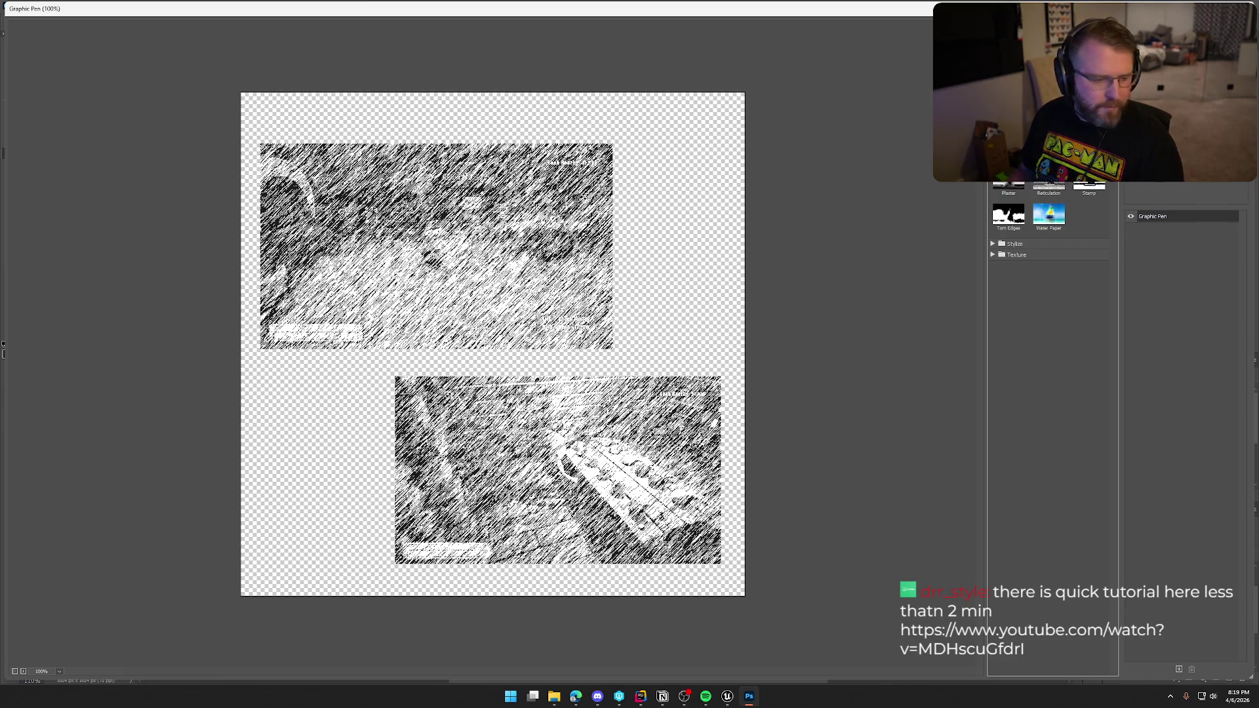
pyautogui.click(1089, 151)
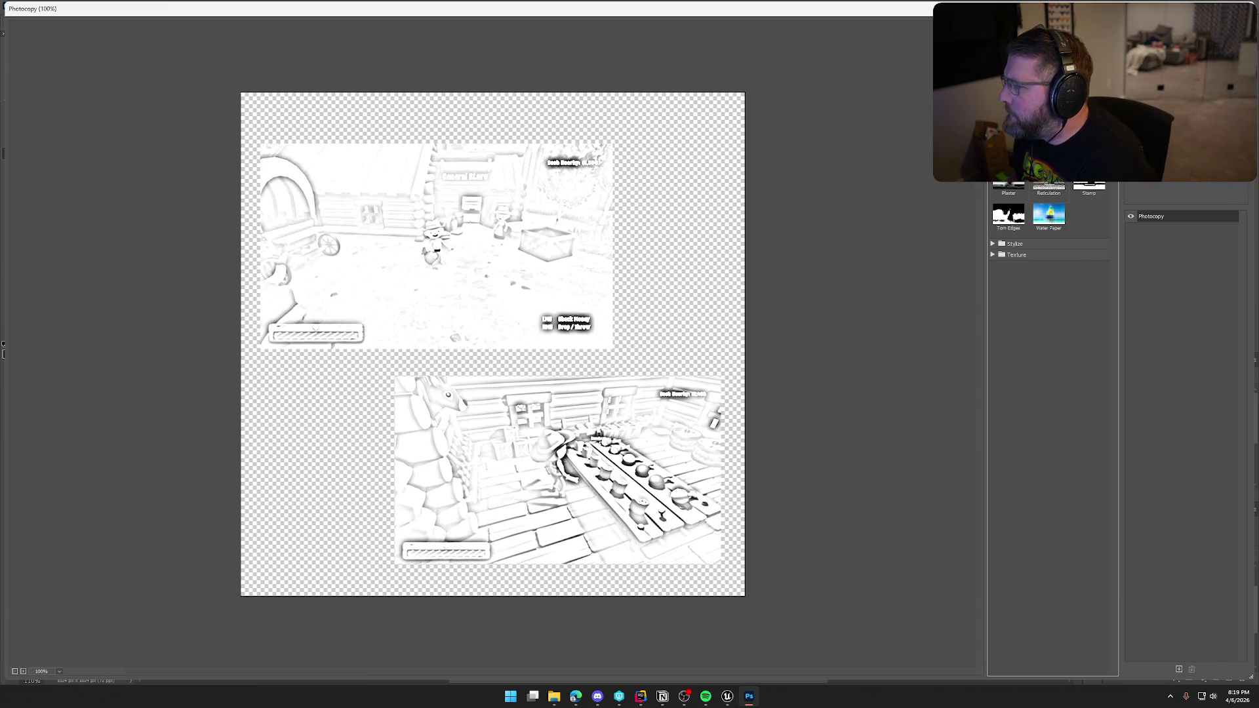
pyautogui.click(1090, 81)
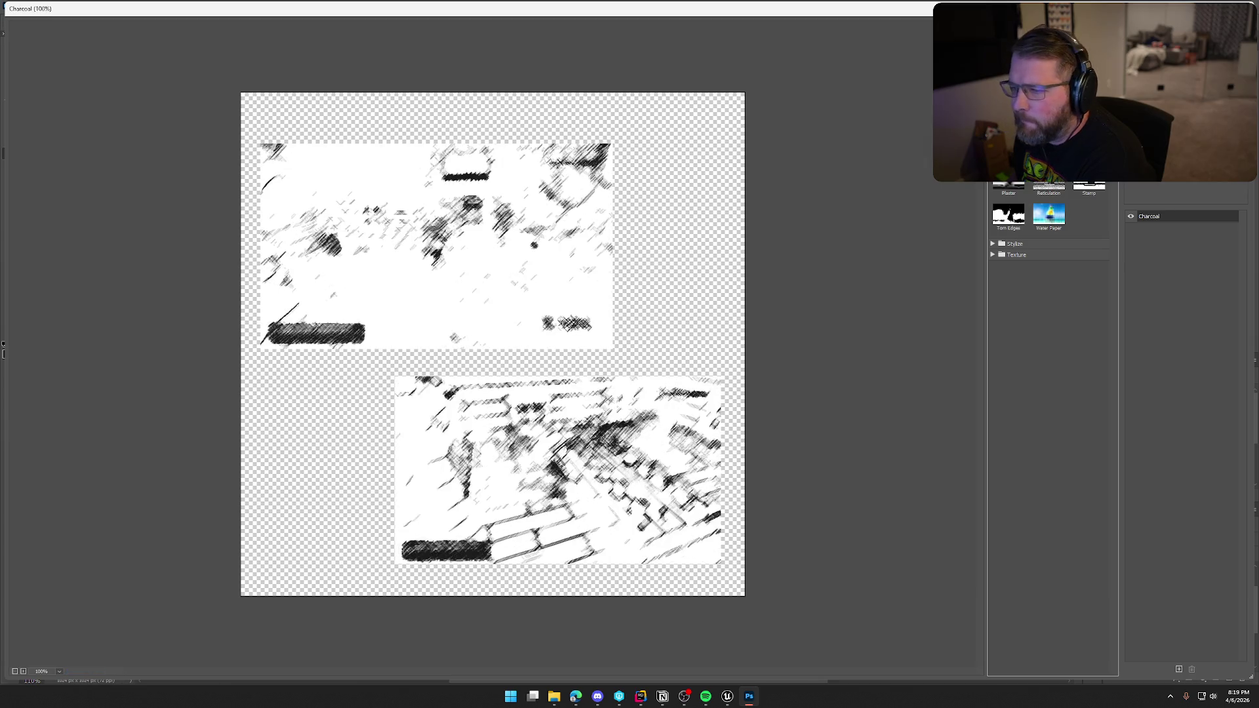
pyautogui.click(1049, 81)
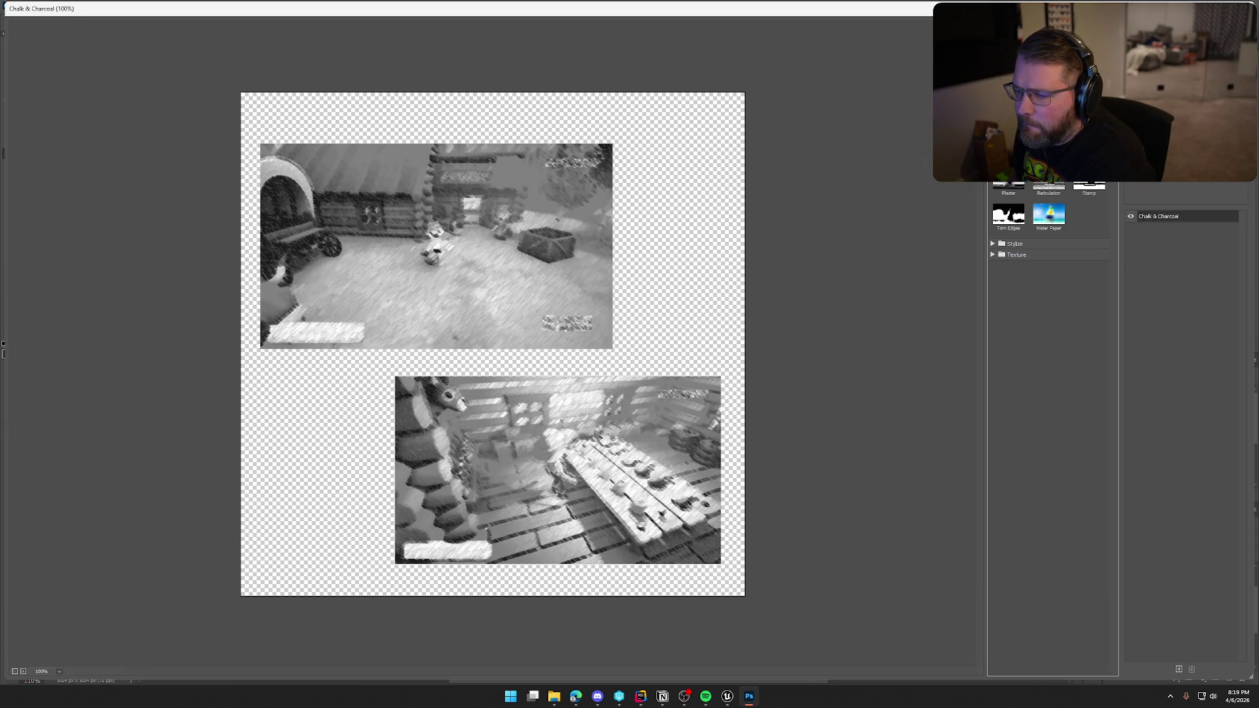
pyautogui.click(1009, 81)
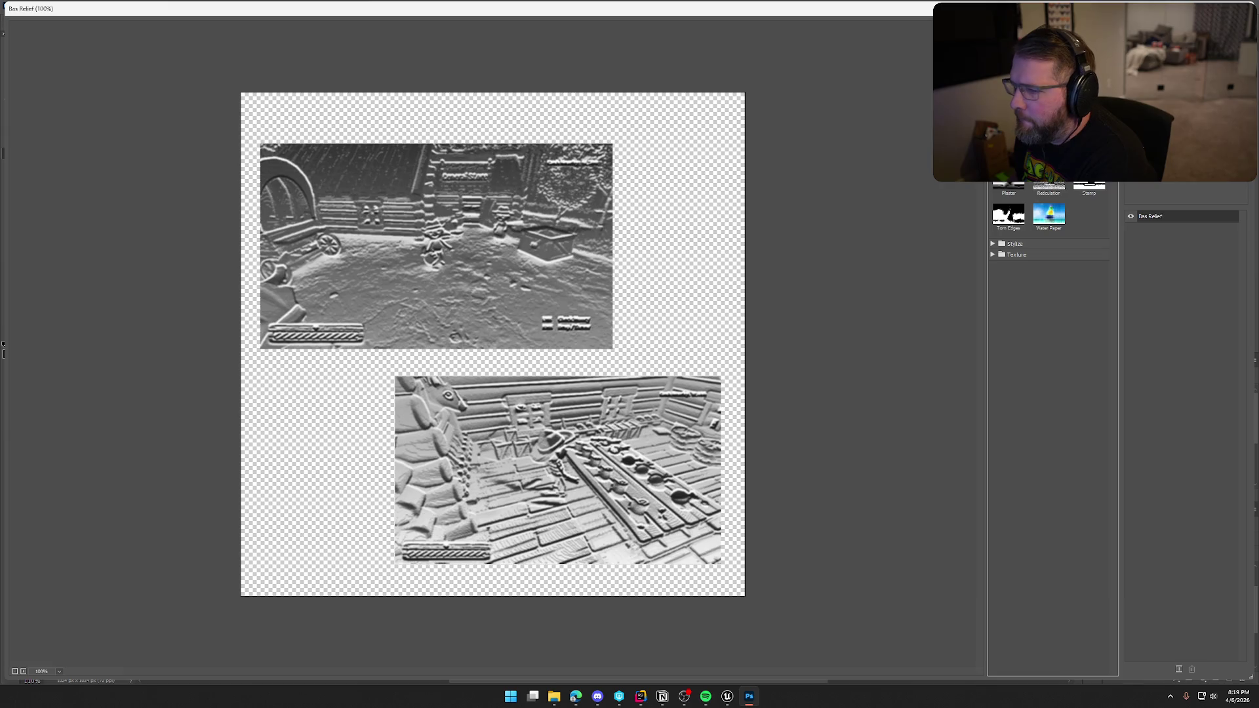
pyautogui.click(1008, 116)
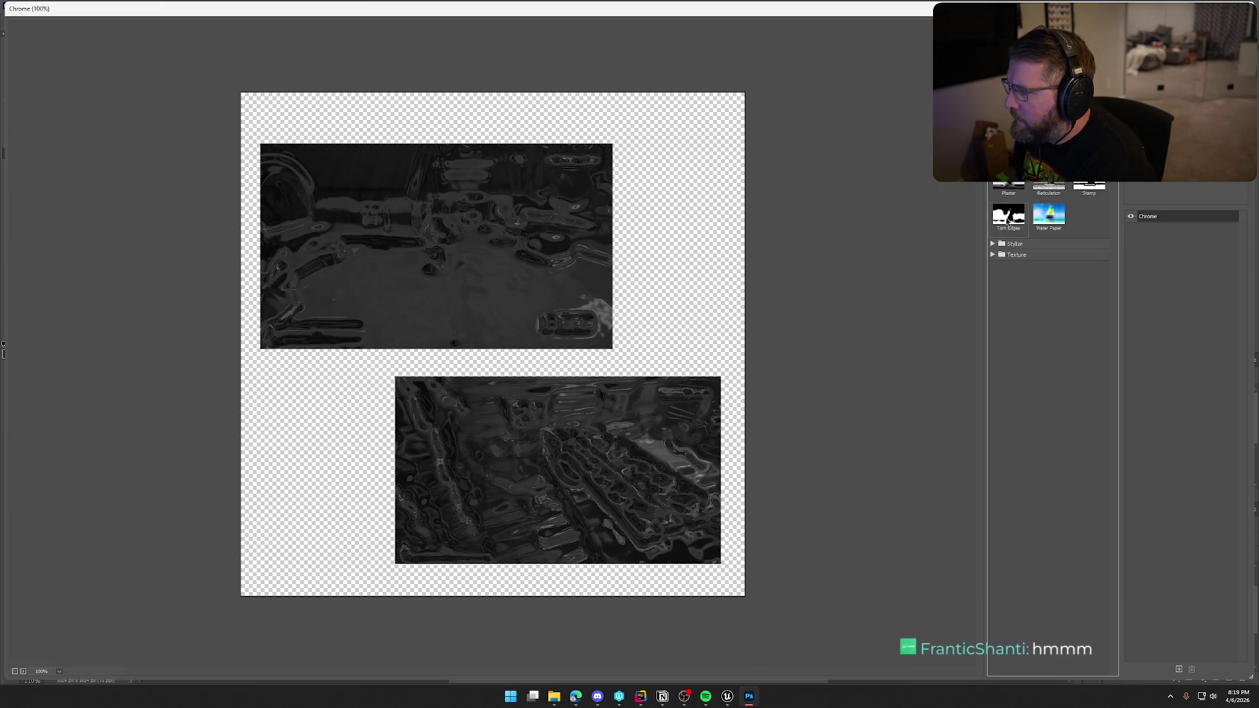
pyautogui.click(1046, 221)
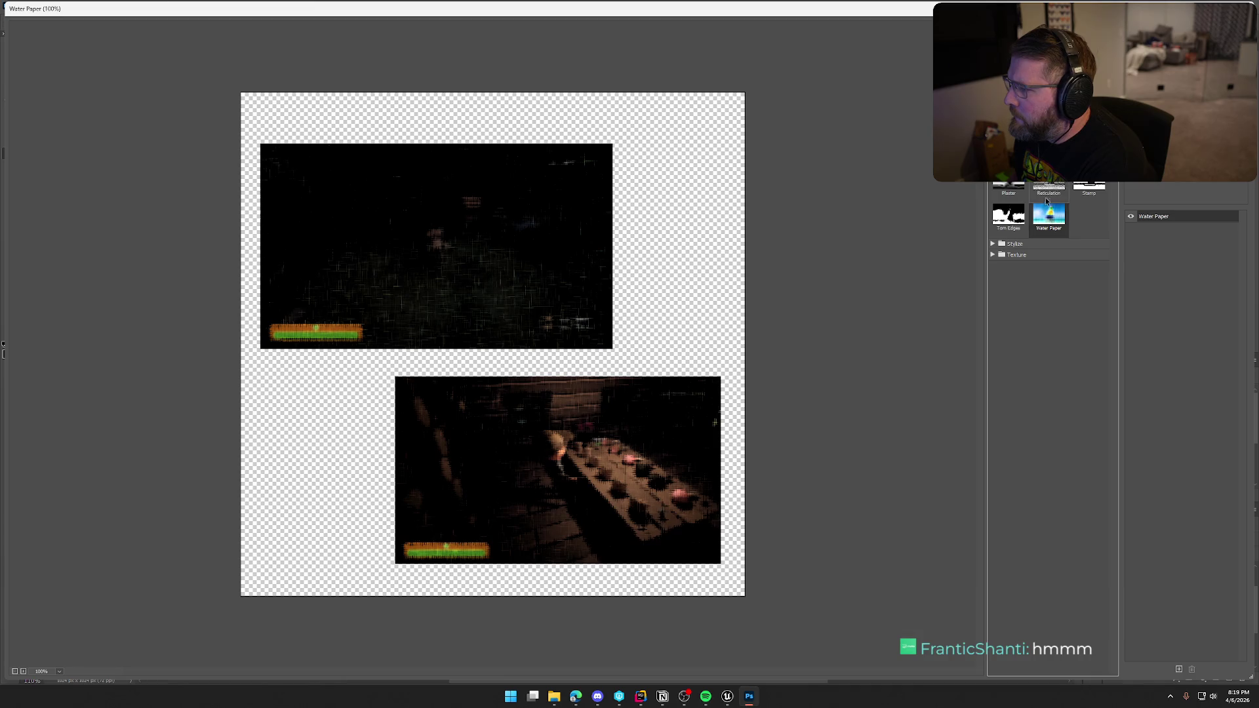
pyautogui.click(1050, 187)
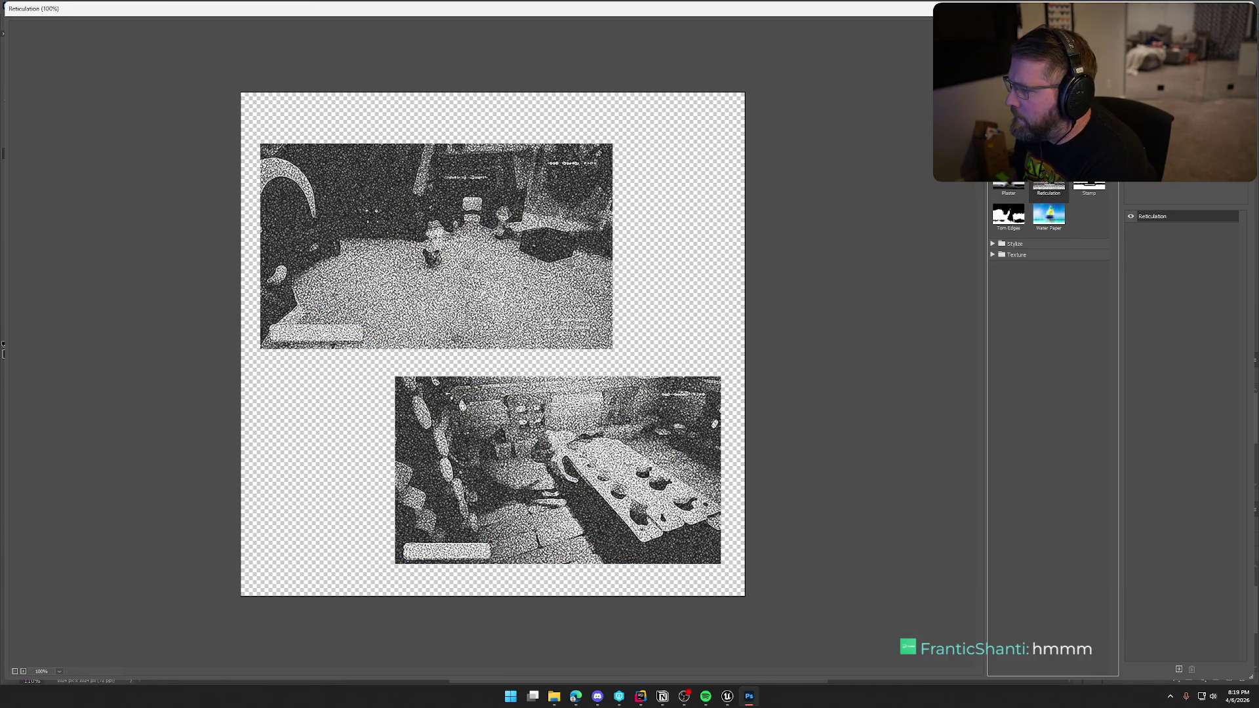
pyautogui.click(1048, 152)
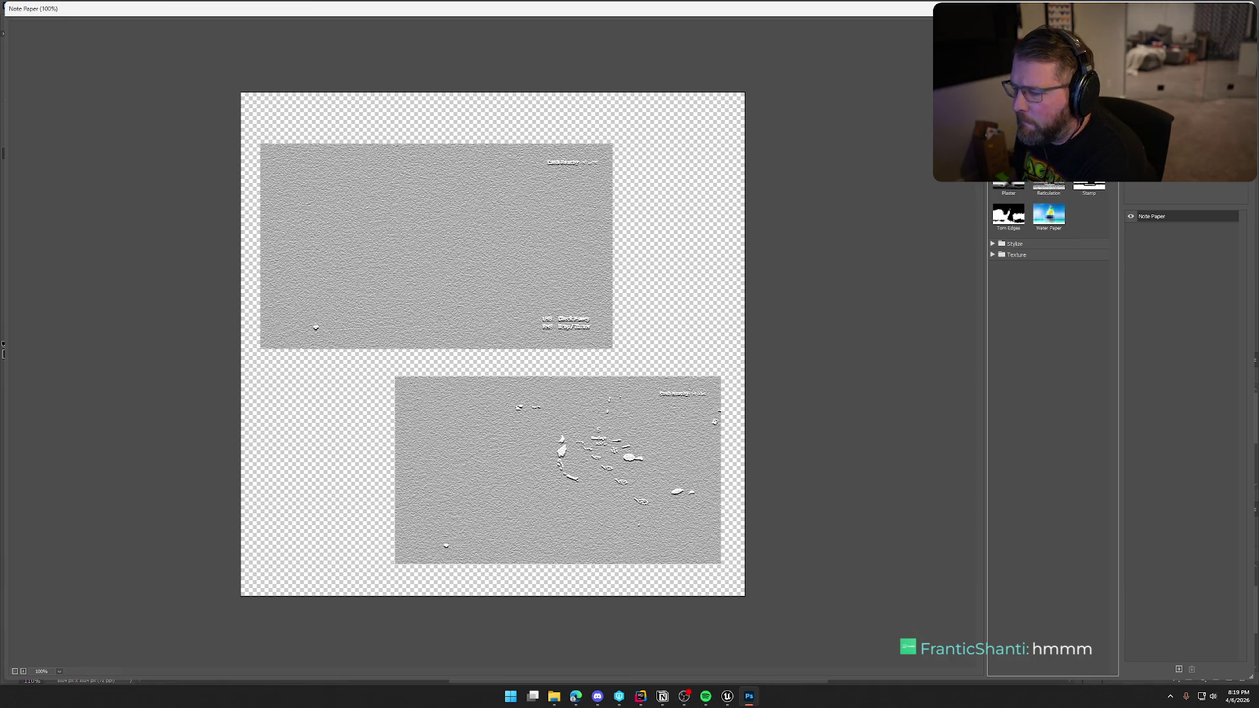
pyautogui.click(1089, 152)
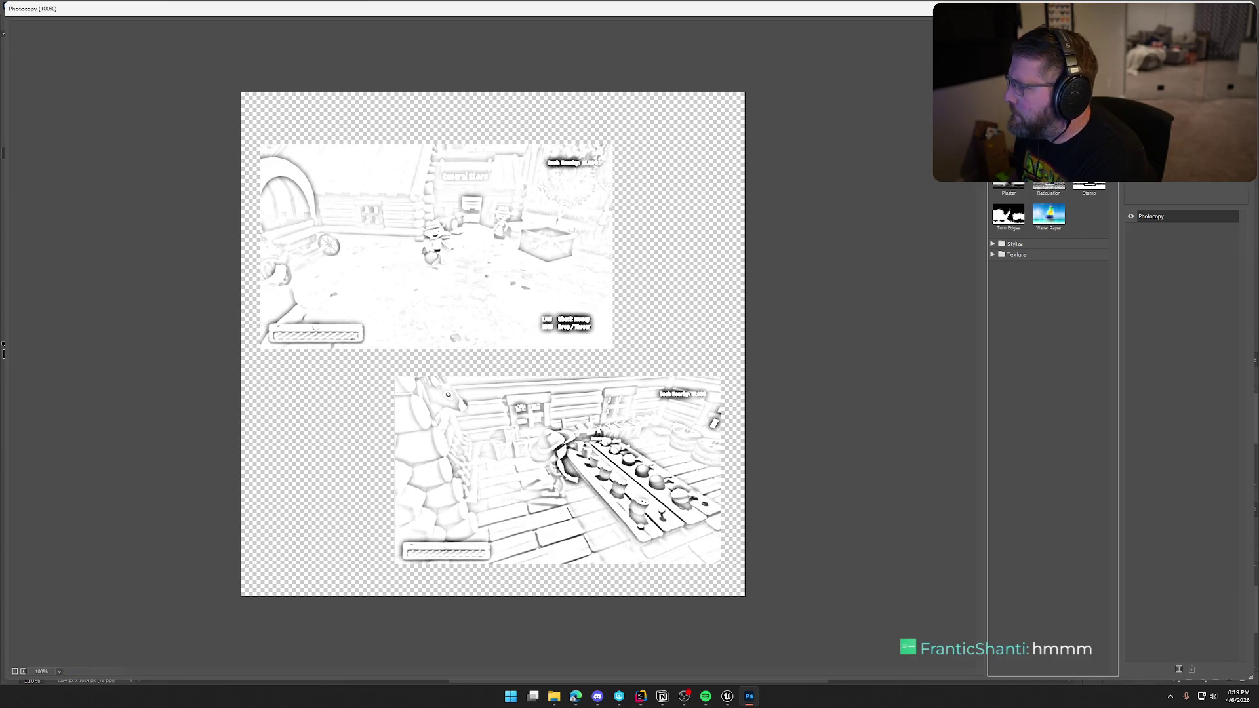
pyautogui.click(1088, 82)
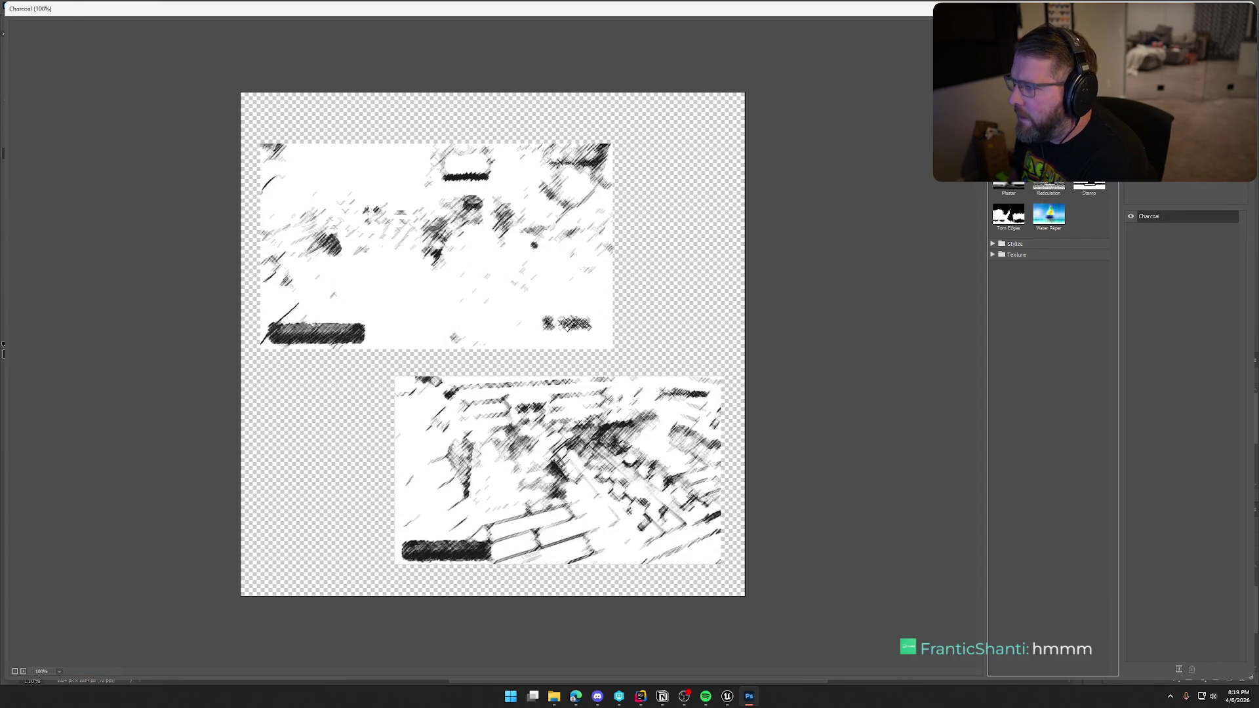
# Compare more Sketch looks such as Conté Crayon, Halftone Pattern, Plaster, Graphic Pen and Charcoal.
pyautogui.click(1048, 118)
pyautogui.click(1009, 82)
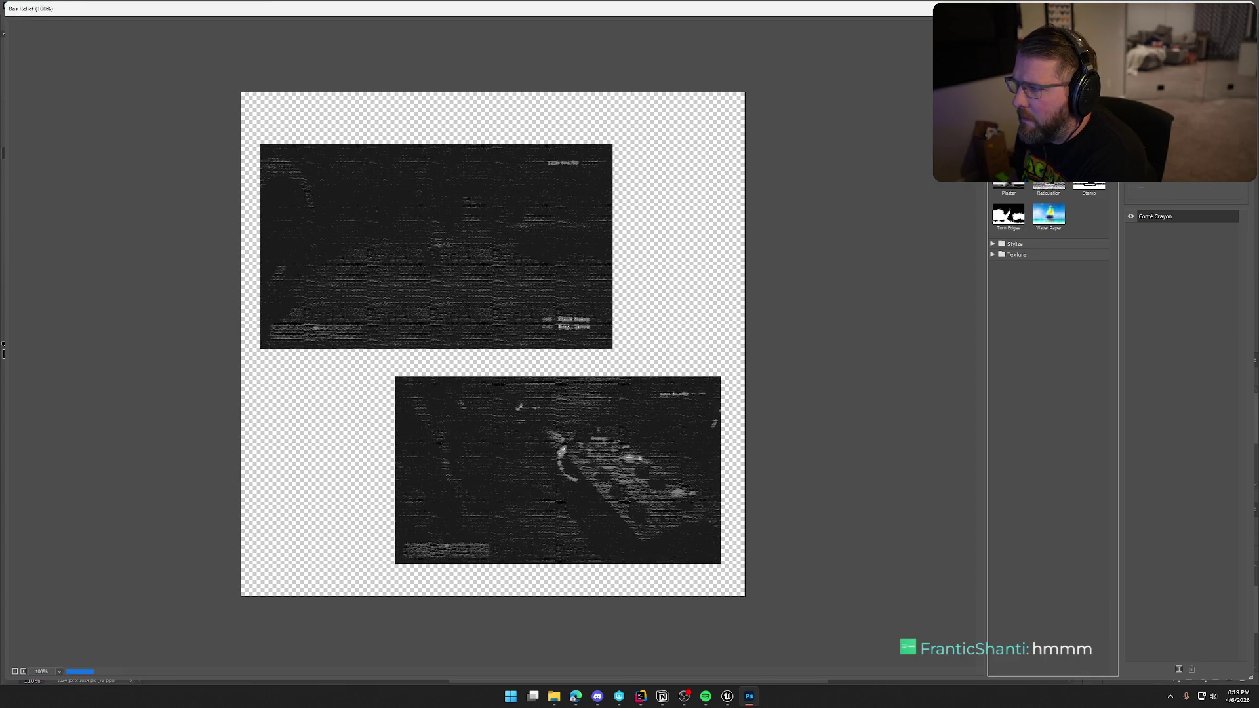
pyautogui.click(1009, 152)
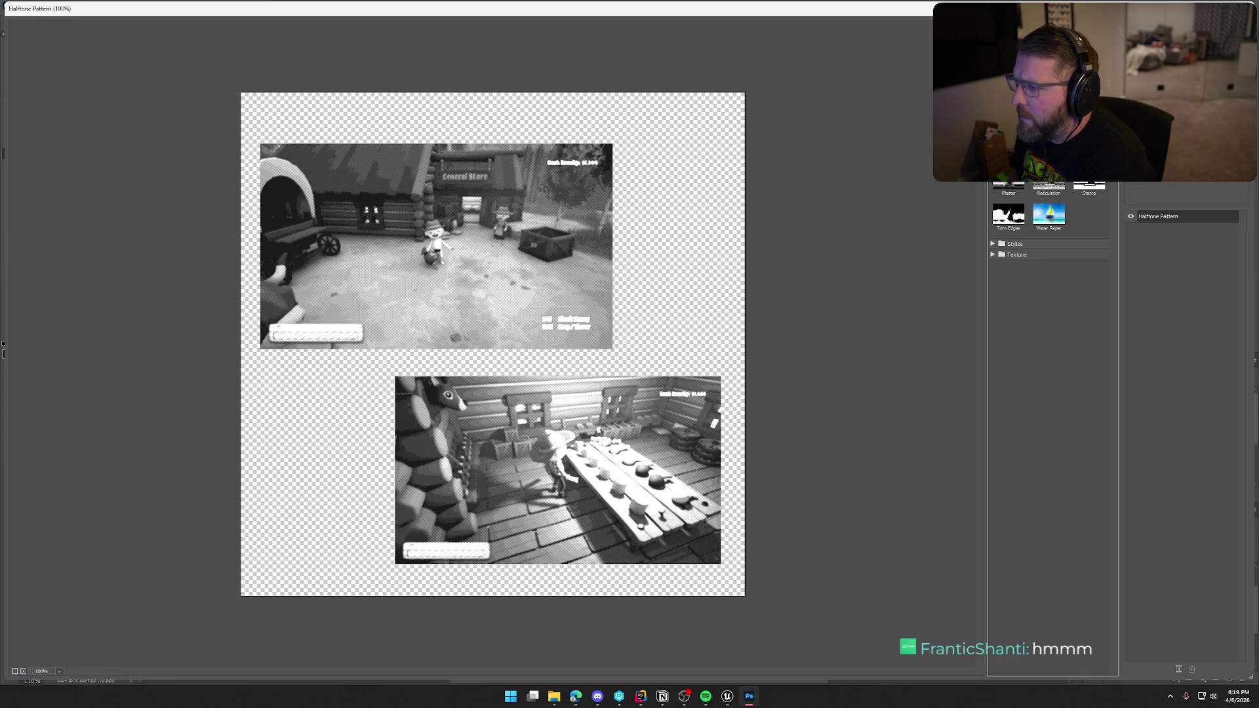
pyautogui.click(1089, 152)
pyautogui.click(1009, 152)
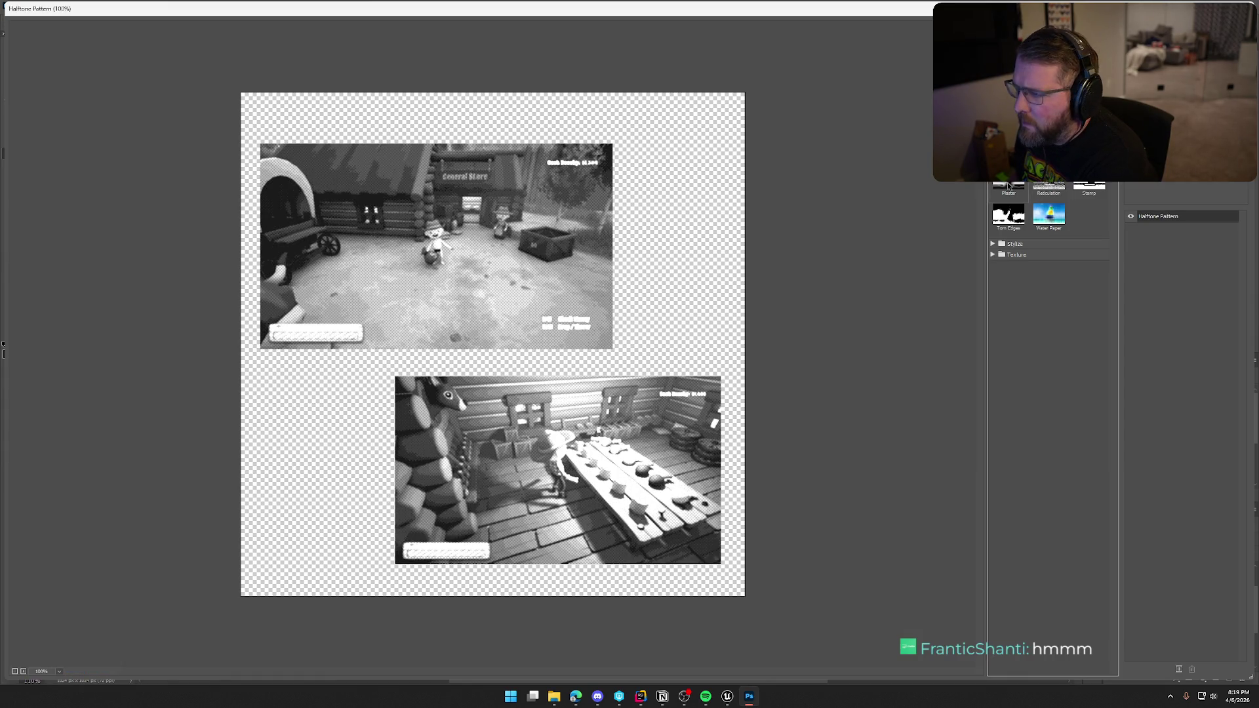
pyautogui.click(1008, 185)
pyautogui.click(1049, 215)
pyautogui.click(1088, 152)
pyautogui.click(1049, 152)
pyautogui.click(1089, 119)
pyautogui.click(1049, 118)
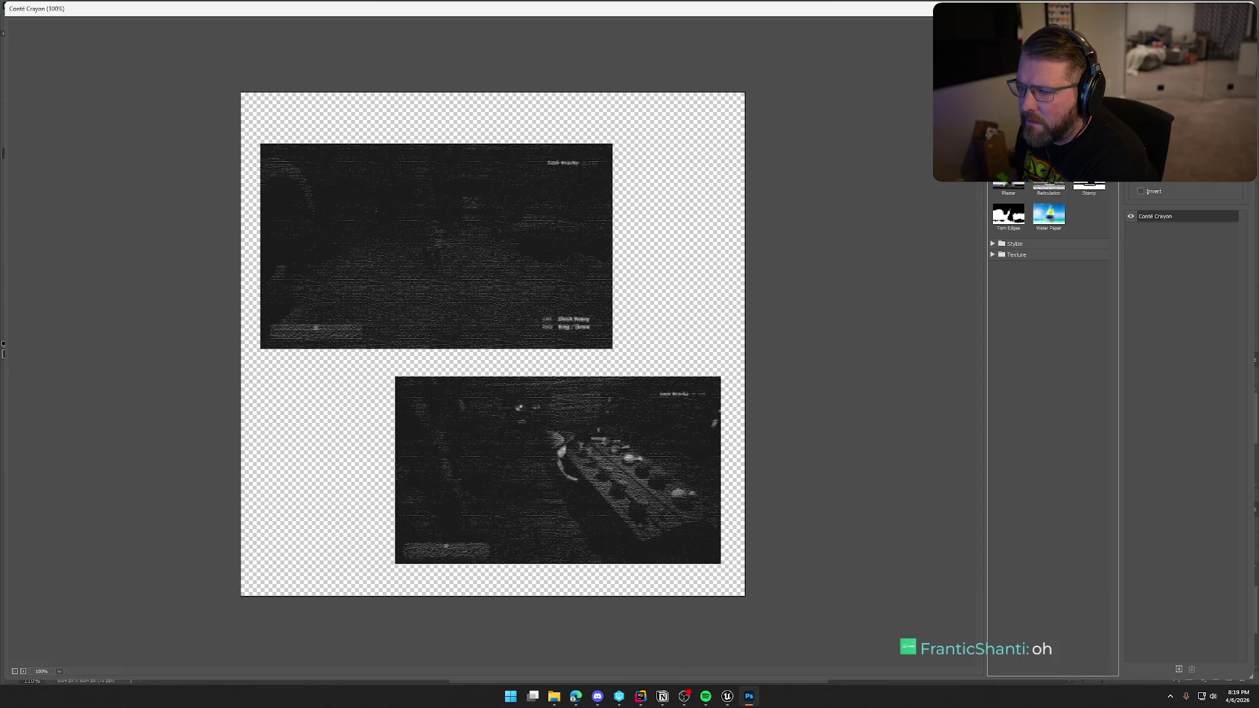
pyautogui.click(1089, 84)
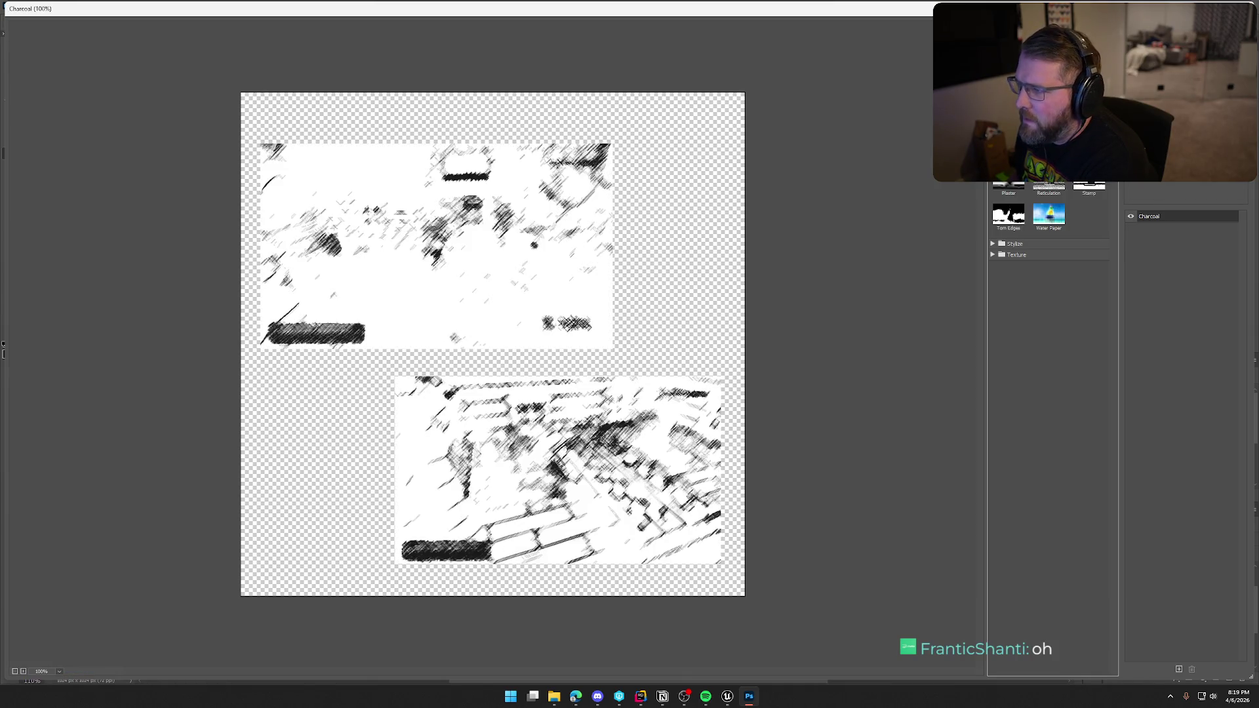
pyautogui.click(1049, 84)
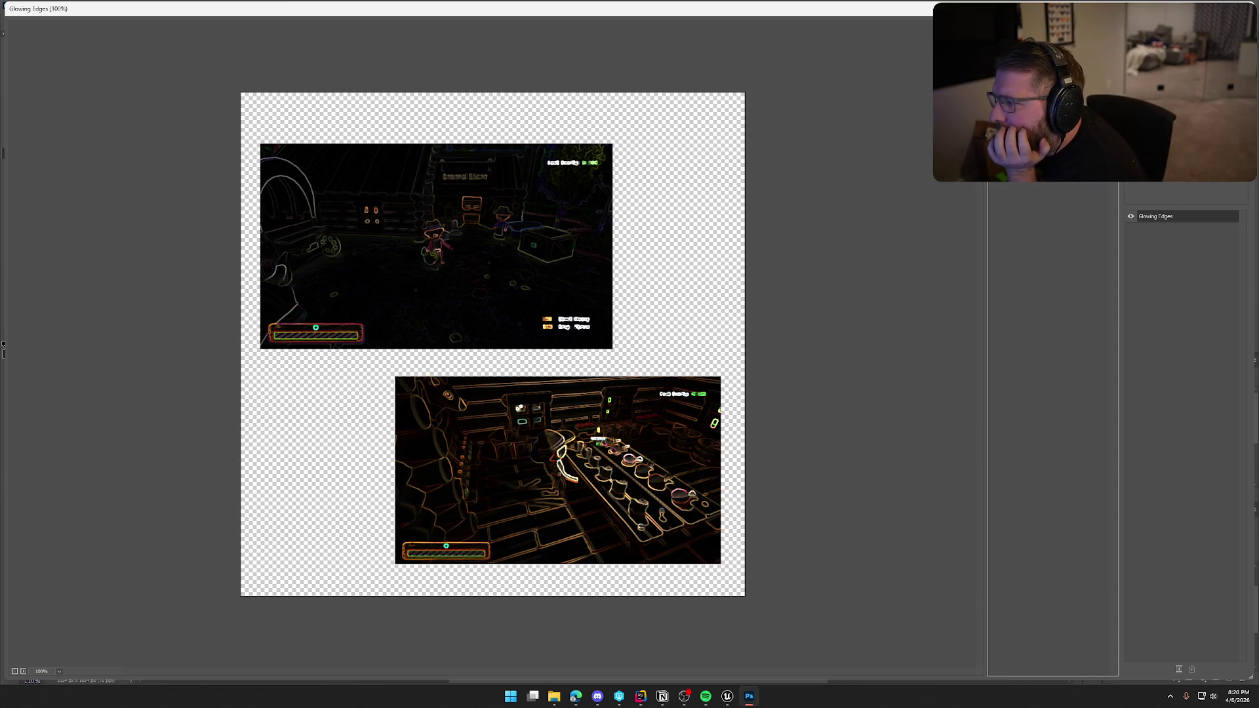
# Preview Stained Glass, Chalk & Charcoal, Halftone Pattern, Torn Edges and Reticulation, ending on Water Paper.
pyautogui.click(1049, 132)
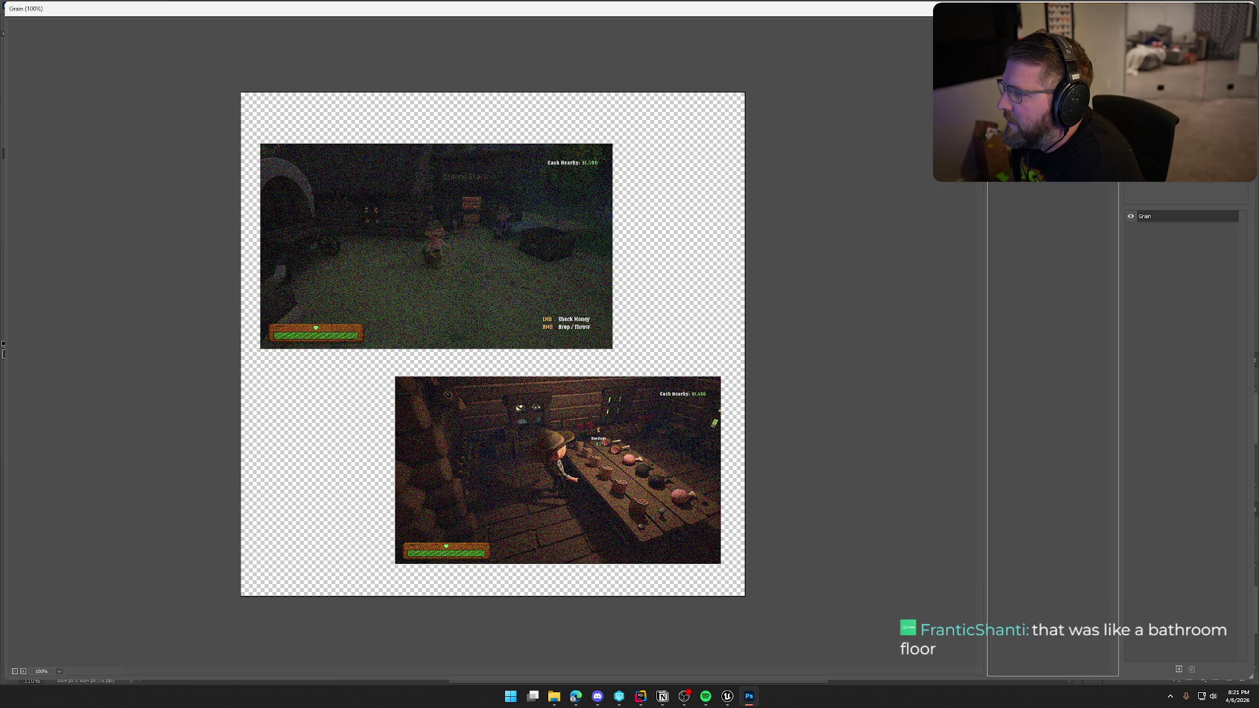
pyautogui.press('Down')
pyautogui.press('Down')
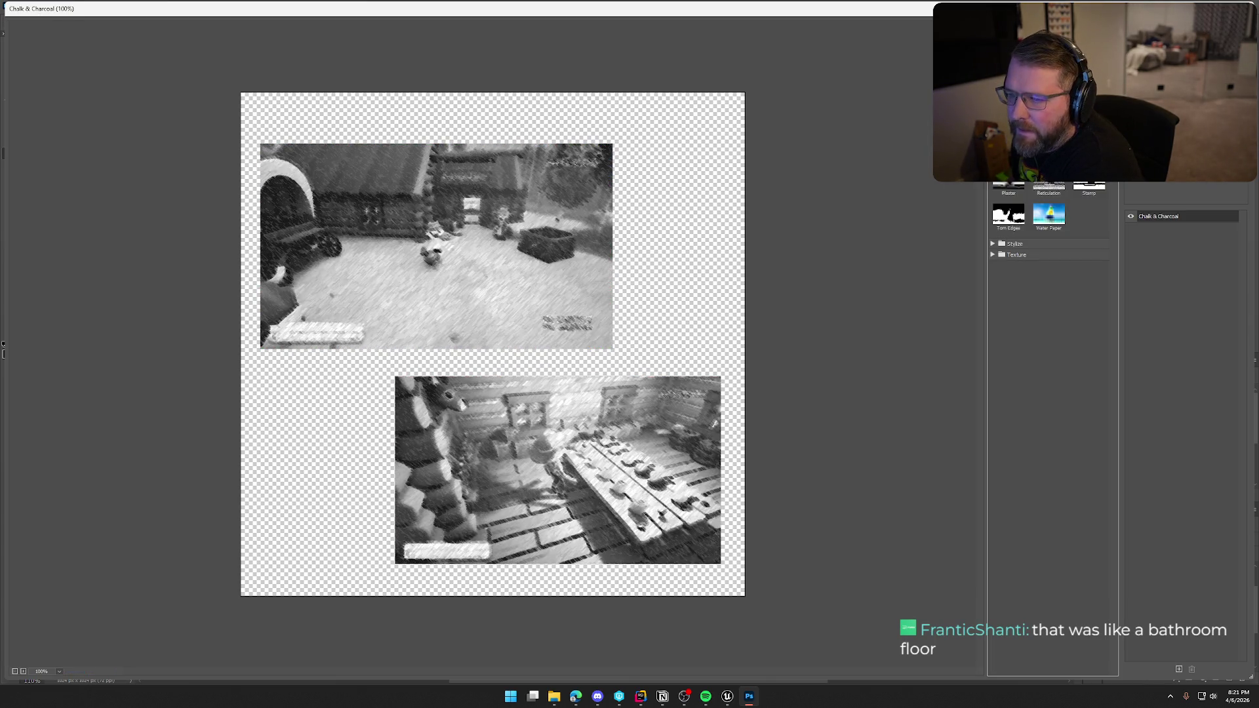
pyautogui.press('Down')
pyautogui.press('Down')
pyautogui.press('Down')
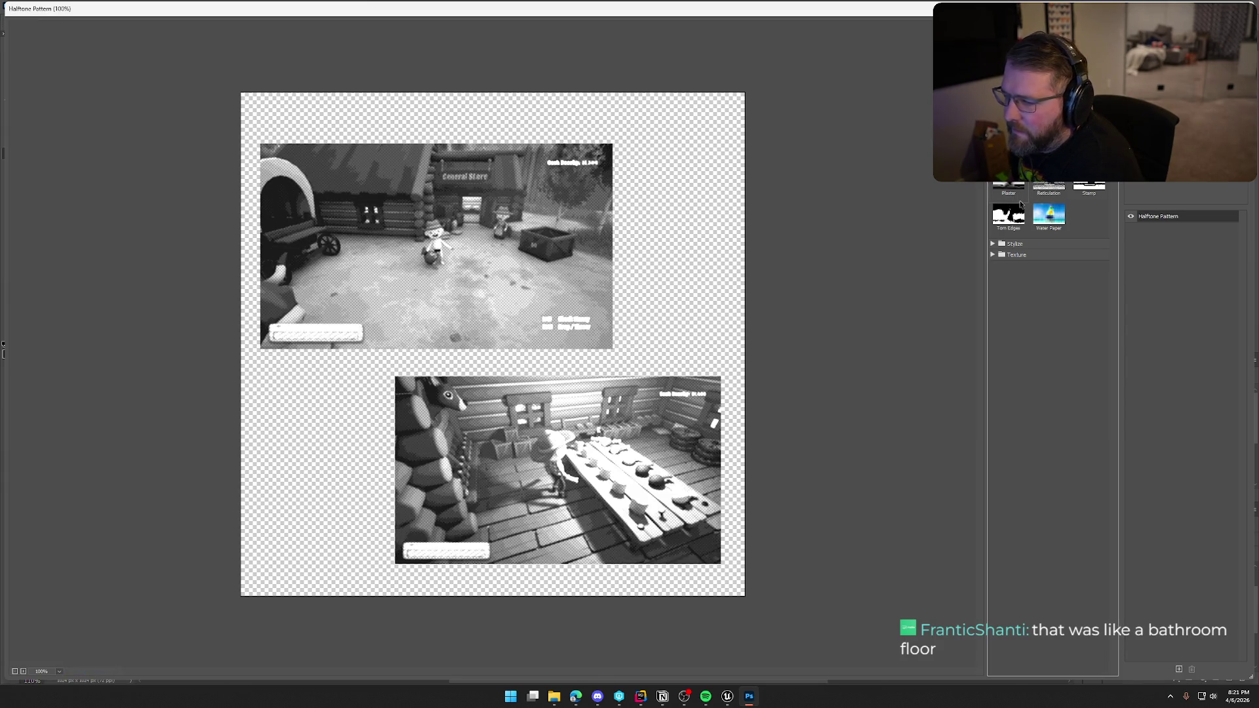
pyautogui.click(1013, 213)
pyautogui.click(1050, 214)
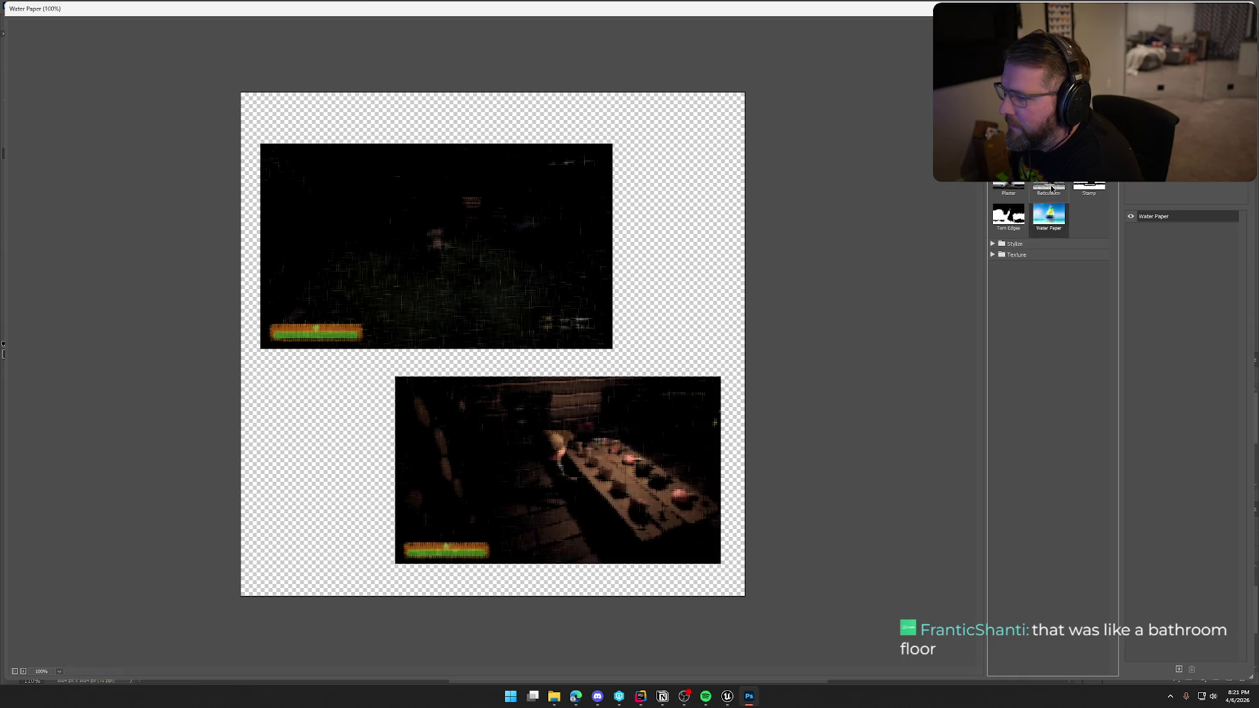
pyautogui.click(1052, 189)
pyautogui.click(1055, 222)
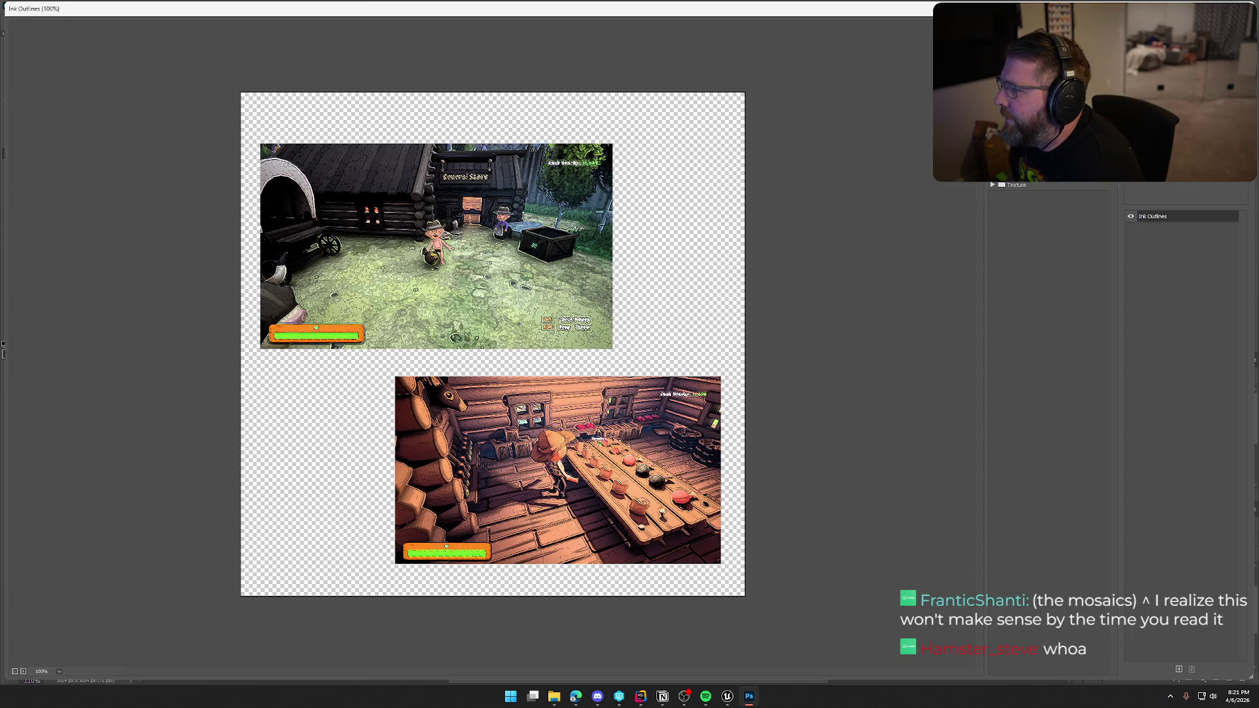
# Preview the Artistic filters Angled Strokes, Colored Pencil, Cutout, Dry Brush, Film Grain, Fresco and Neon Glow.
pyautogui.click(1053, 53)
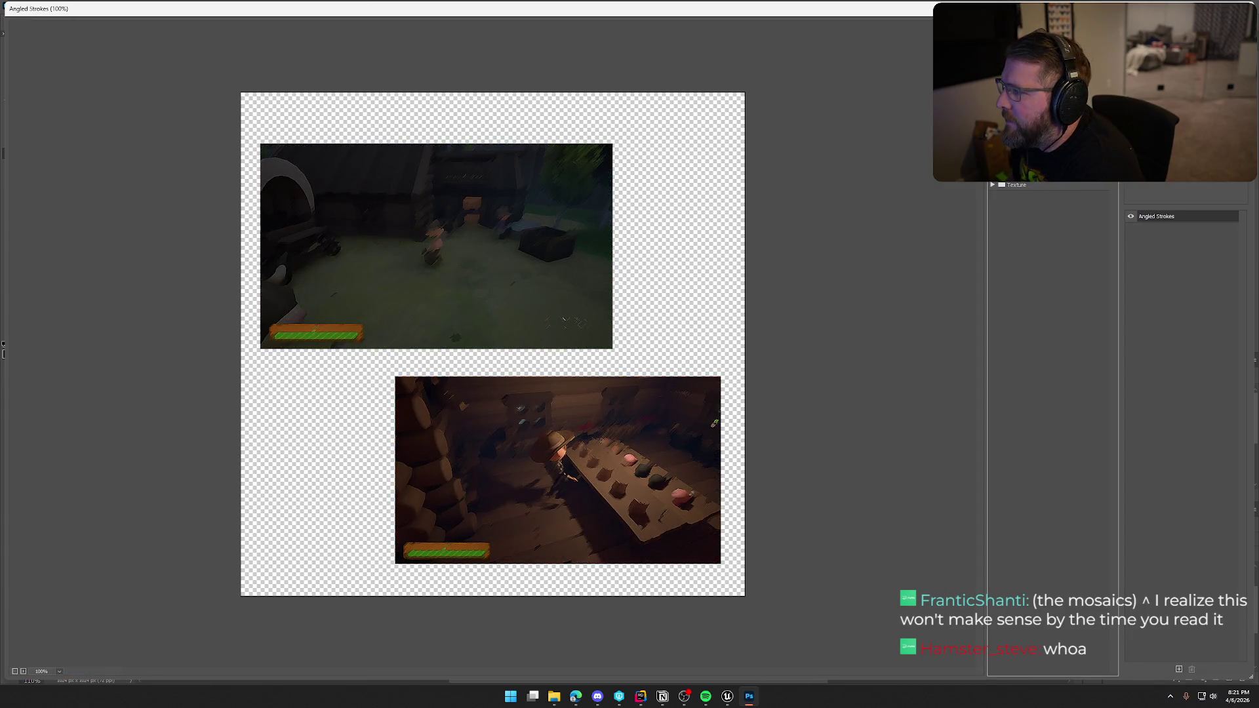
pyautogui.click(1009, 52)
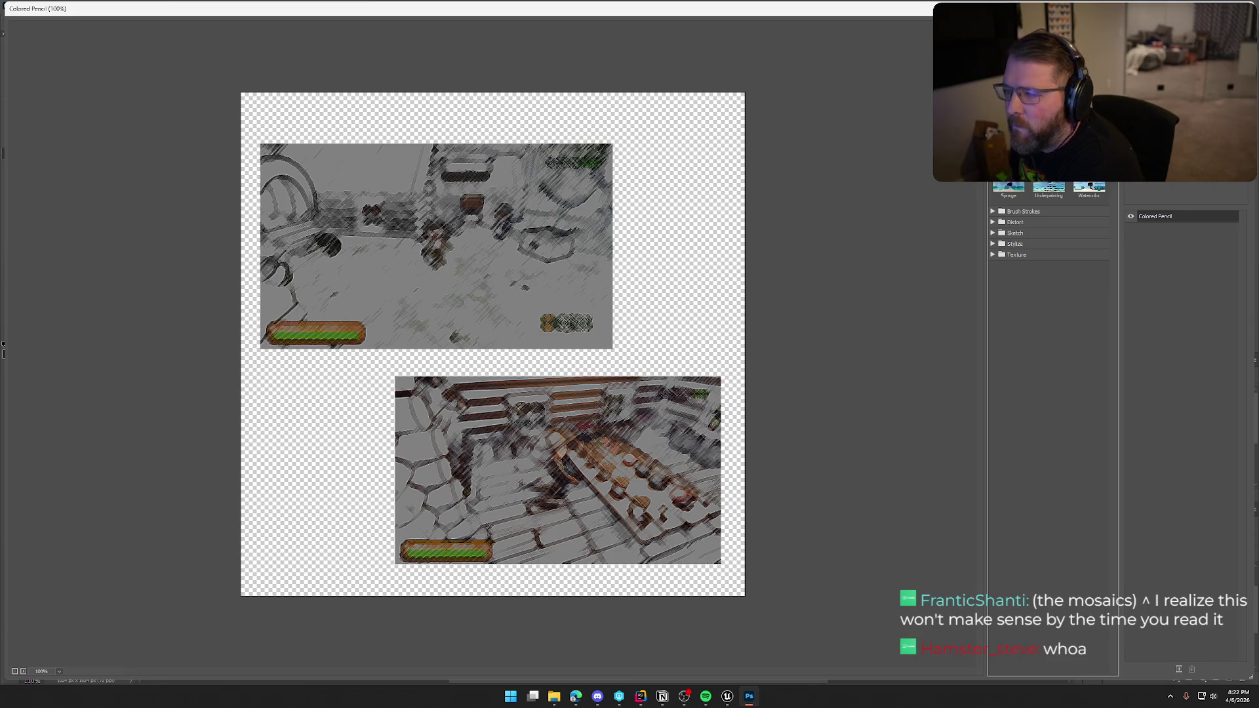
pyautogui.click(1049, 53)
pyautogui.click(1089, 52)
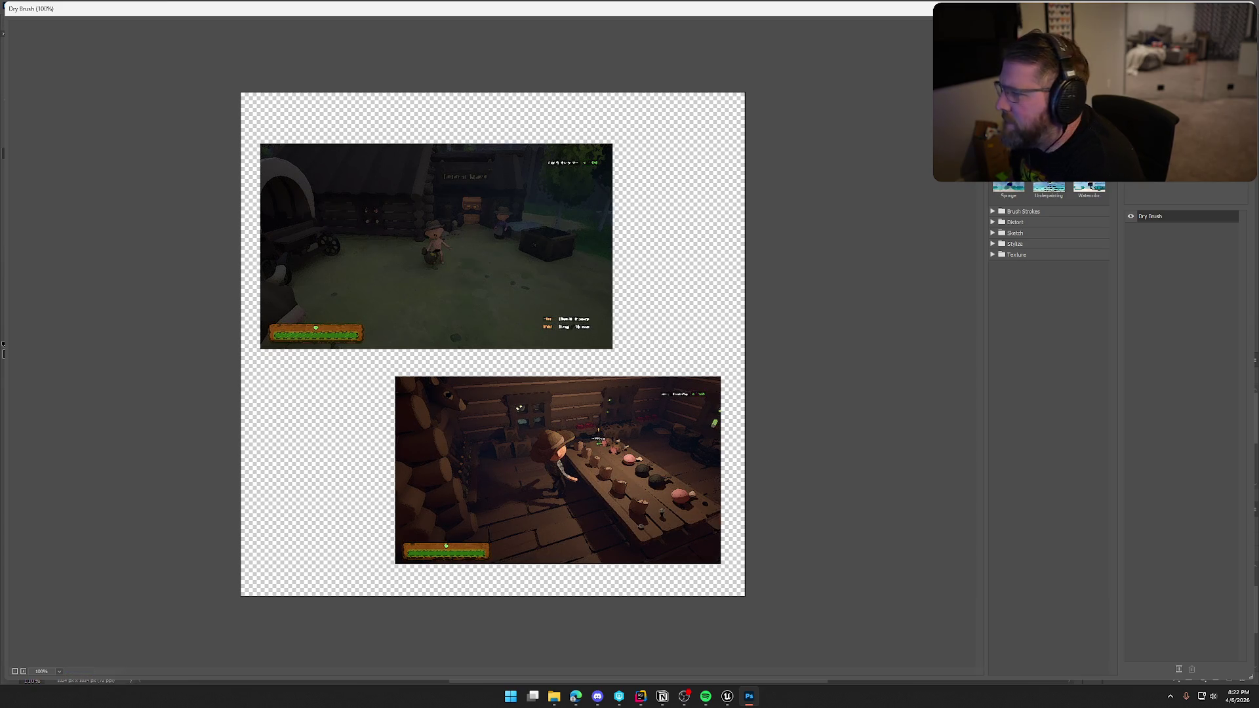
pyautogui.press('Down')
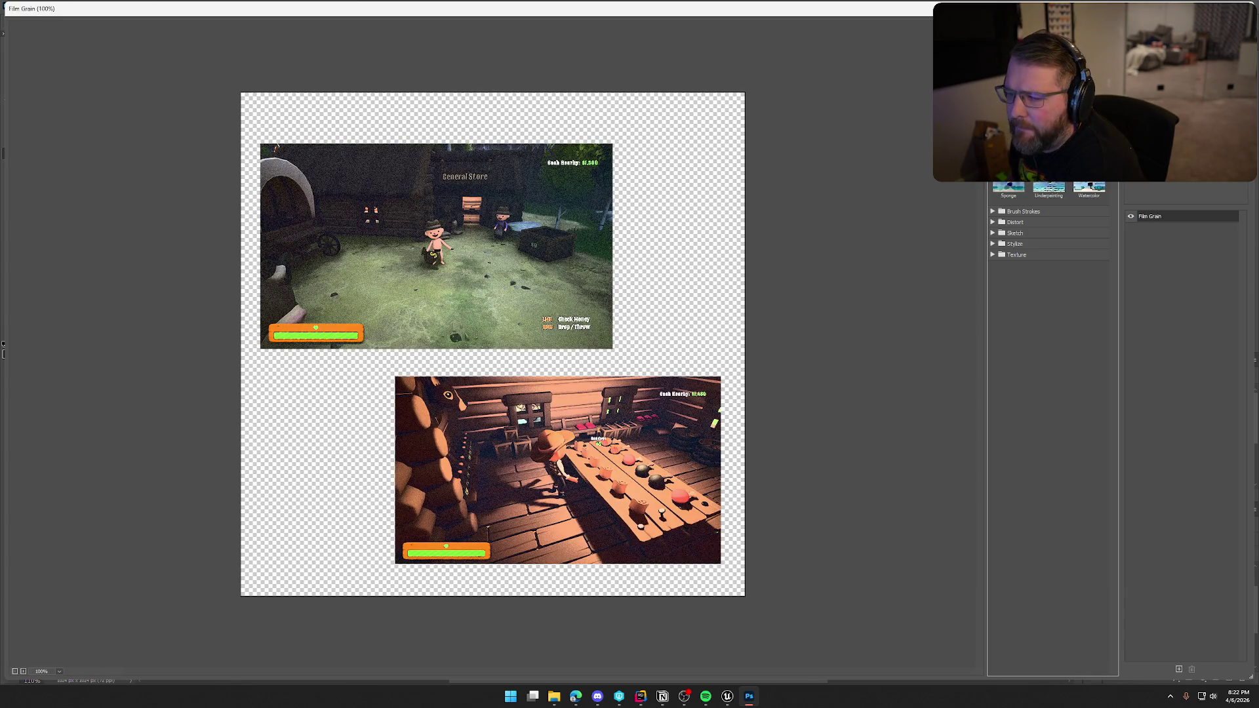
pyautogui.press('Down')
pyautogui.press('Down')
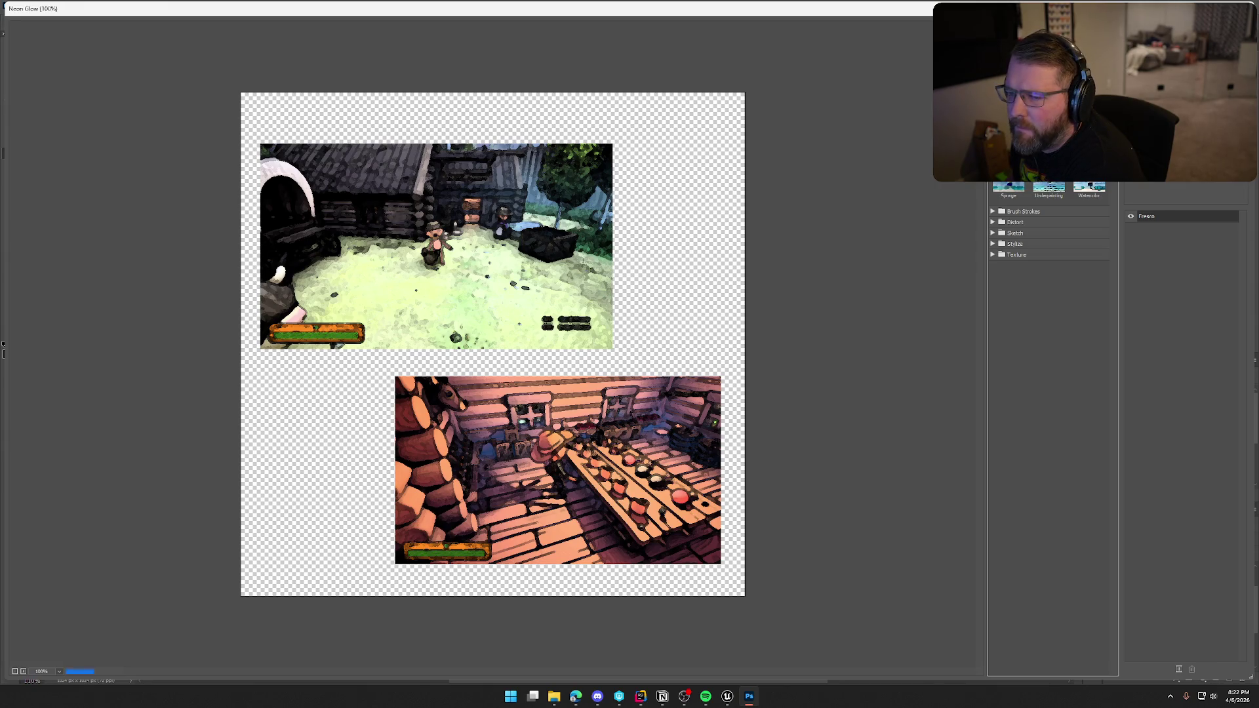
pyautogui.press('Down')
pyautogui.press('Down')
pyautogui.press('Down')
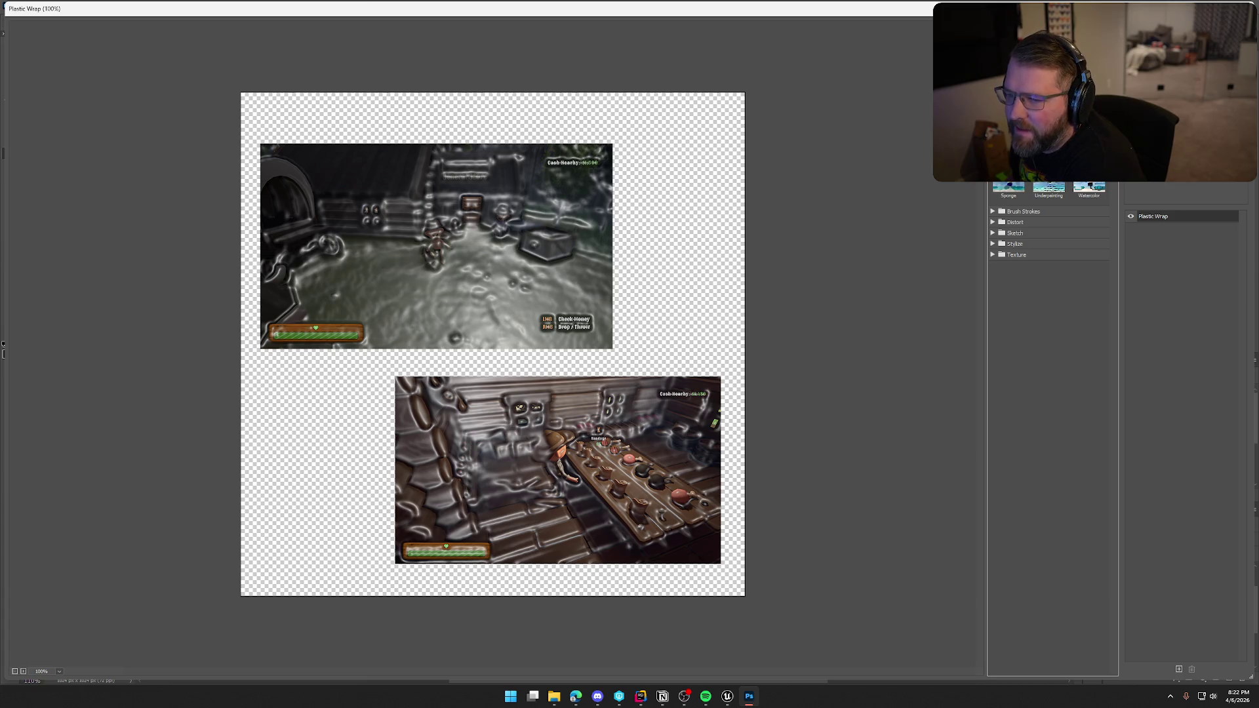
# Compare Palette Knife, Rough Pastels and Smudge Stick, then apply Poster Edges to the screenshots.
pyautogui.press('Up')
pyautogui.press('Up')
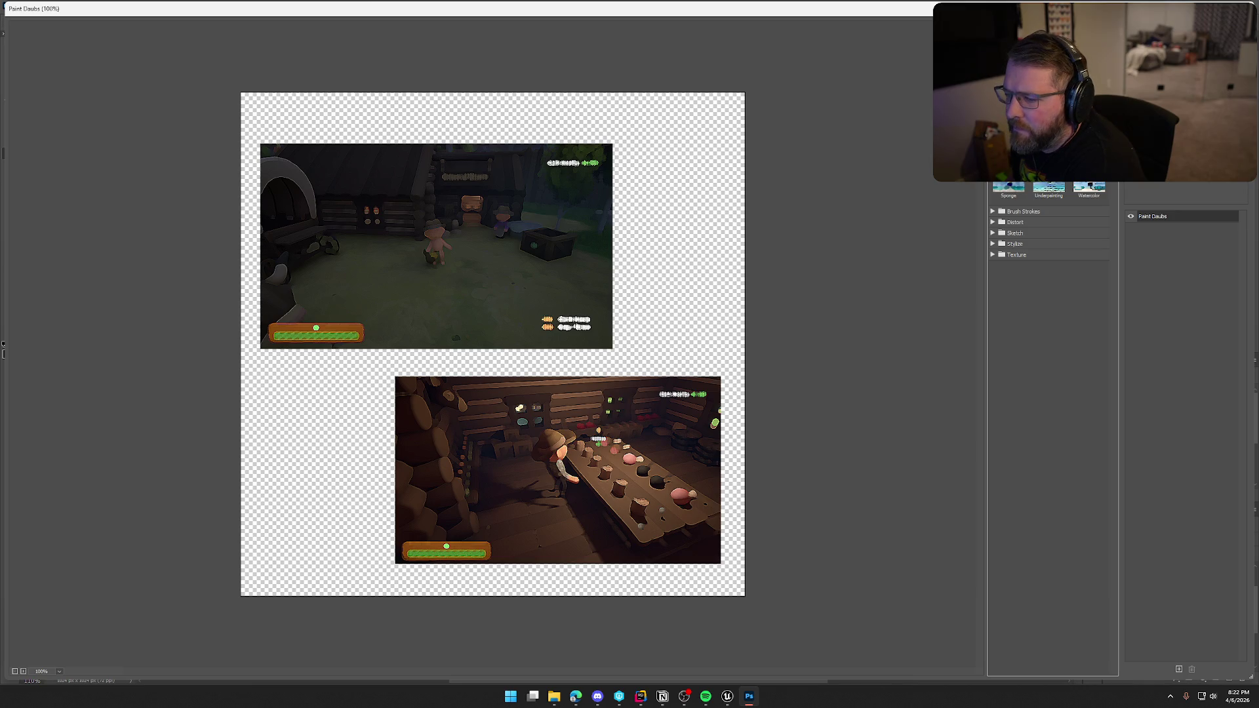
pyautogui.press('Down')
pyautogui.press('Down')
pyautogui.press('Down')
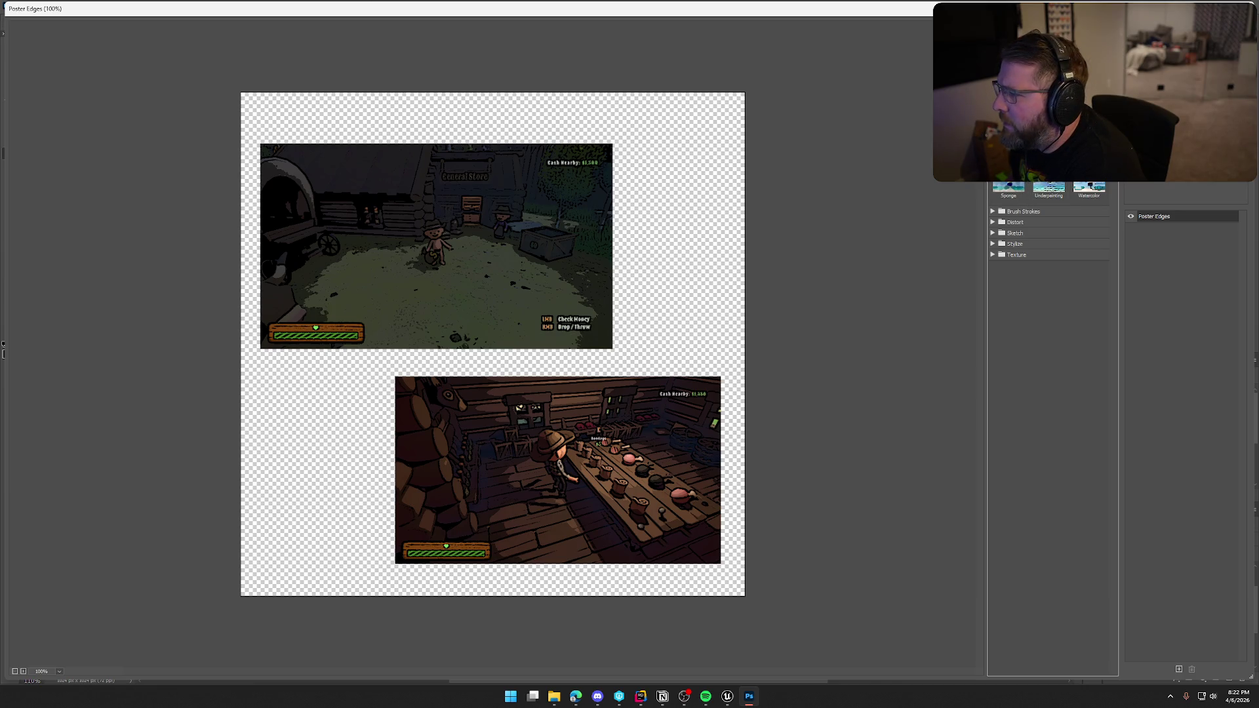
pyautogui.press('Down')
pyautogui.press('Down')
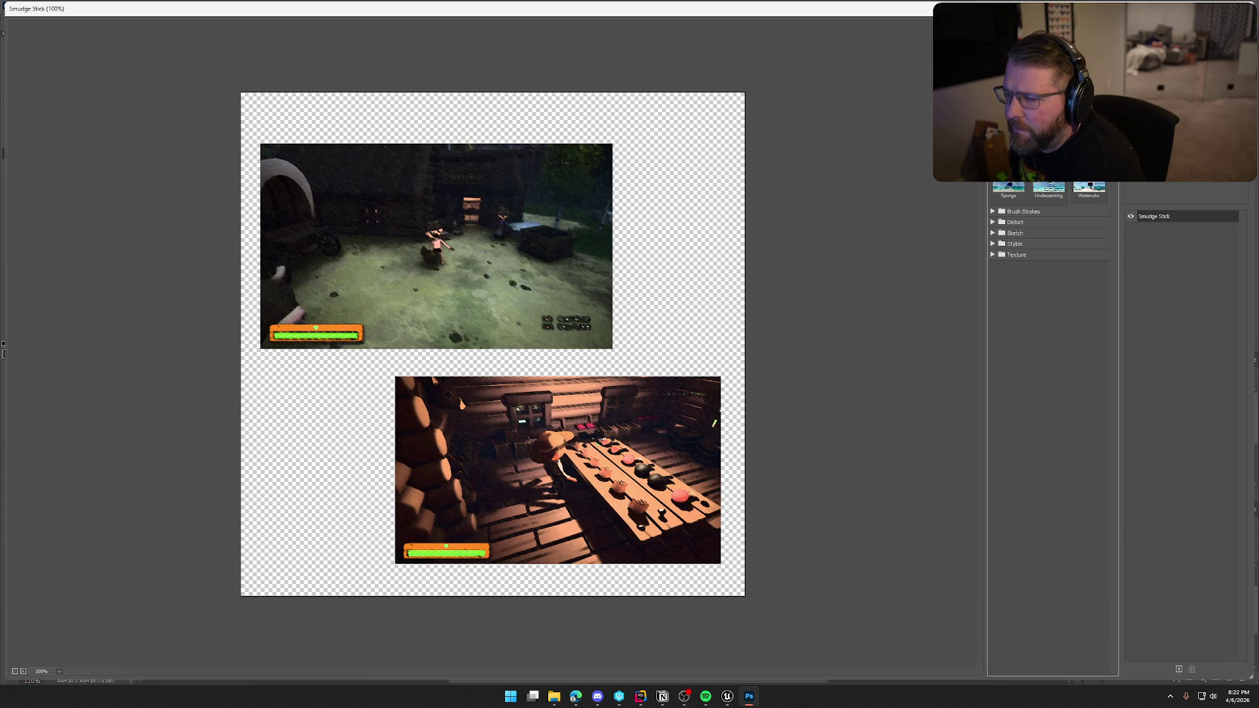
pyautogui.press('Down')
pyautogui.press('Down')
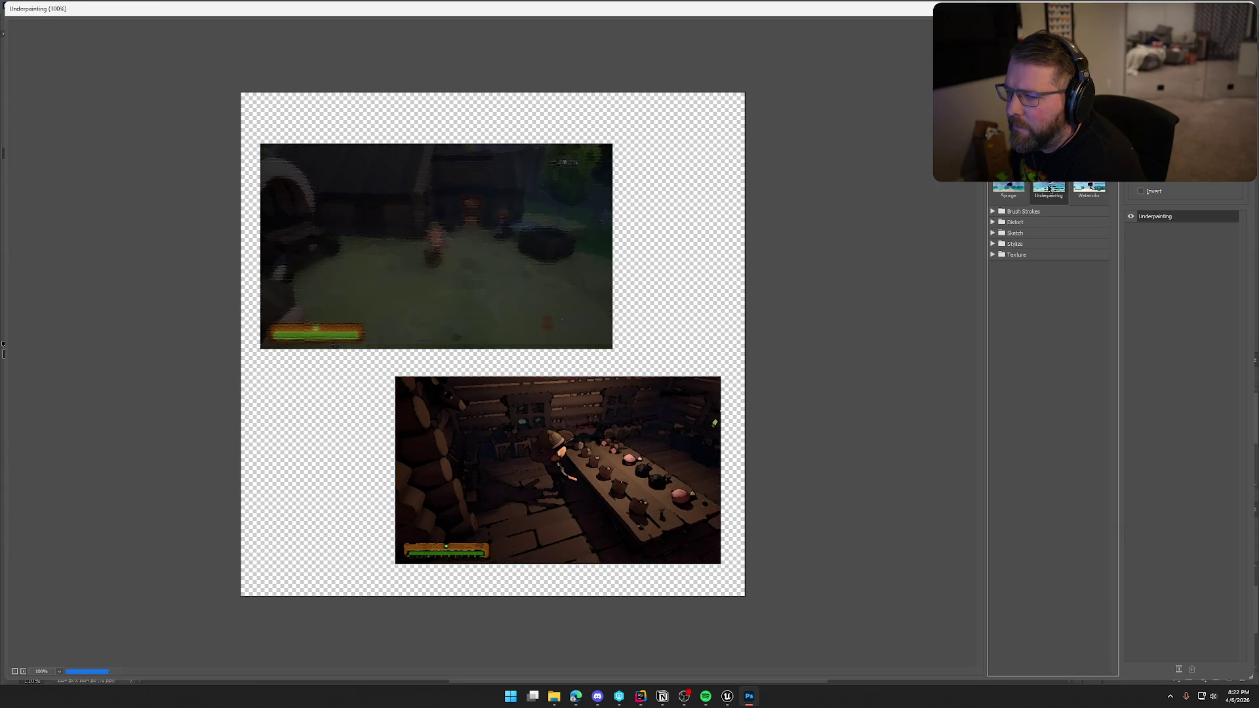
pyautogui.press('Up')
pyautogui.press('Up')
pyautogui.press('Up')
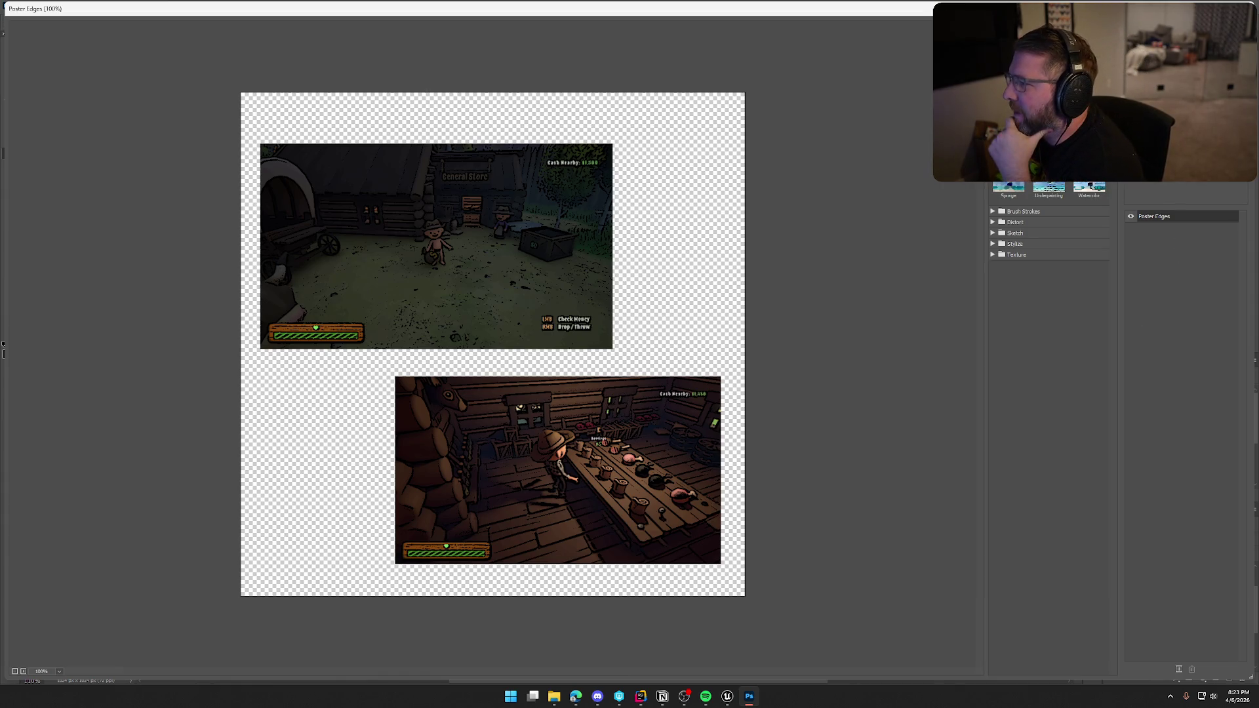
pyautogui.press('Return')
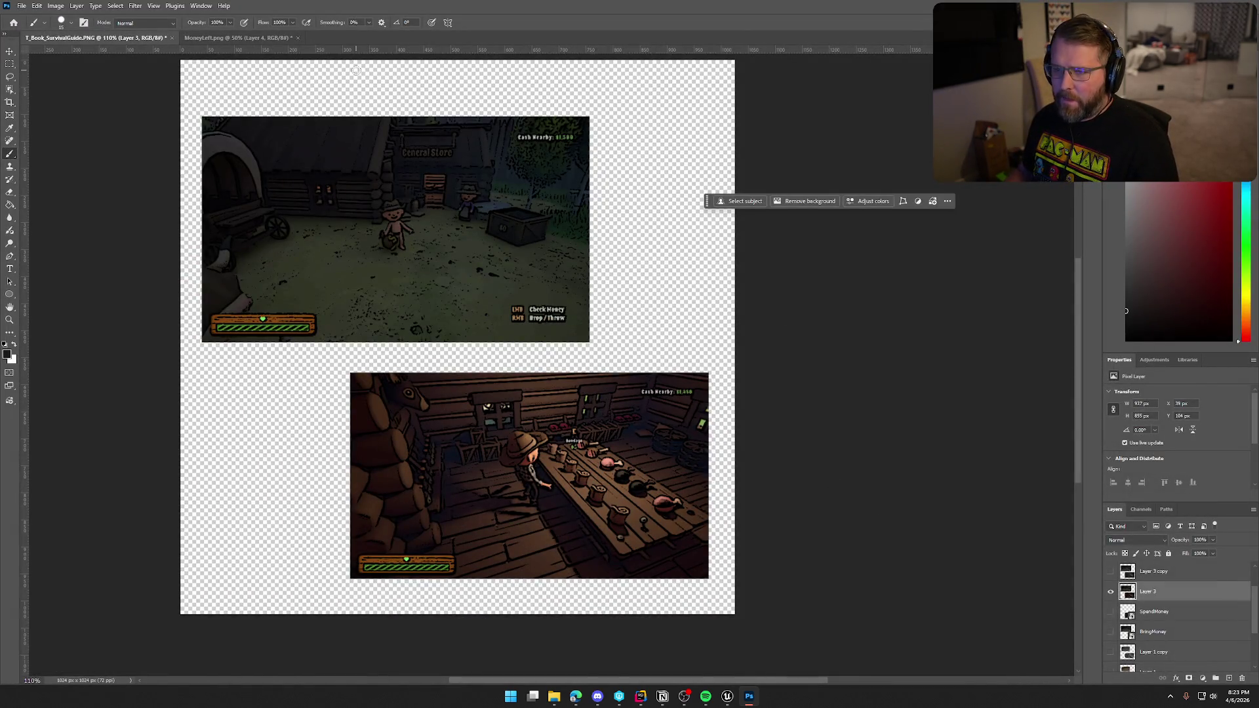
# Tint the screenshots with Hue/Saturation's Sepia preset, raising Lightness slightly.
pyautogui.click(135, 5)
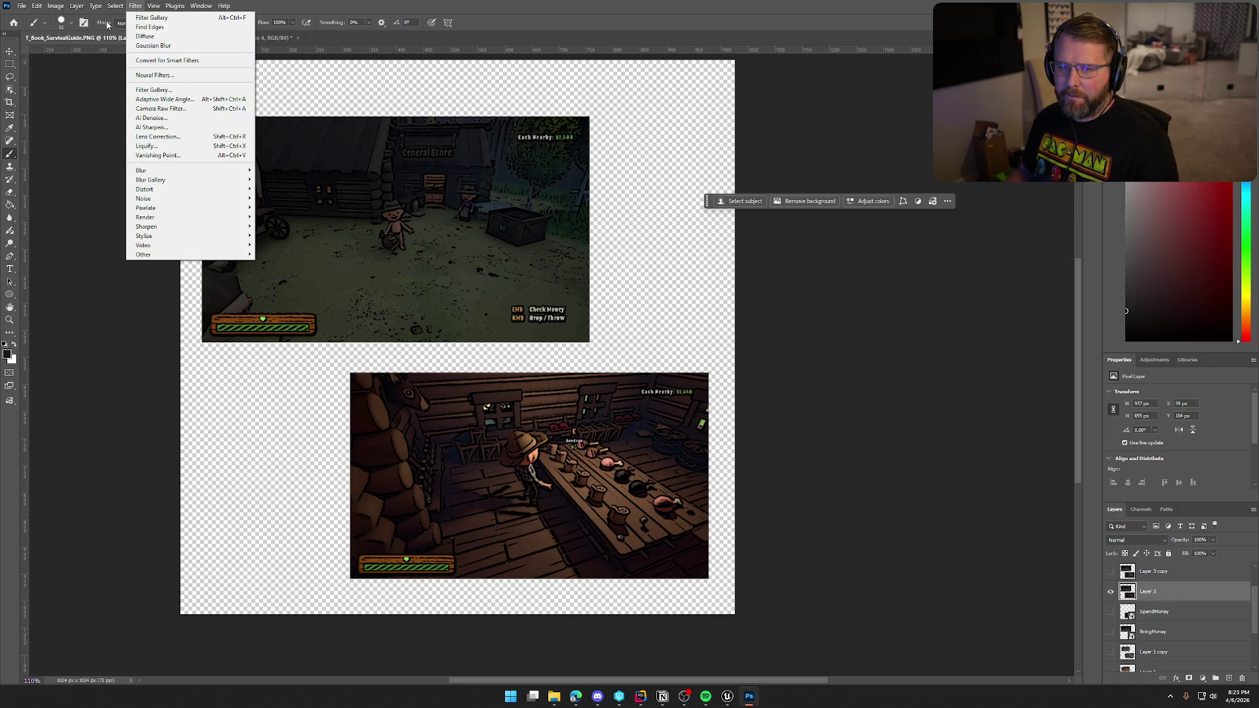
pyautogui.moveTo(54, 8)
pyautogui.moveTo(117, 33)
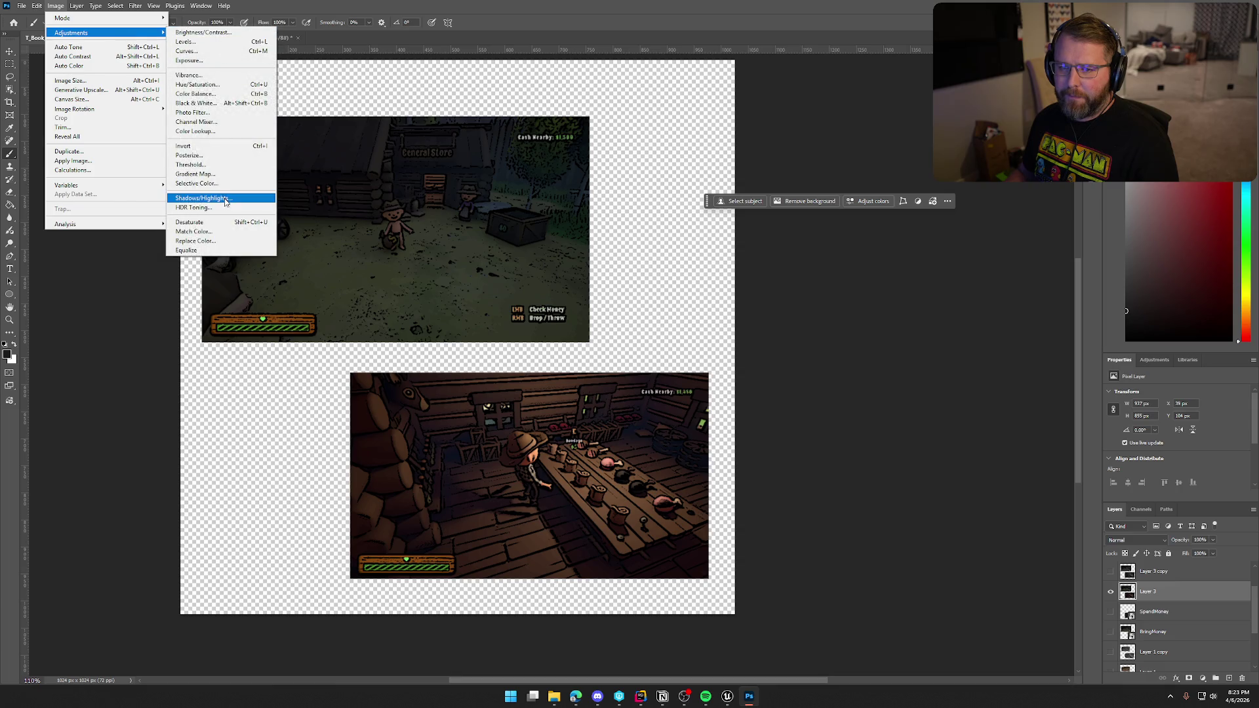
pyautogui.click(221, 86)
pyautogui.click(770, 139)
pyautogui.click(759, 229)
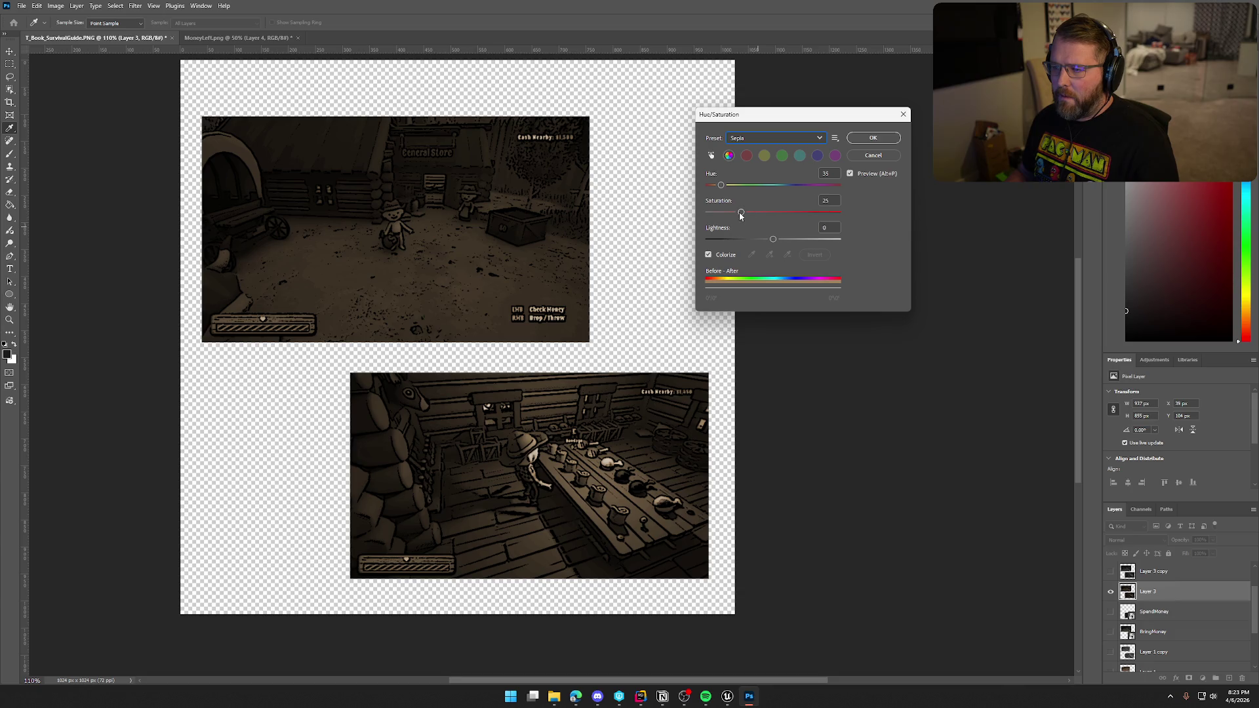
pyautogui.moveTo(774, 241); pyautogui.dragTo(785, 240)
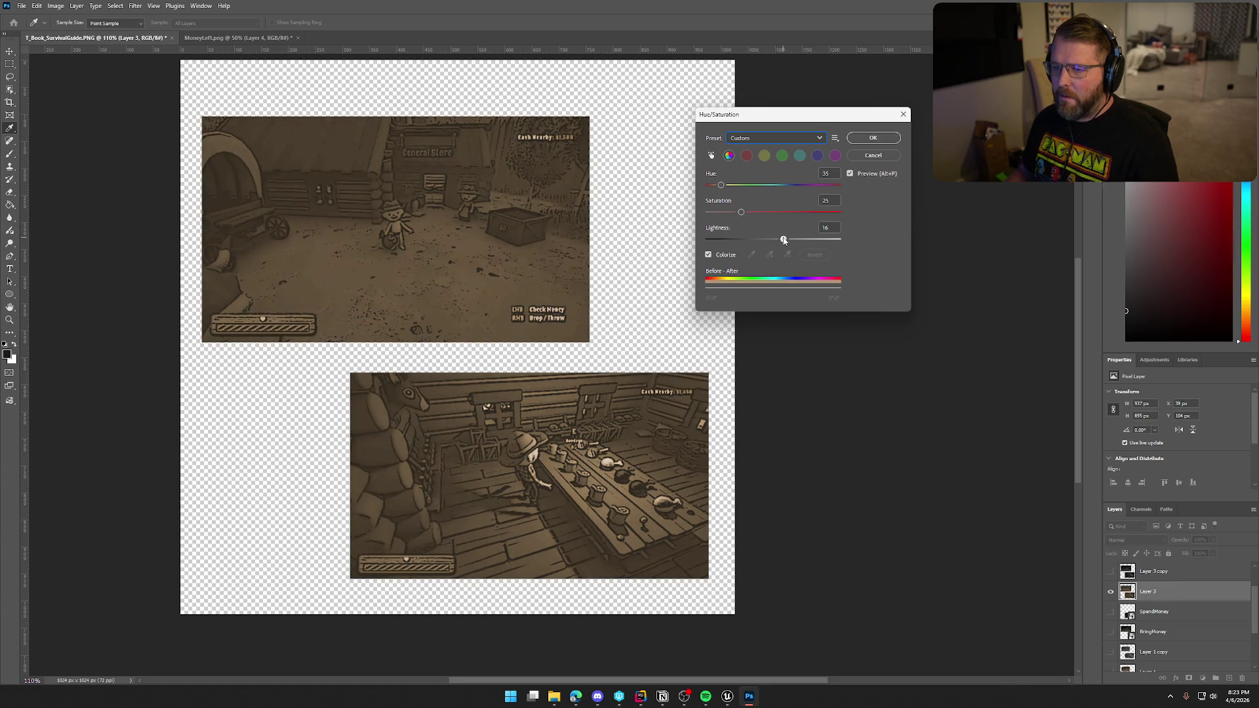
pyautogui.click(873, 137)
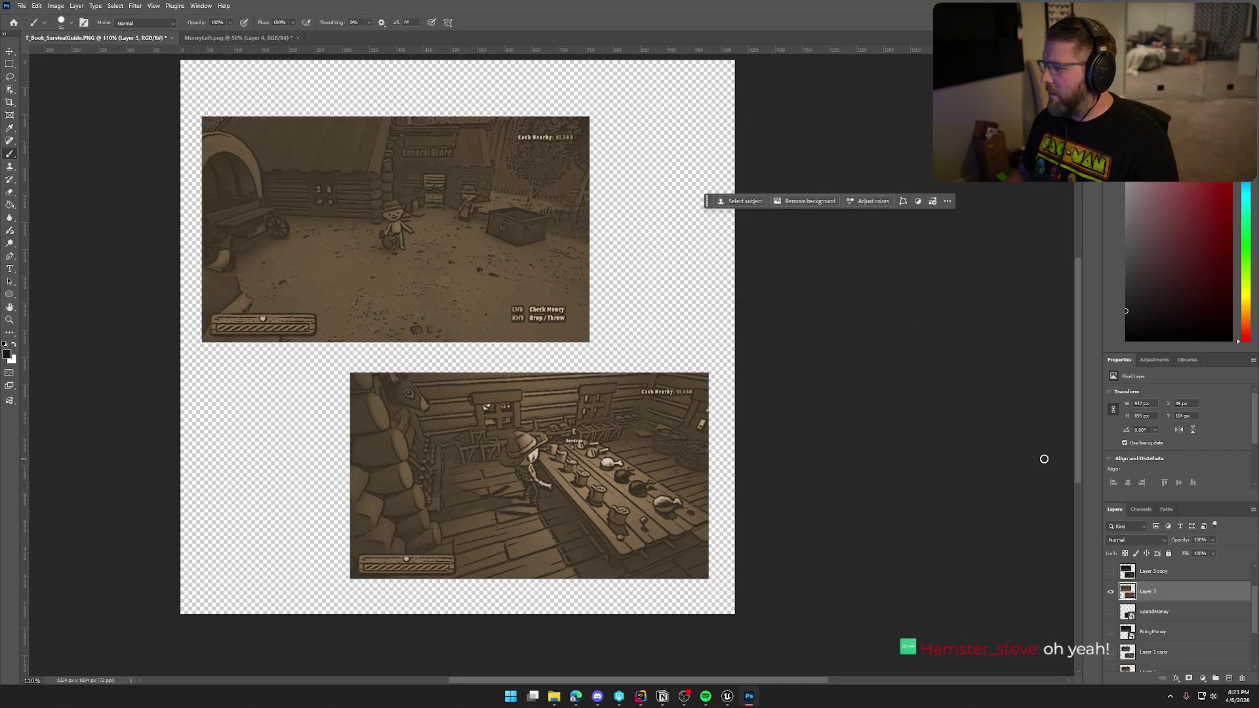
# Give Layer 3 a 5 px black outside Stroke layer style around both screenshots.
pyautogui.doubleClick(1174, 596)
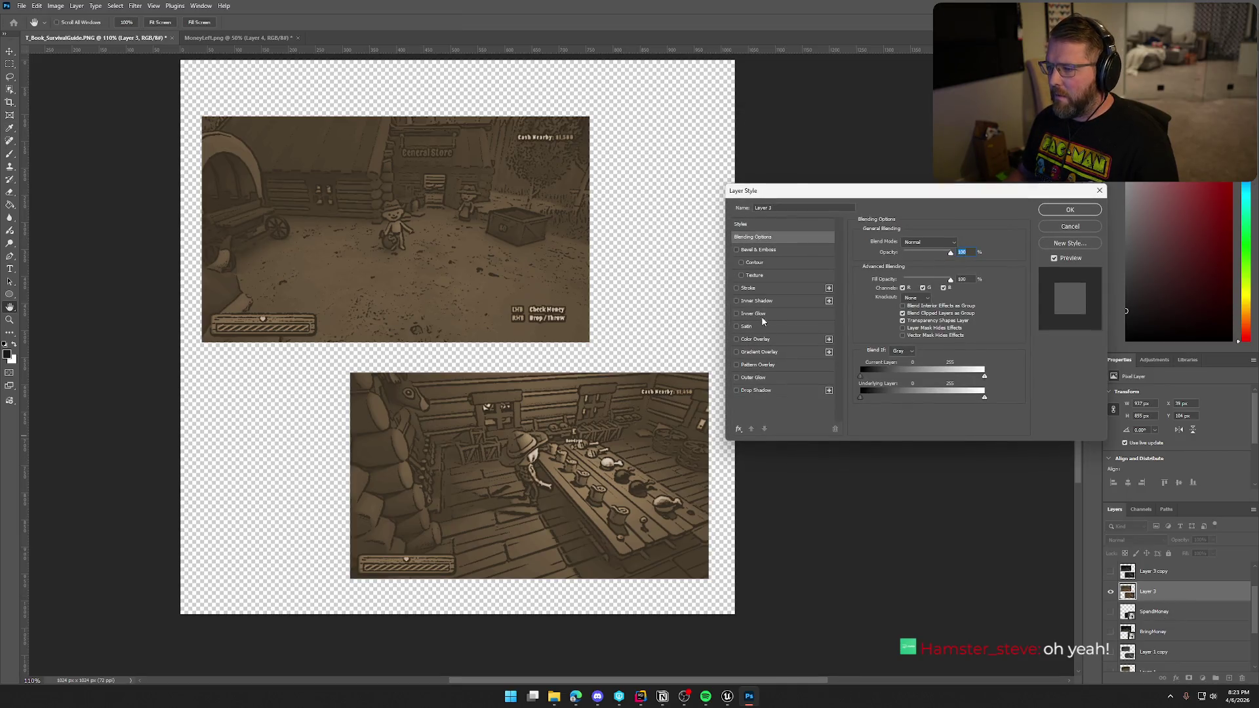
pyautogui.click(737, 289)
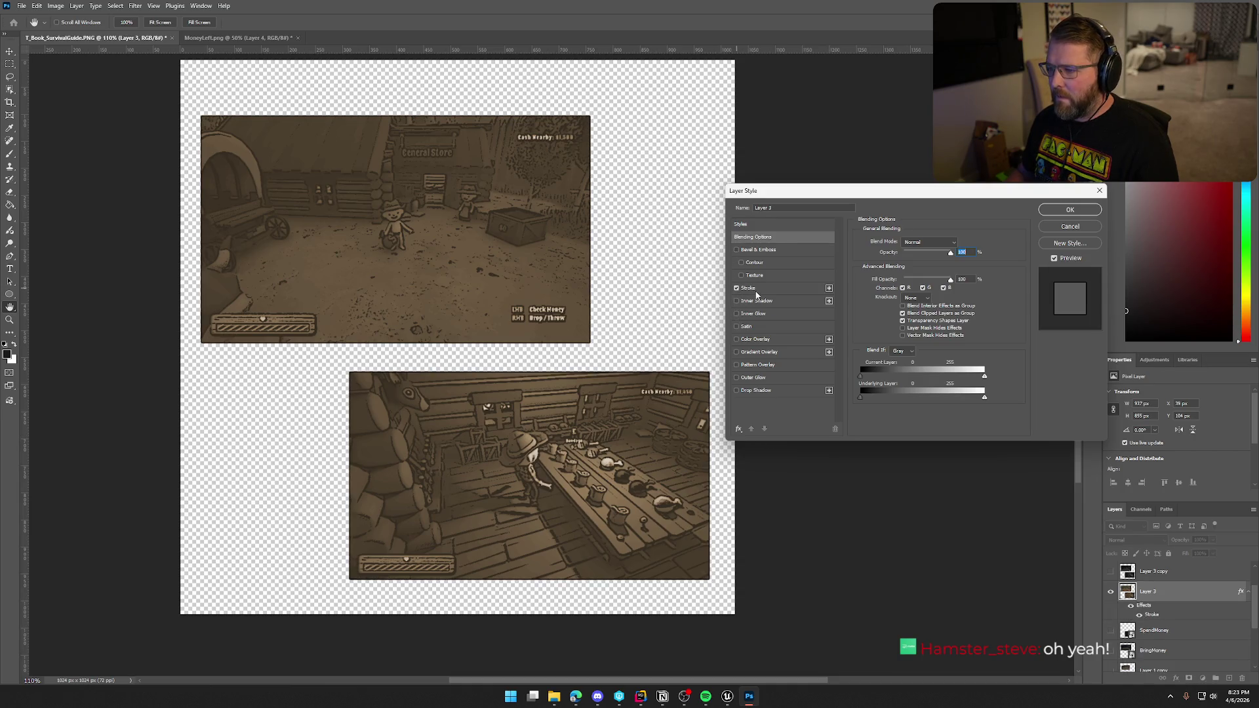
pyautogui.click(755, 290)
pyautogui.moveTo(896, 242); pyautogui.dragTo(896, 244)
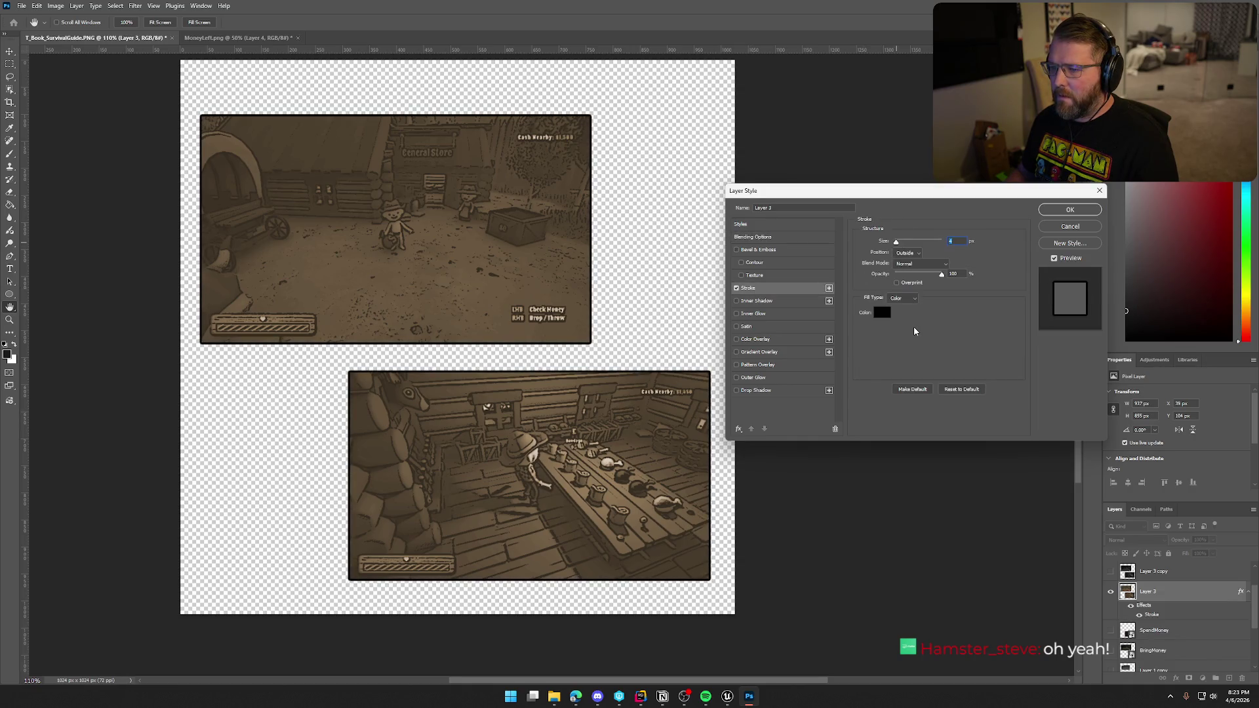
pyautogui.write('5')
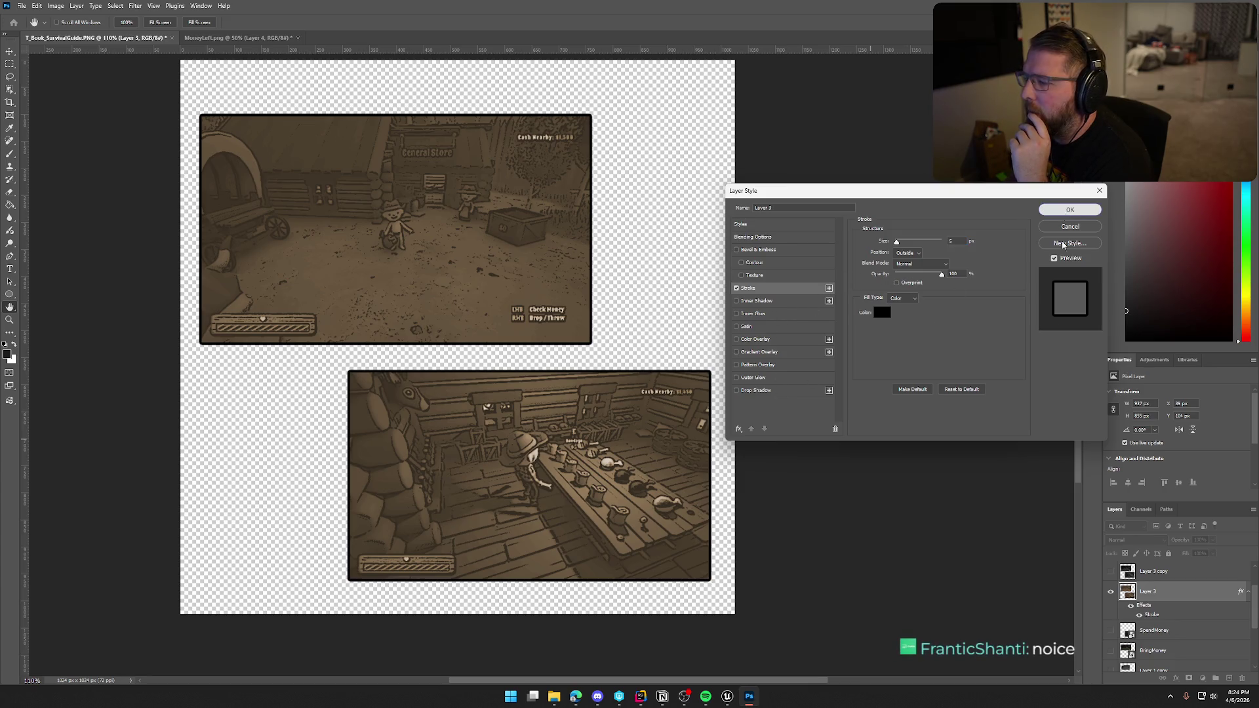
pyautogui.click(1069, 209)
pyautogui.click(1159, 653)
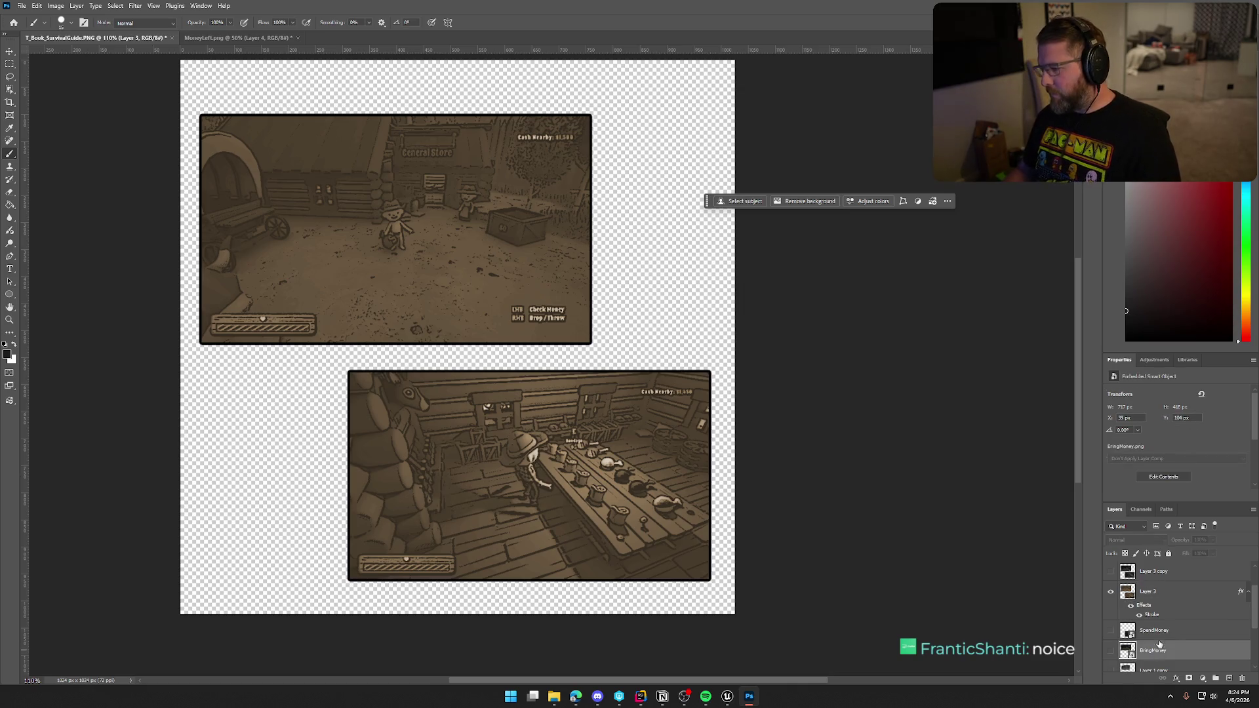
# Stamp the colour SpendMoney and BringMoney screenshots into a new Layer 4 above Layer 3.
pyautogui.click(1165, 633)
pyautogui.keyDown('shift'); pyautogui.click(1168, 653); pyautogui.keyUp('shift')
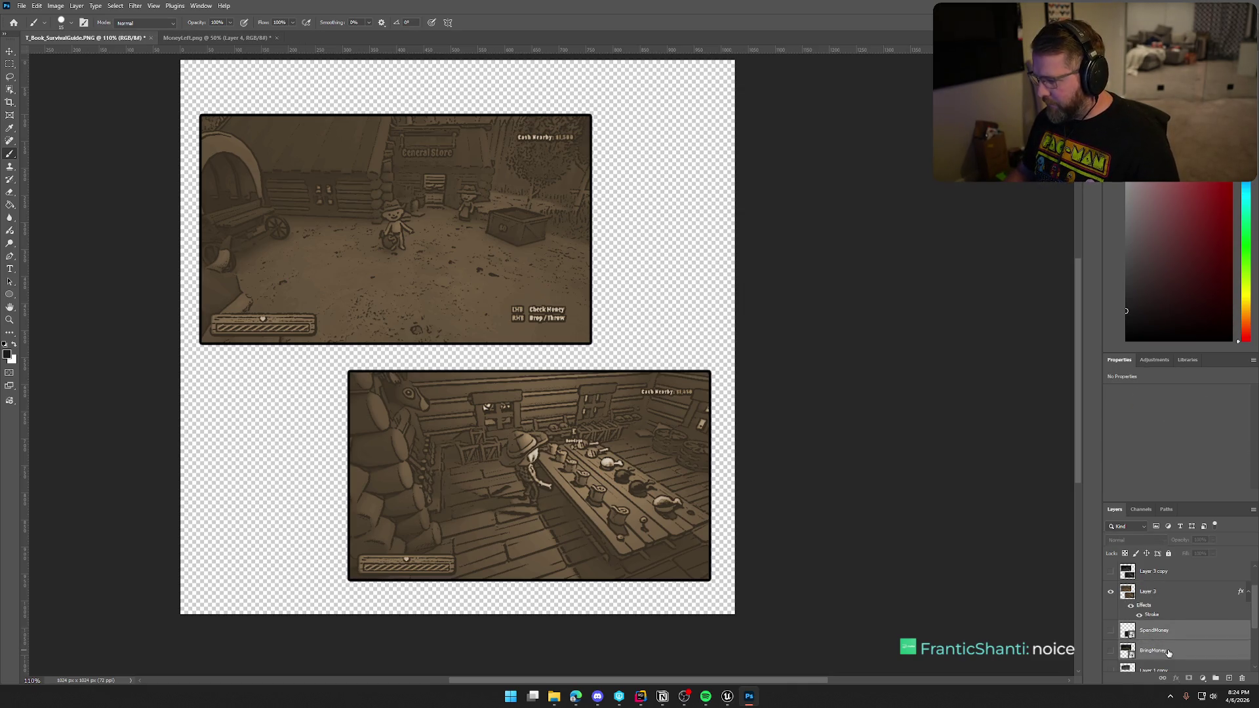
pyautogui.click(1111, 630)
pyautogui.click(1111, 651)
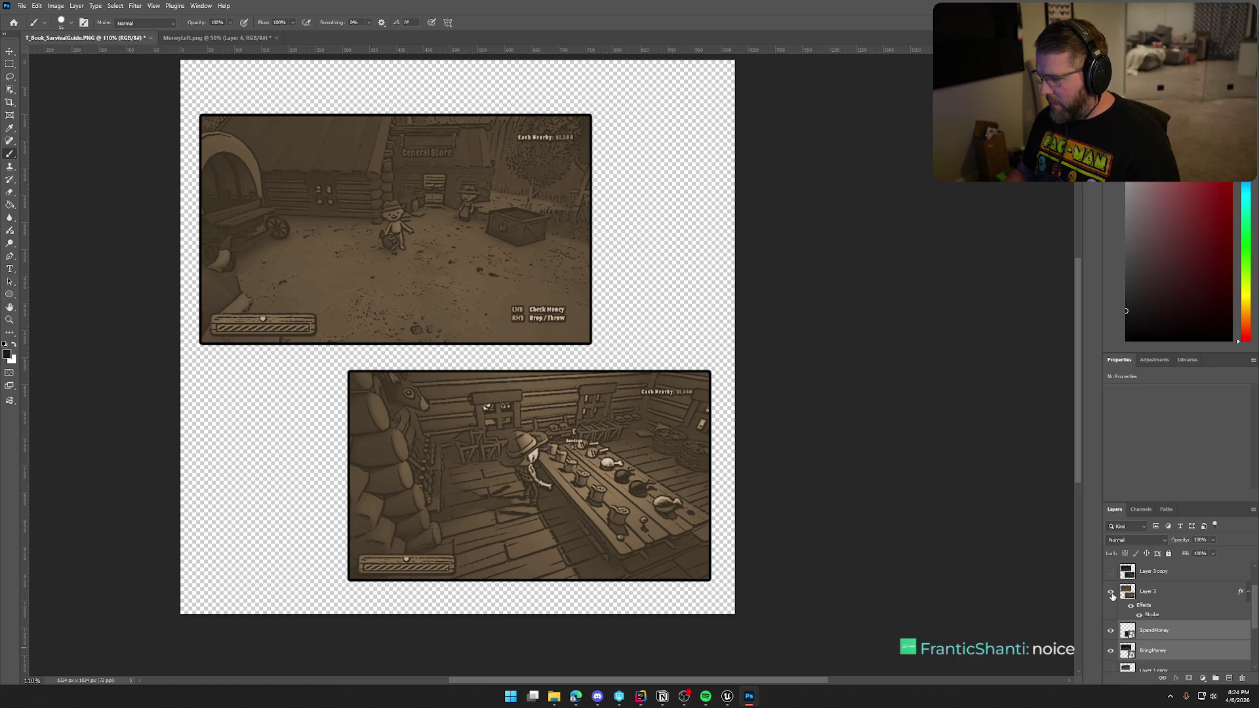
pyautogui.click(1110, 593)
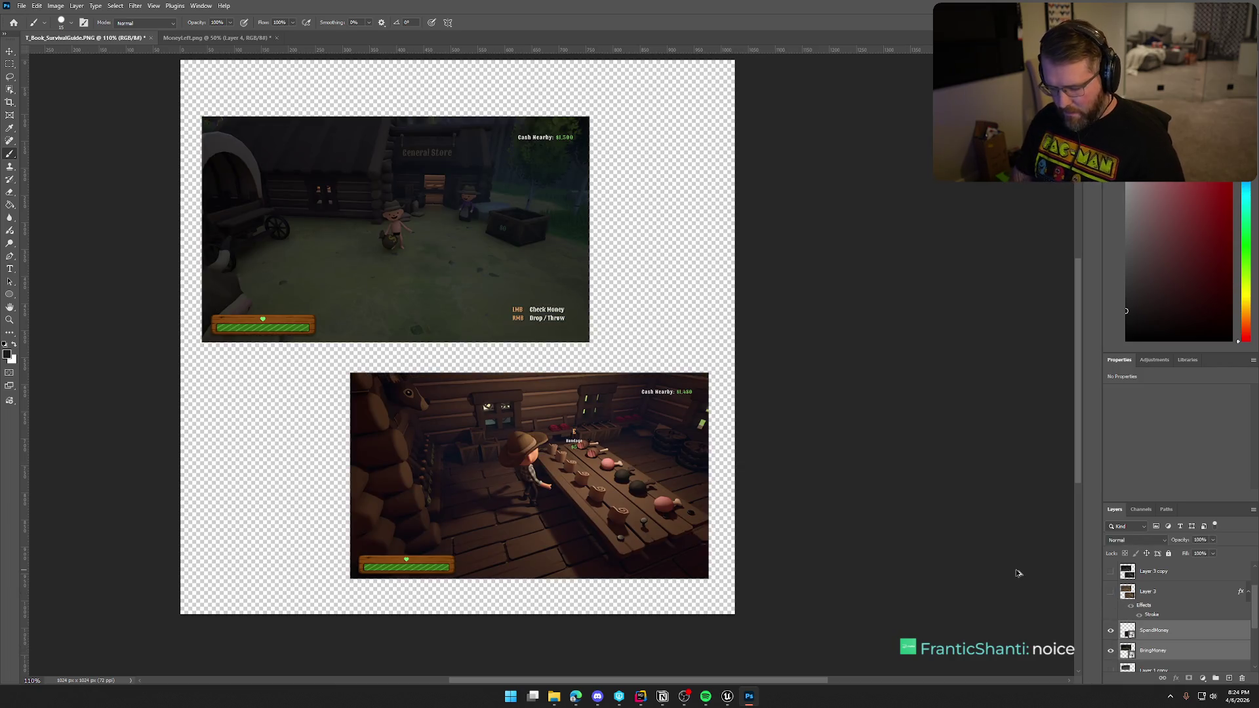
pyautogui.hotkey('ctrl', 'alt', 'shift', 'e')
pyautogui.click(1112, 650)
pyautogui.click(1111, 630)
pyautogui.moveTo(1165, 616)
pyautogui.mouseDown()
pyautogui.moveTo(1168, 565)
pyautogui.moveTo(1166, 583)
pyautogui.mouseUp()
pyautogui.click(1110, 612)
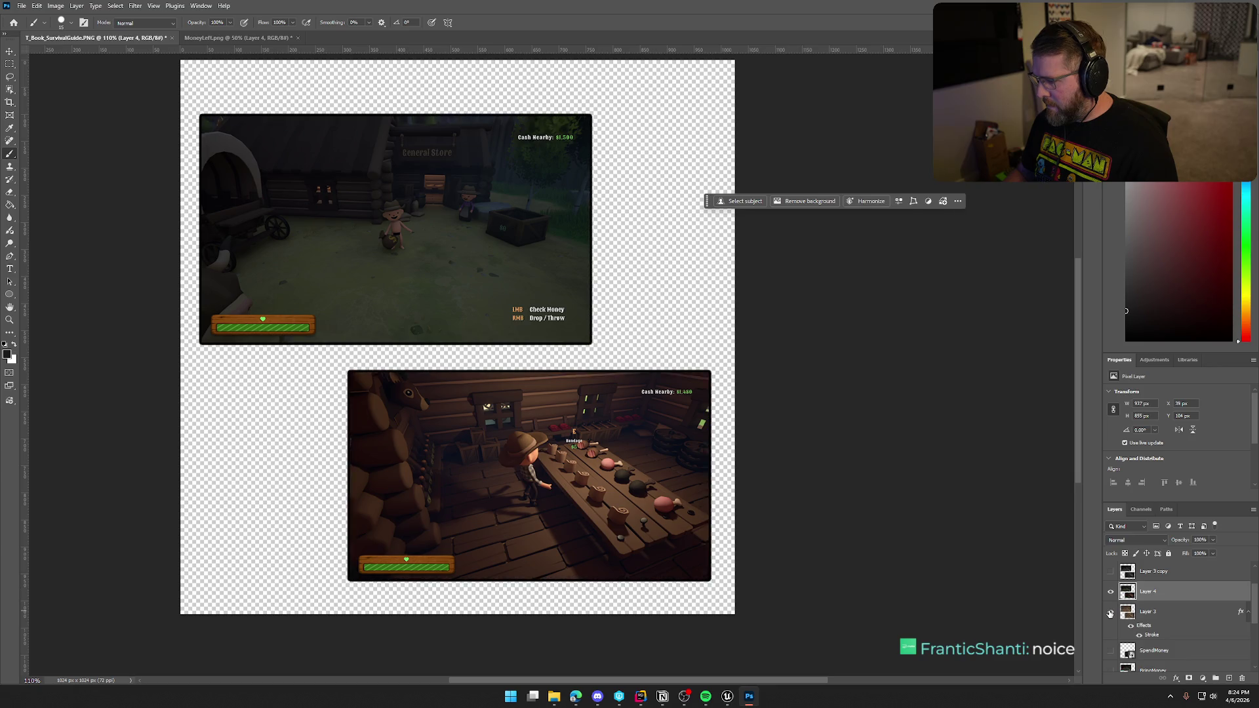
# Set Layer 4 to Darken blending at 52% opacity.
pyautogui.click(1142, 539)
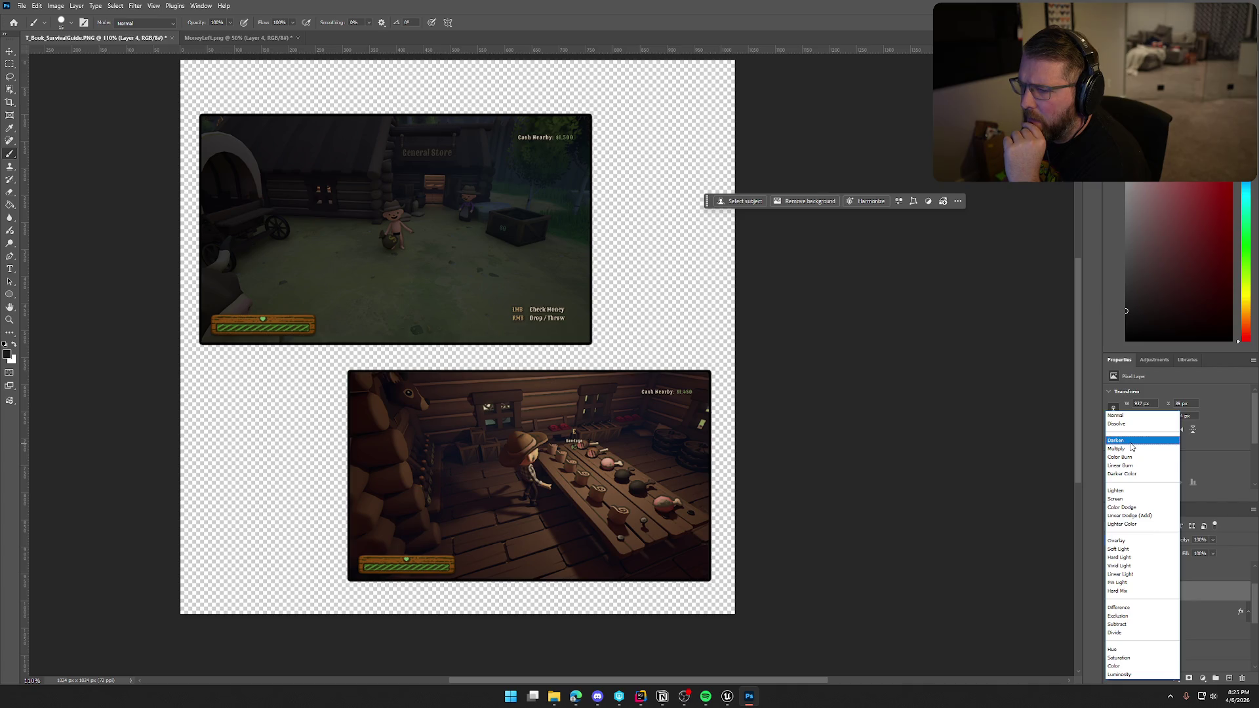
pyautogui.click(1130, 443)
pyautogui.click(1214, 540)
pyautogui.moveTo(1213, 553); pyautogui.dragTo(1185, 551)
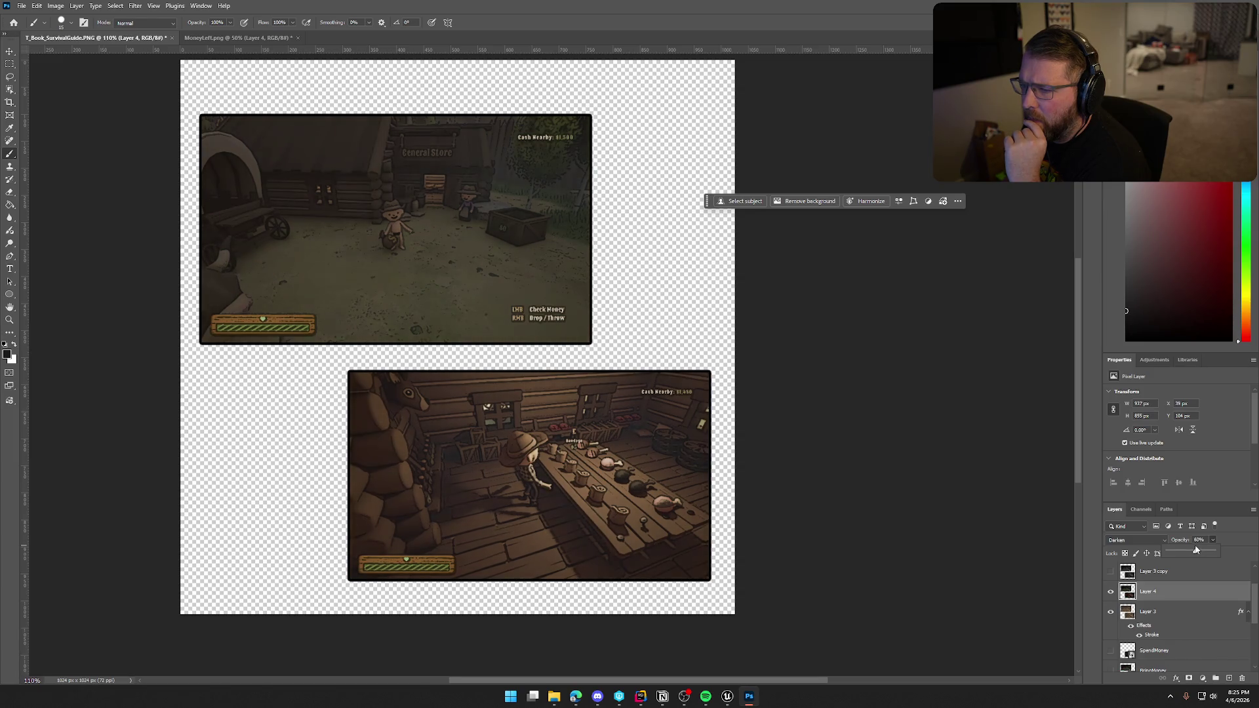
pyautogui.moveTo(1190, 549); pyautogui.dragTo(1192, 550)
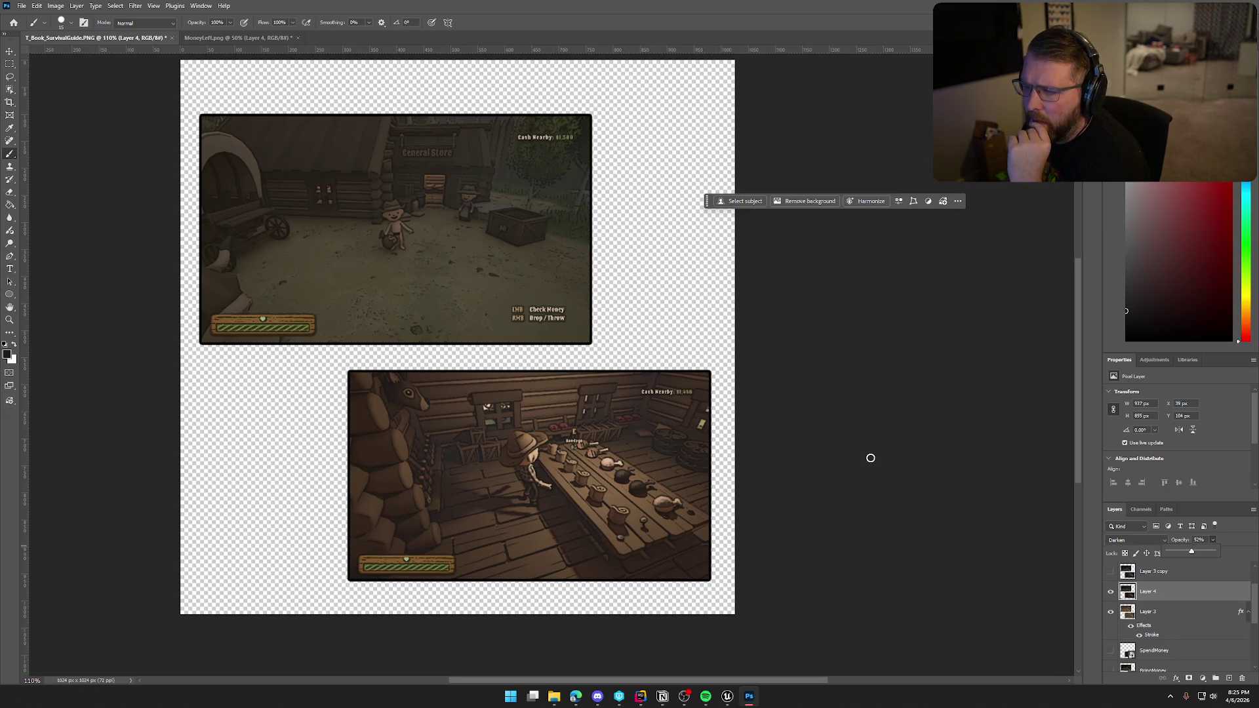
# Quick Export the page as PNG, overwriting MoneyLeft.png.
pyautogui.click(21, 5)
pyautogui.moveTo(83, 181)
pyautogui.click(167, 179)
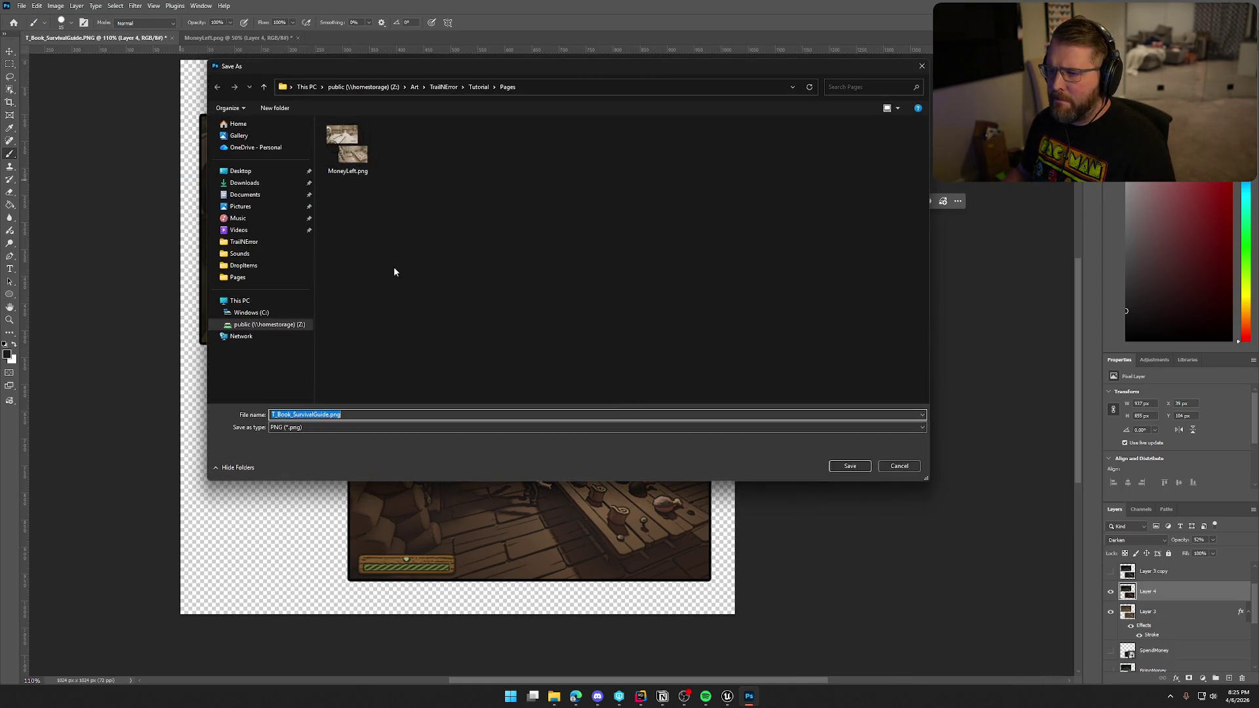
pyautogui.click(852, 467)
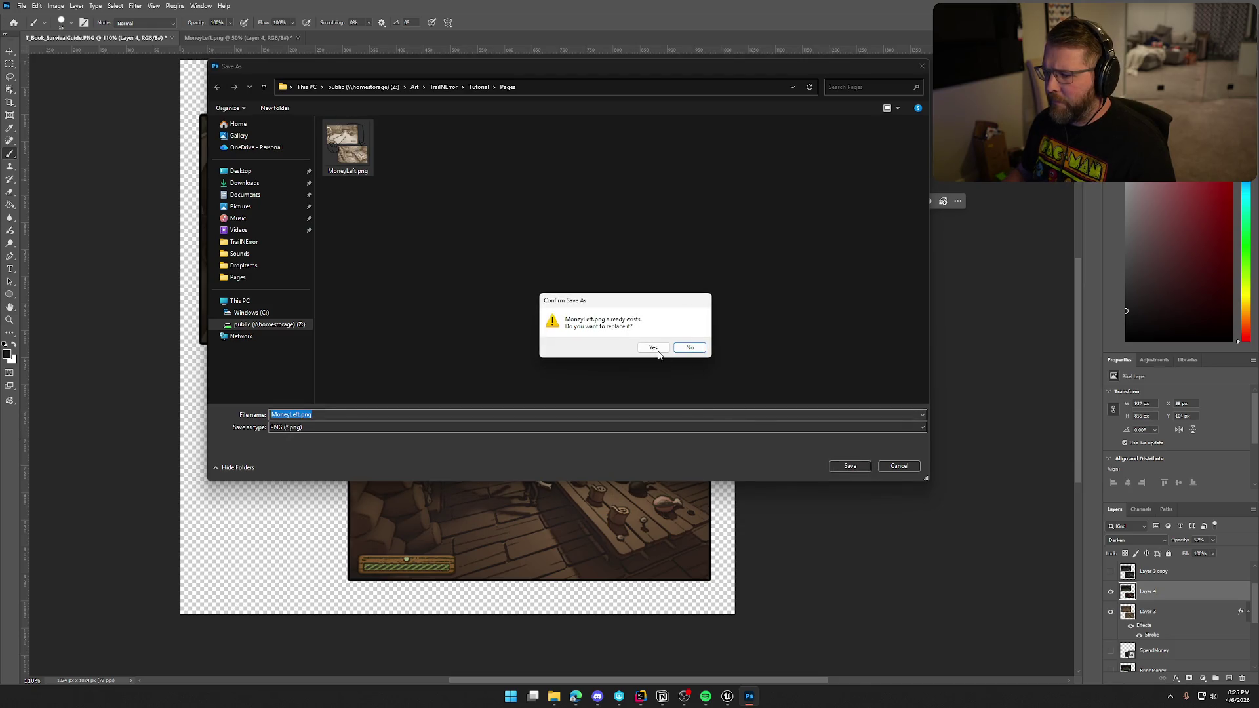
pyautogui.click(651, 347)
pyautogui.click(727, 696)
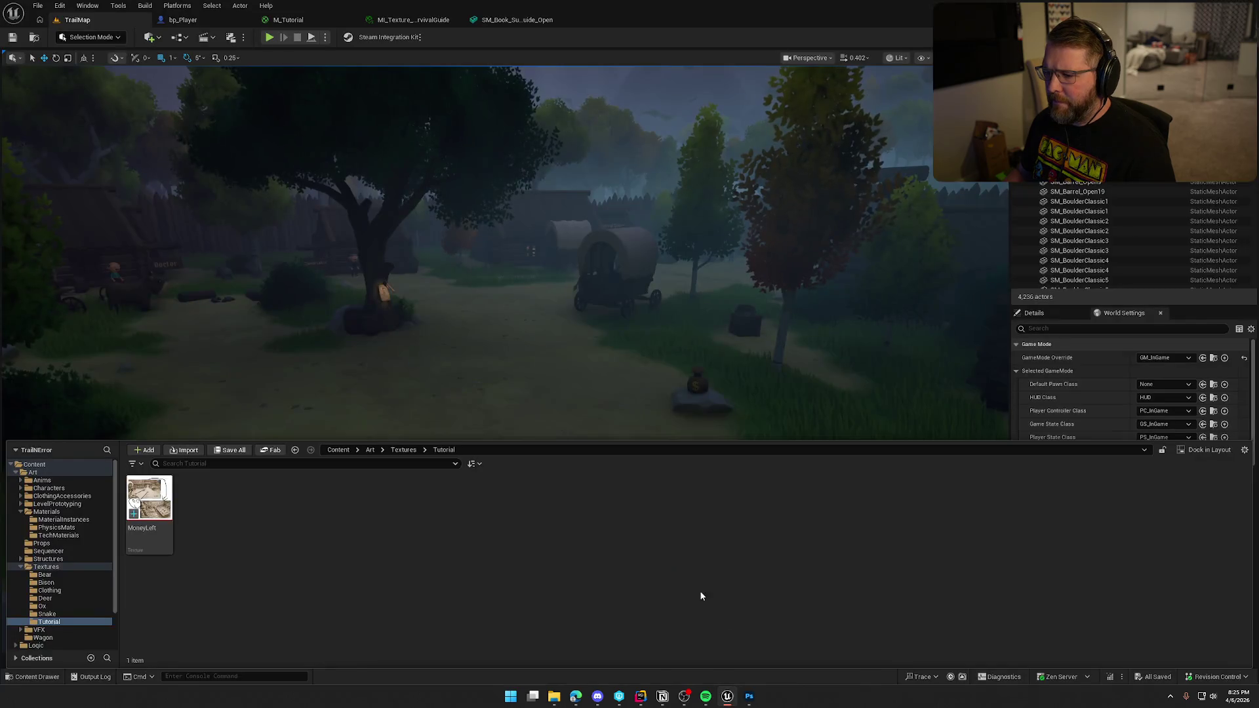
# Reimport the MoneyLeft texture from the updated PNG in the Content Browser.
pyautogui.rightClick(138, 498)
pyautogui.click(183, 188)
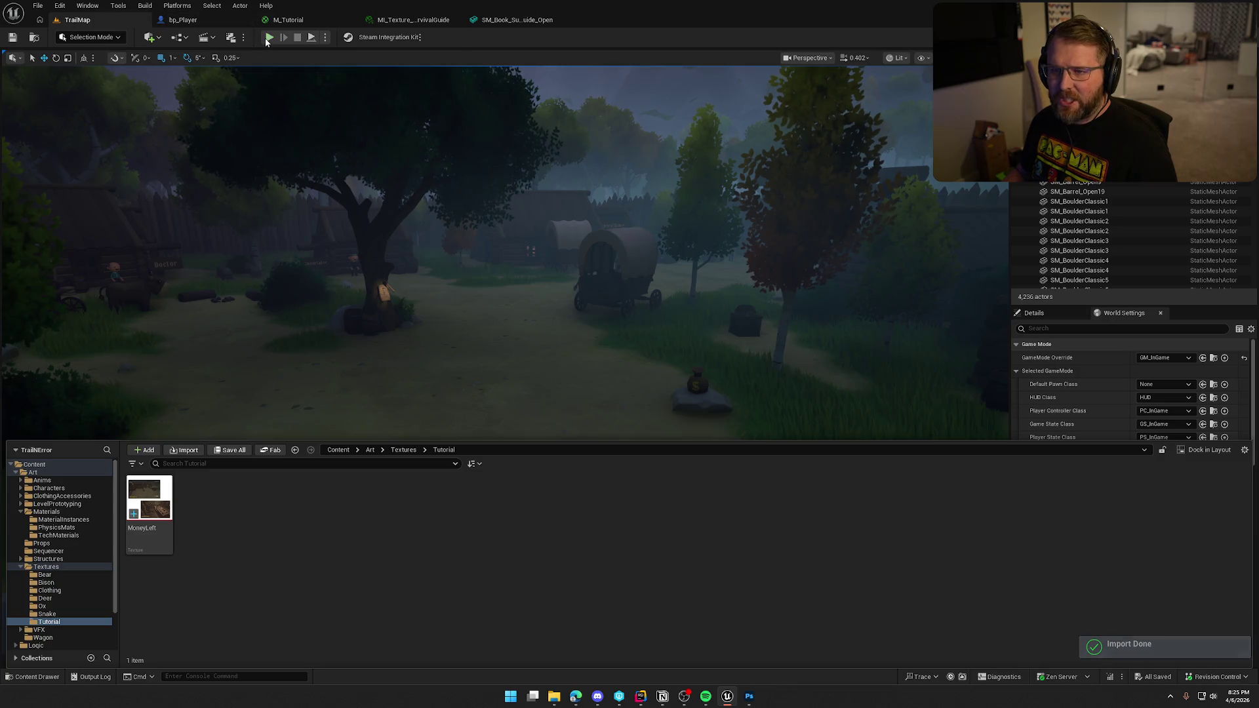
pyautogui.click(394, 351)
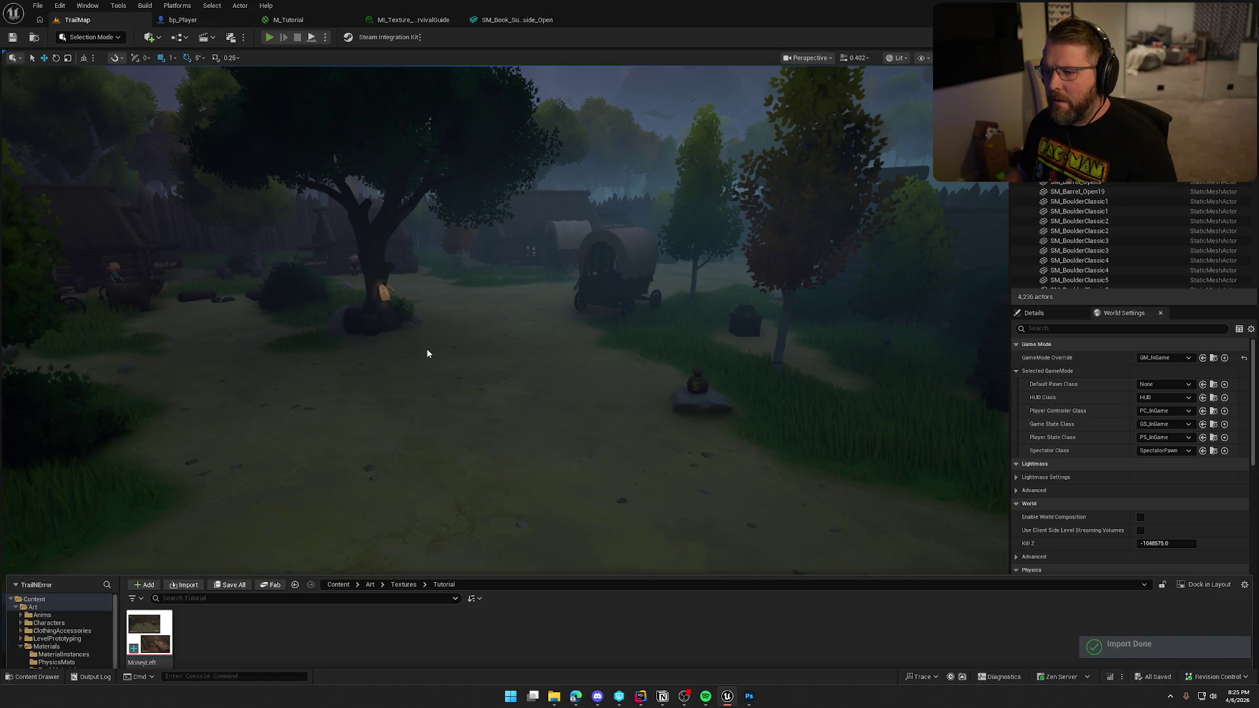
# Play the level, open the tutorial book, page to the new screenshots, then close it.
pyautogui.hotkey('alt', 'p')
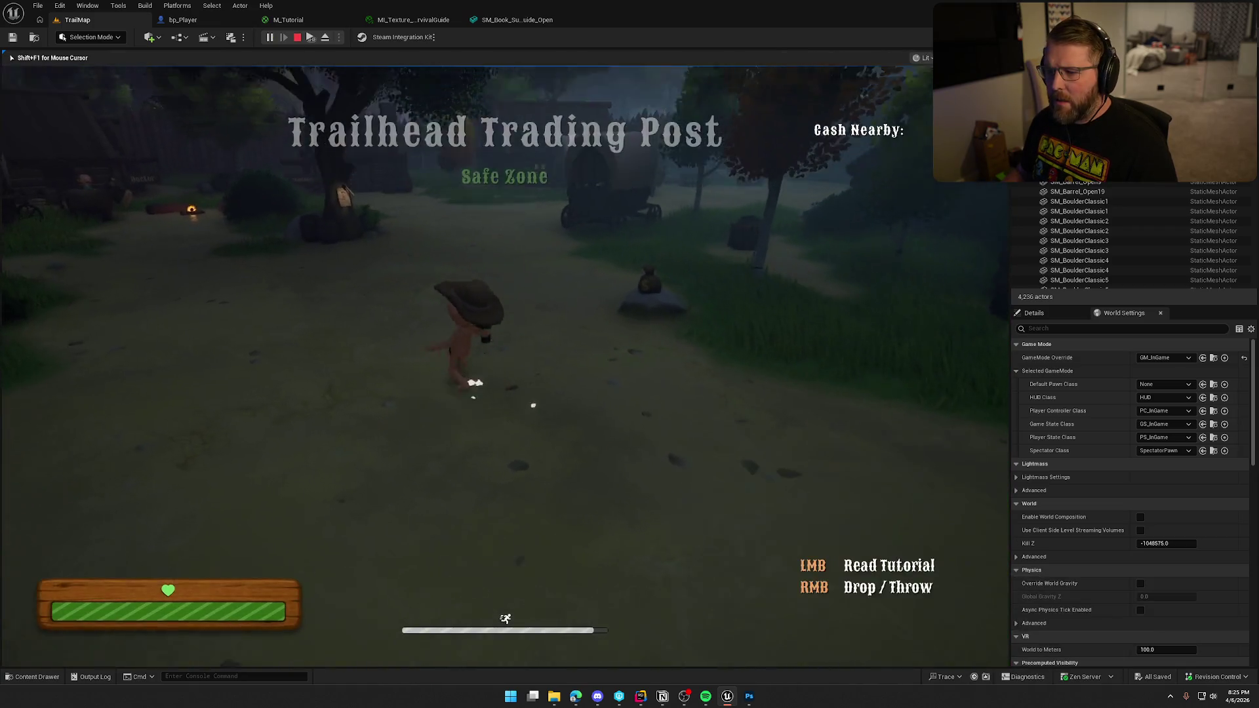
pyautogui.press('w')
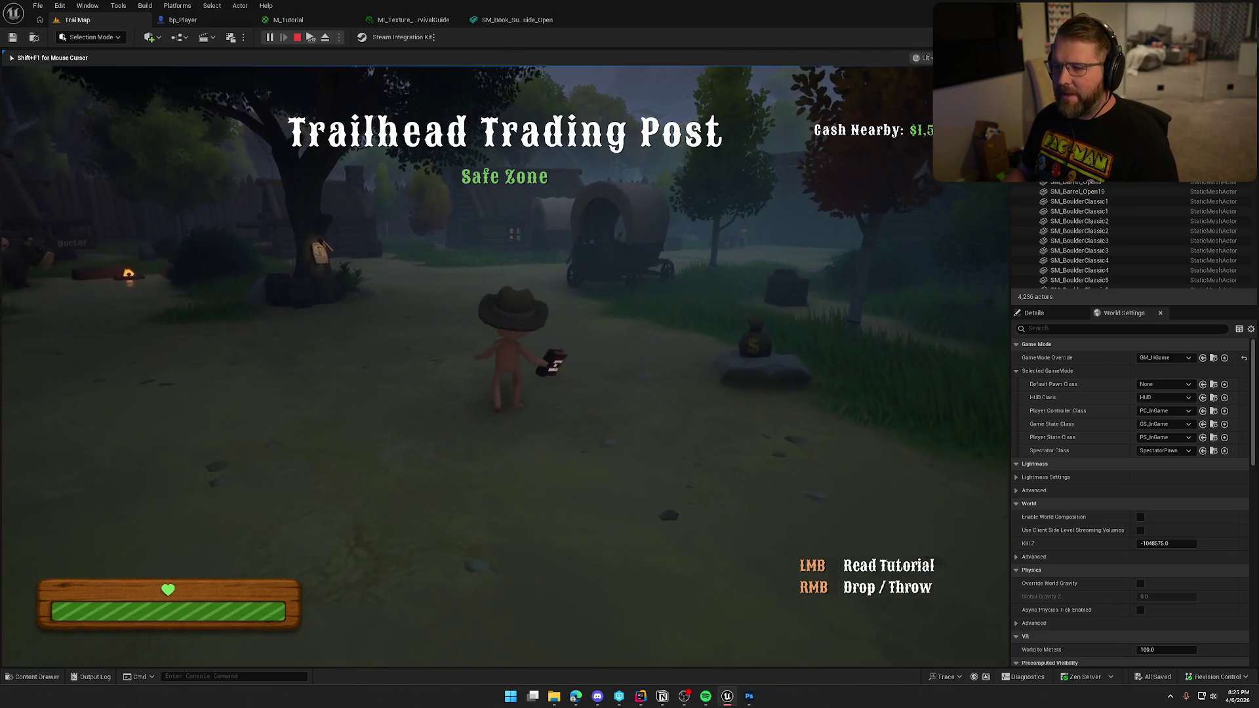
pyautogui.click(560, 321)
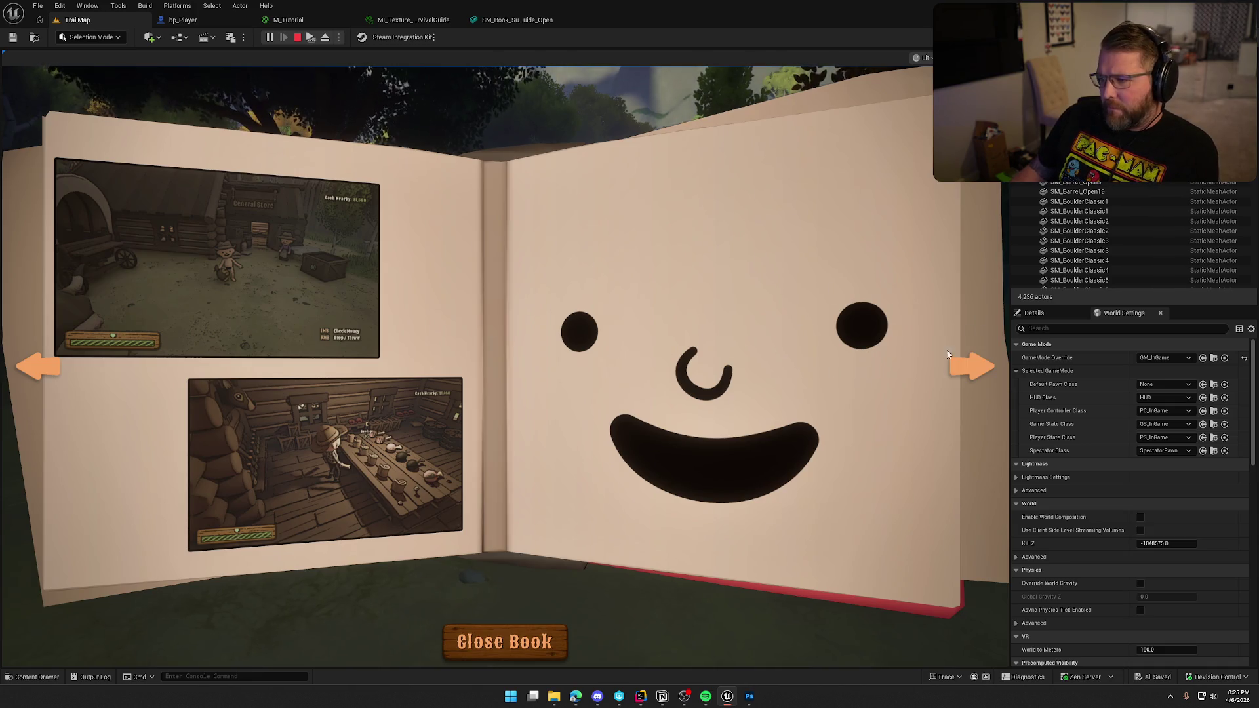
pyautogui.click(960, 373)
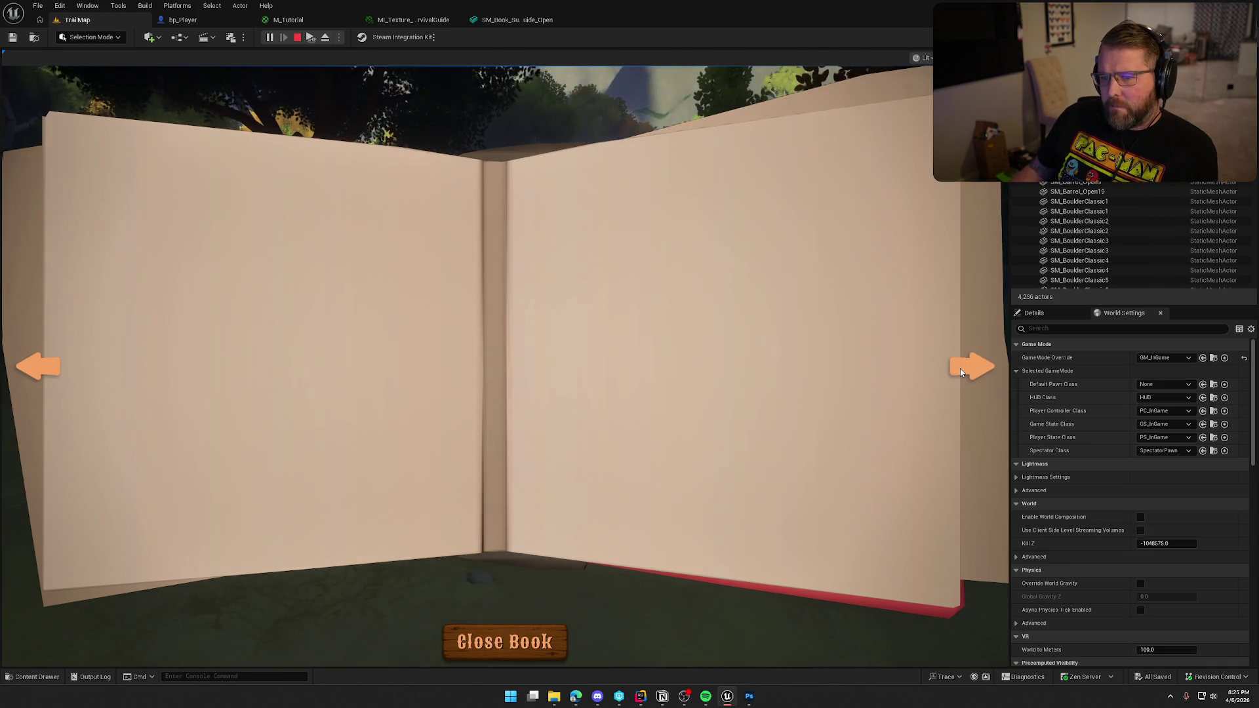
pyautogui.click(961, 372)
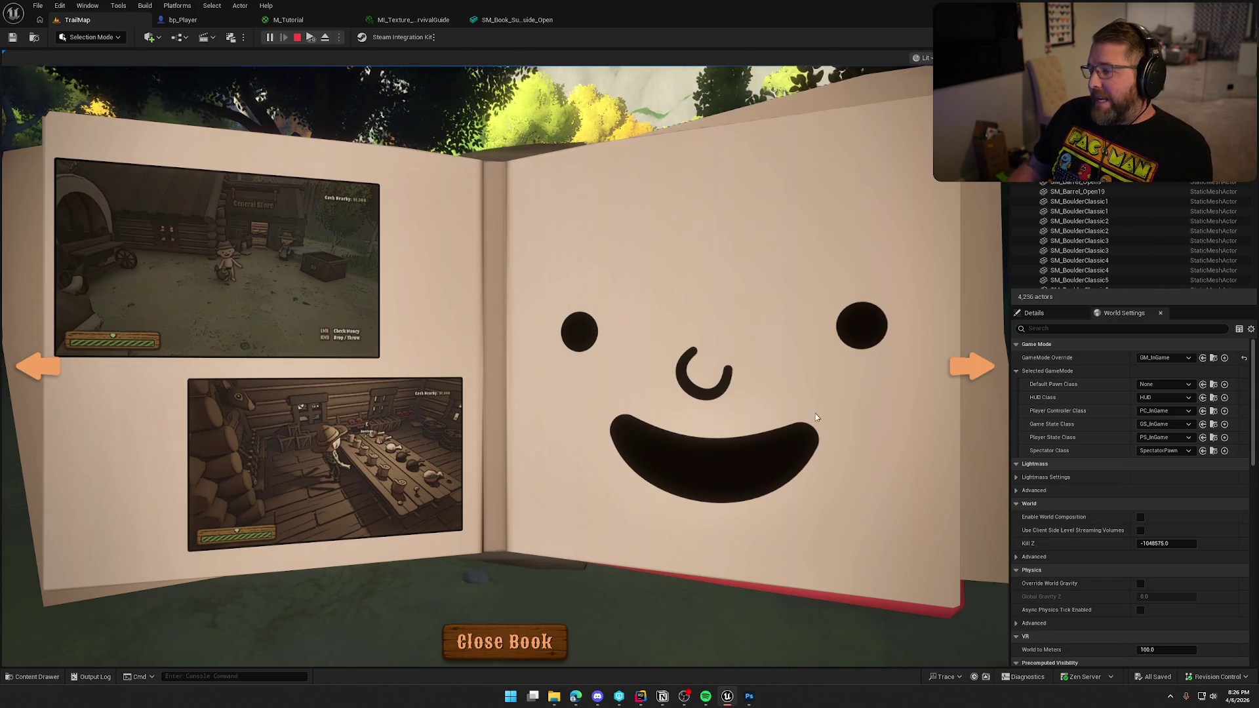
pyautogui.click(967, 364)
pyautogui.click(966, 364)
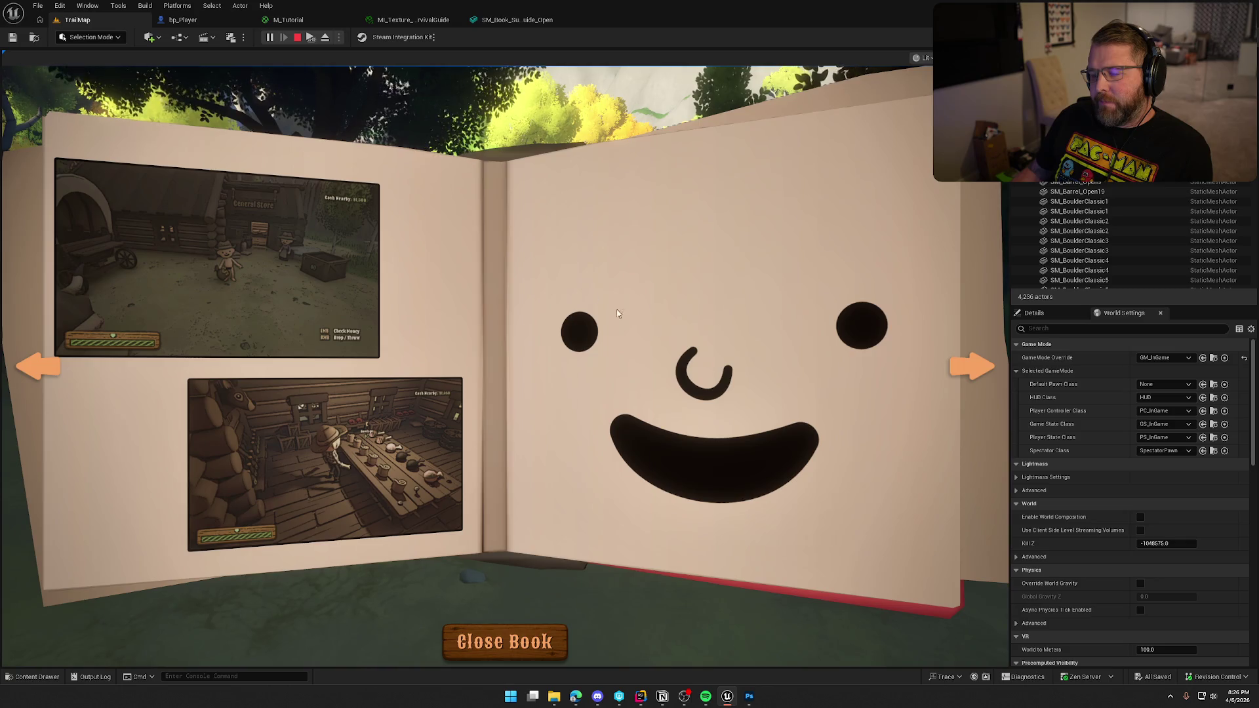
pyautogui.click(975, 372)
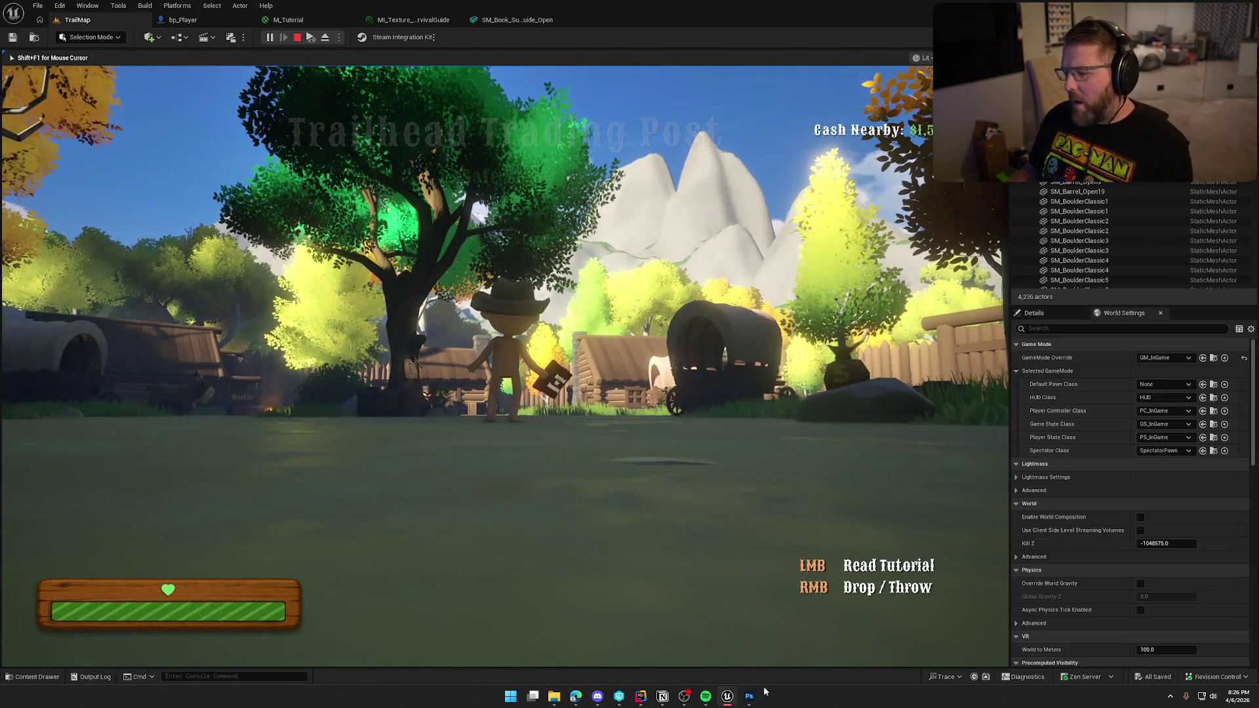
# Back in T_Book_SurvivalGuide, duplicate the layer into Layer 3 copy 2.
pyautogui.click(750, 695)
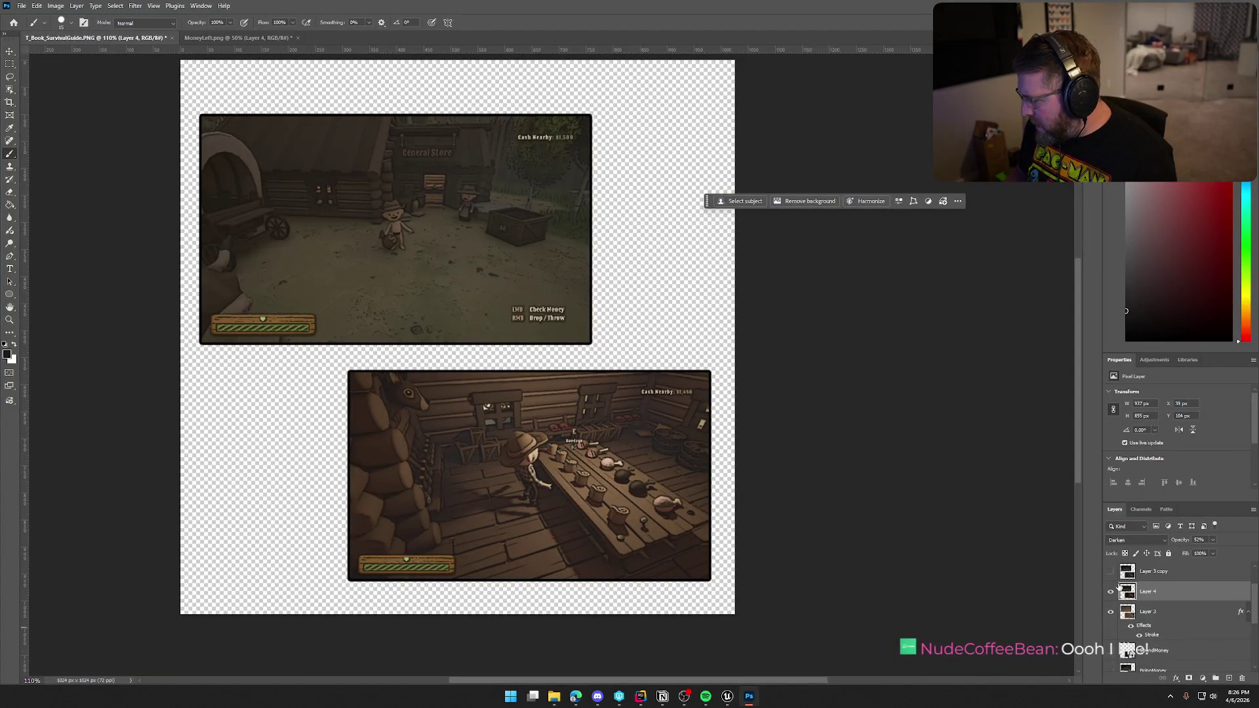
pyautogui.click(1110, 571)
pyautogui.click(1112, 572)
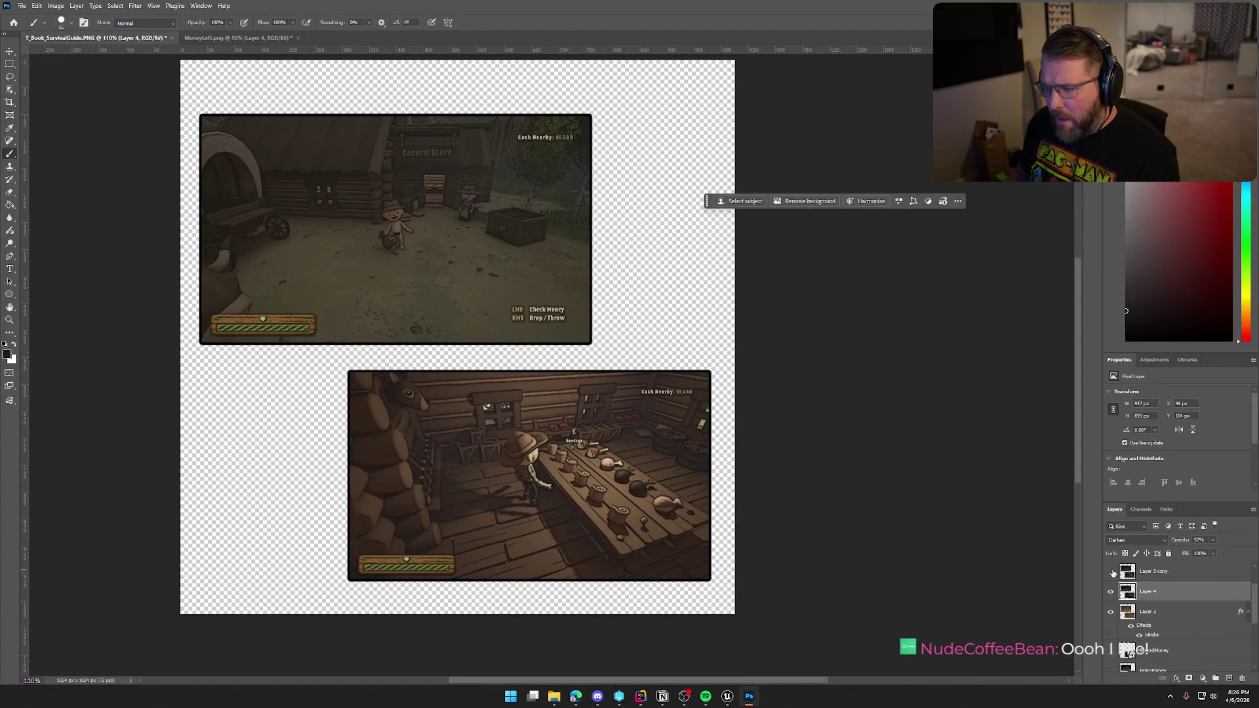
pyautogui.hotkey('ctrl', 'j')
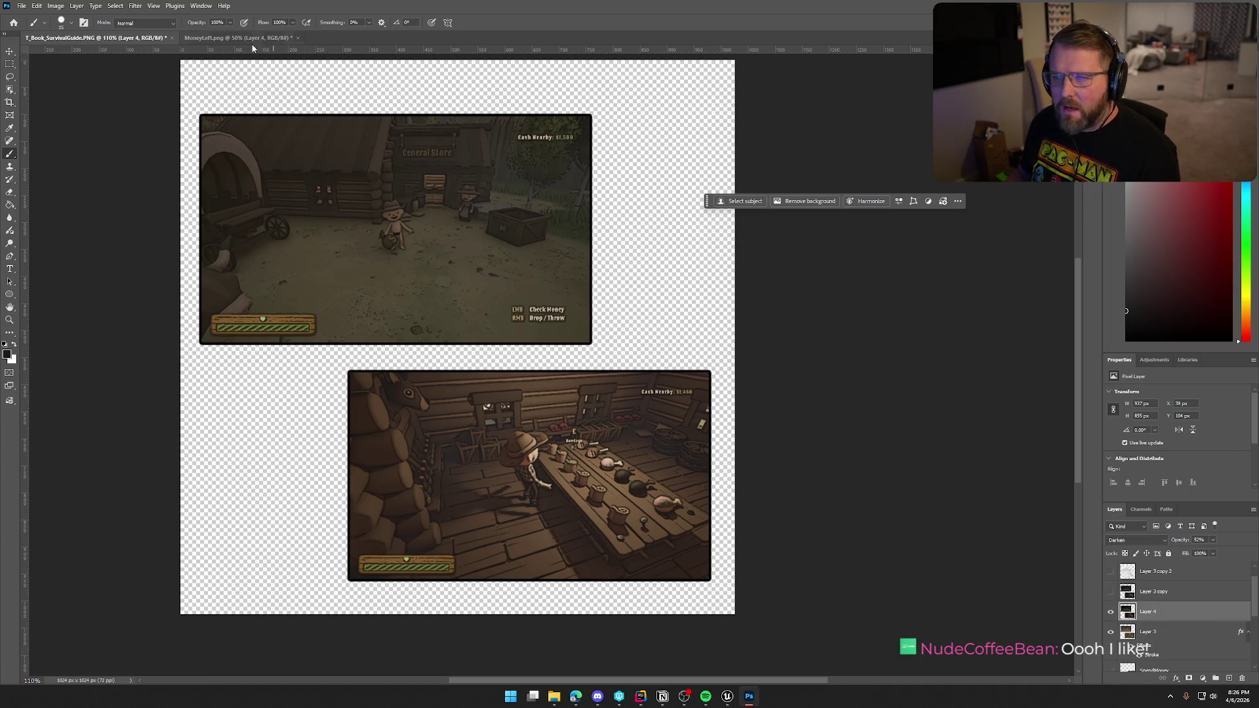
pyautogui.click(244, 39)
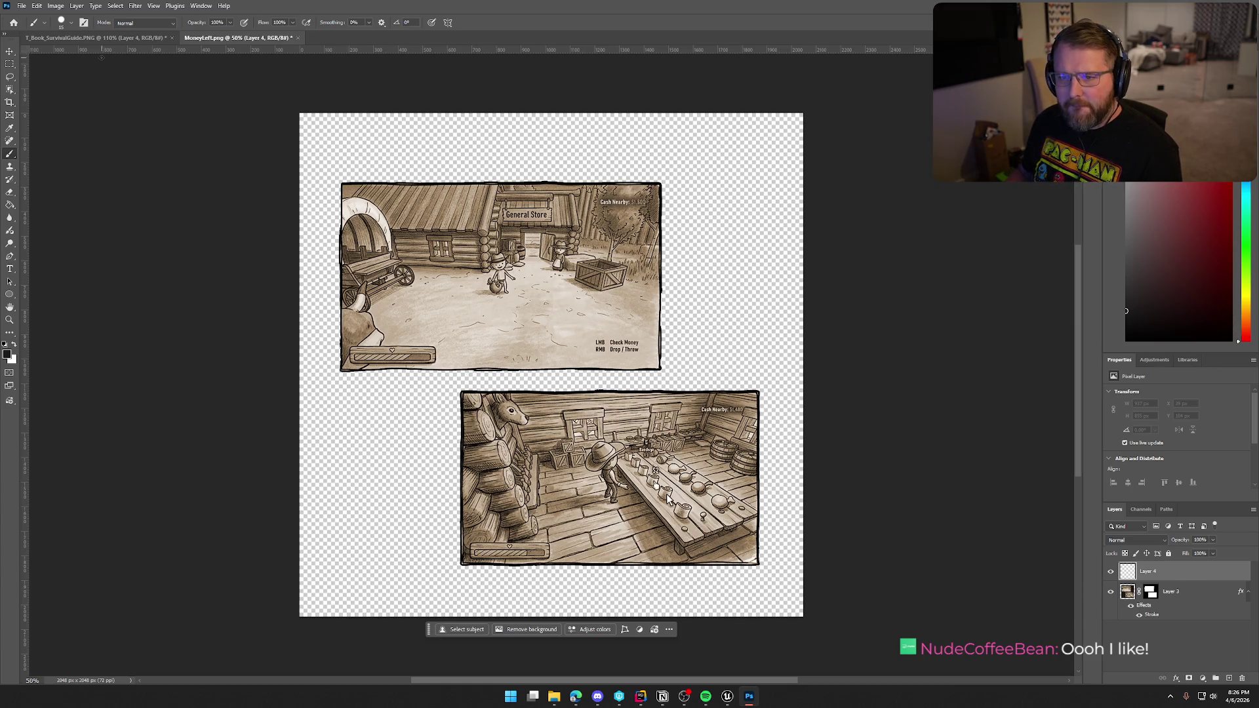
pyautogui.hotkey('ctrl', 'Tab')
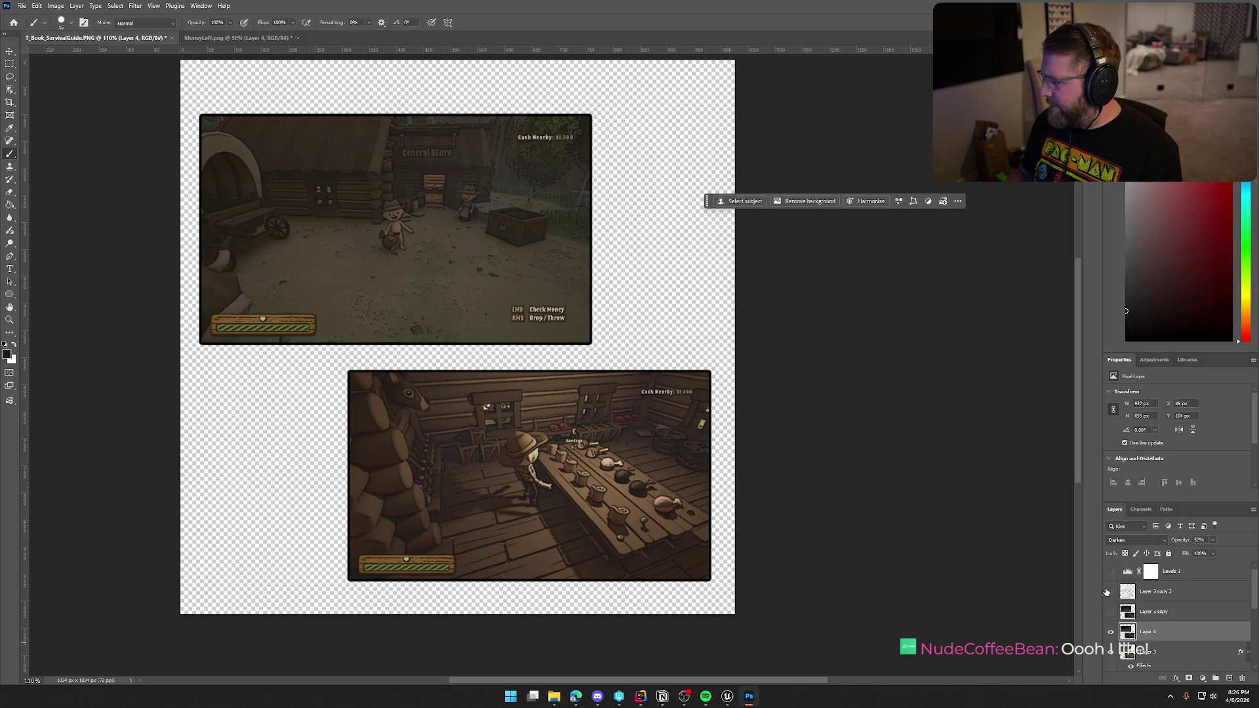
# Show Layer 3 copy 2, Layer 3 copy and Levels 1, then stamp them into Layer 5.
pyautogui.click(1110, 592)
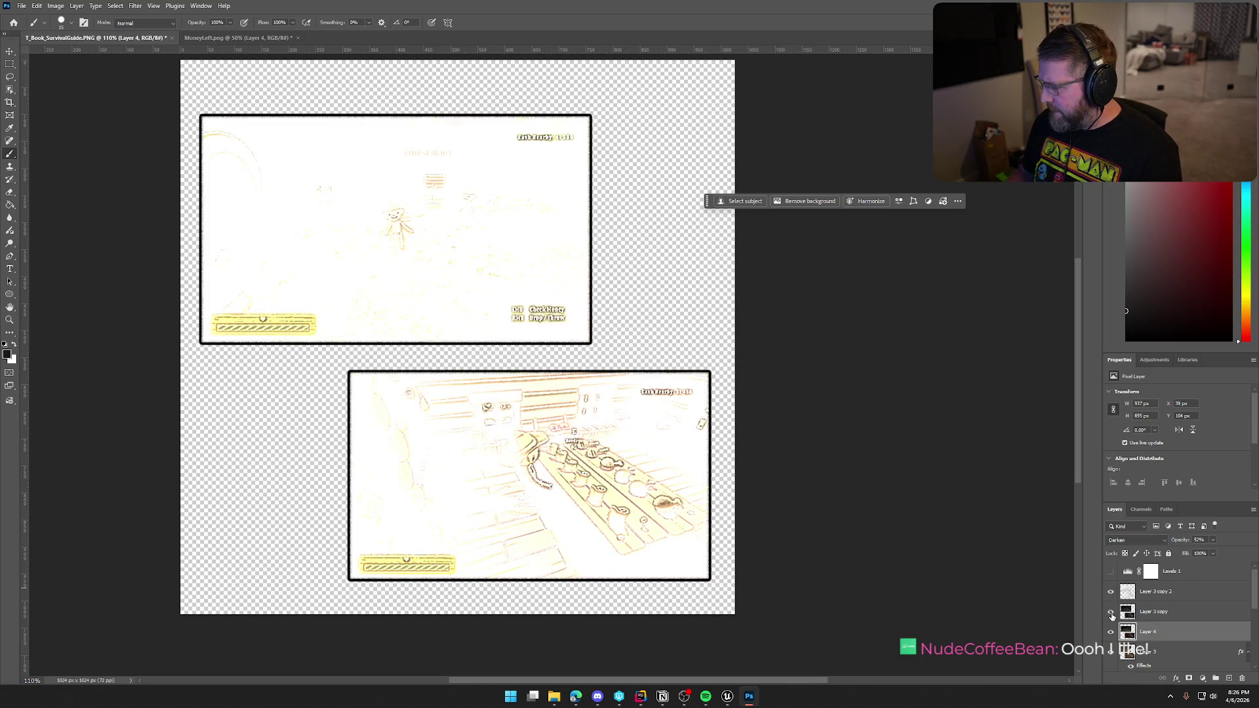
pyautogui.click(1110, 611)
pyautogui.click(1111, 572)
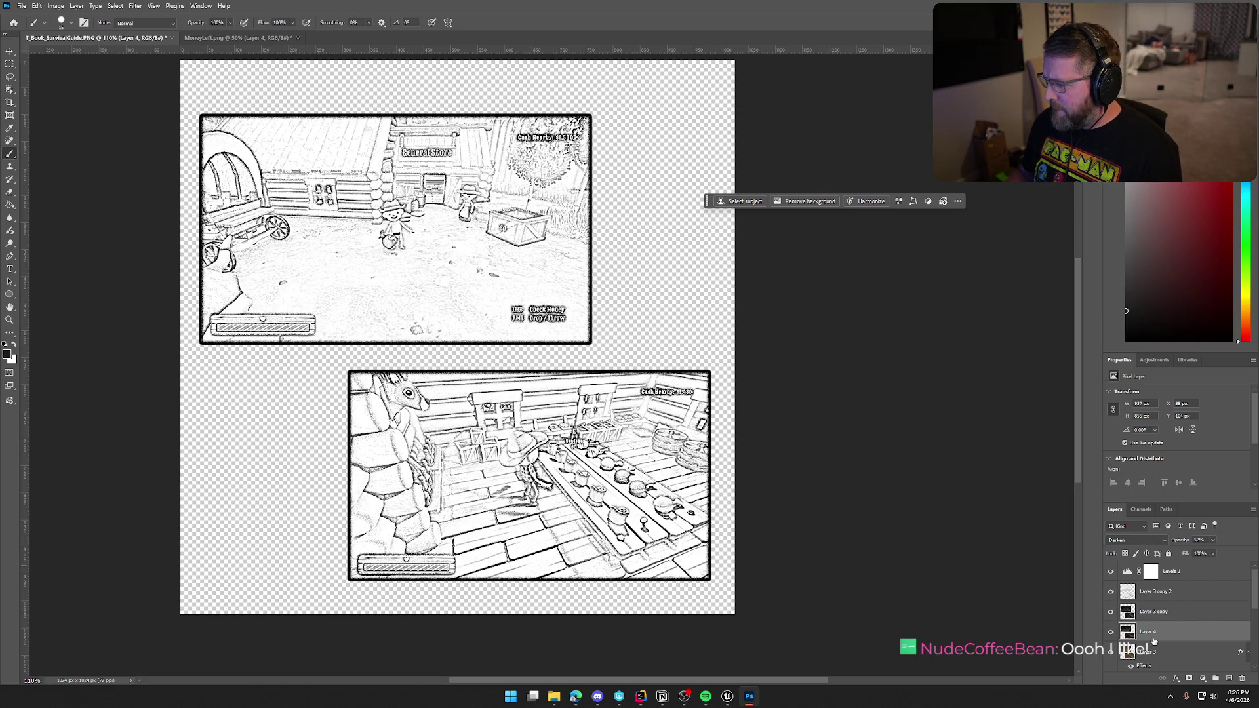
pyautogui.moveTo(1111, 572); pyautogui.dragTo(1112, 615)
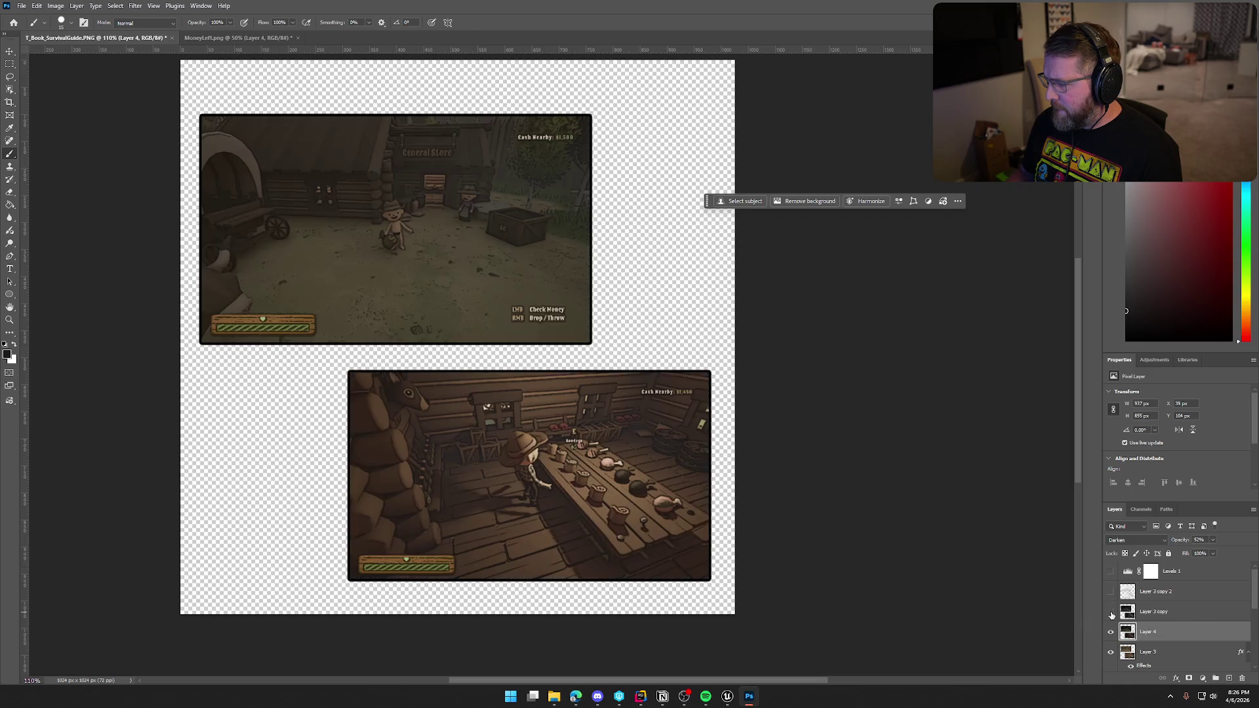
pyautogui.hotkey('ctrl', 'alt', 'shift', 'e')
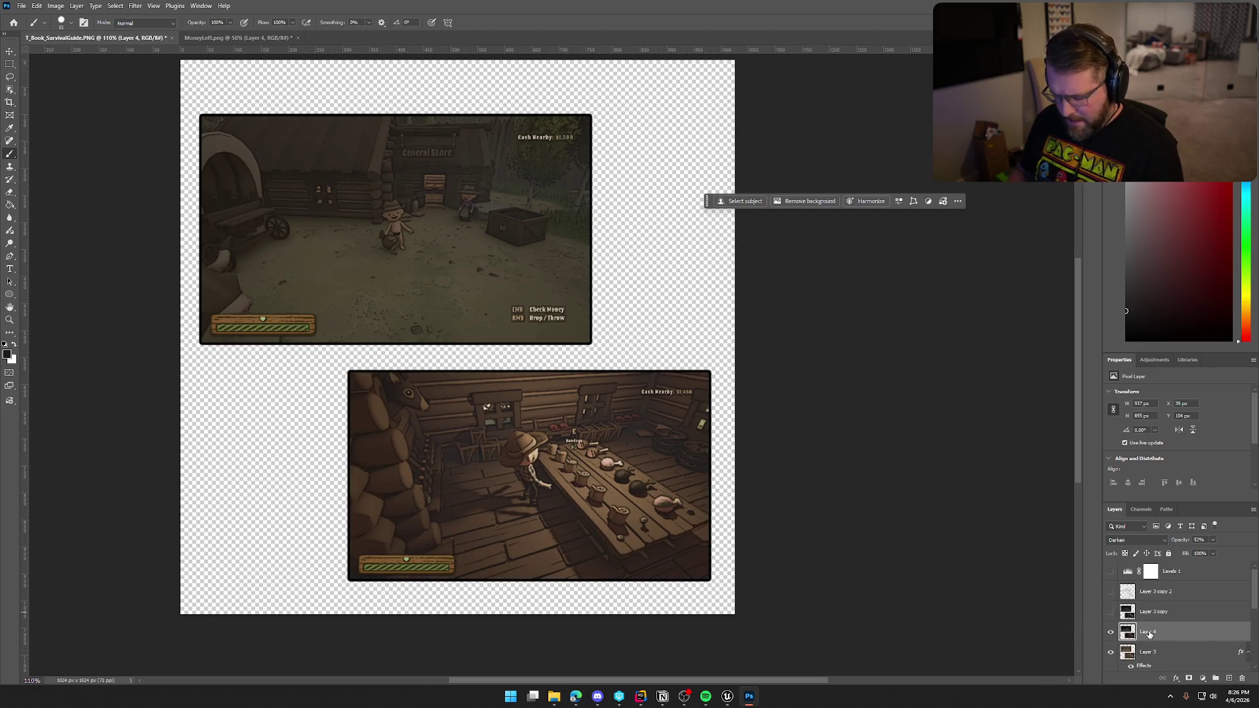
# Turn Levels 1 back on and hide Layer 5 to remove the black borders.
pyautogui.scroll(-2, 1149, 634)
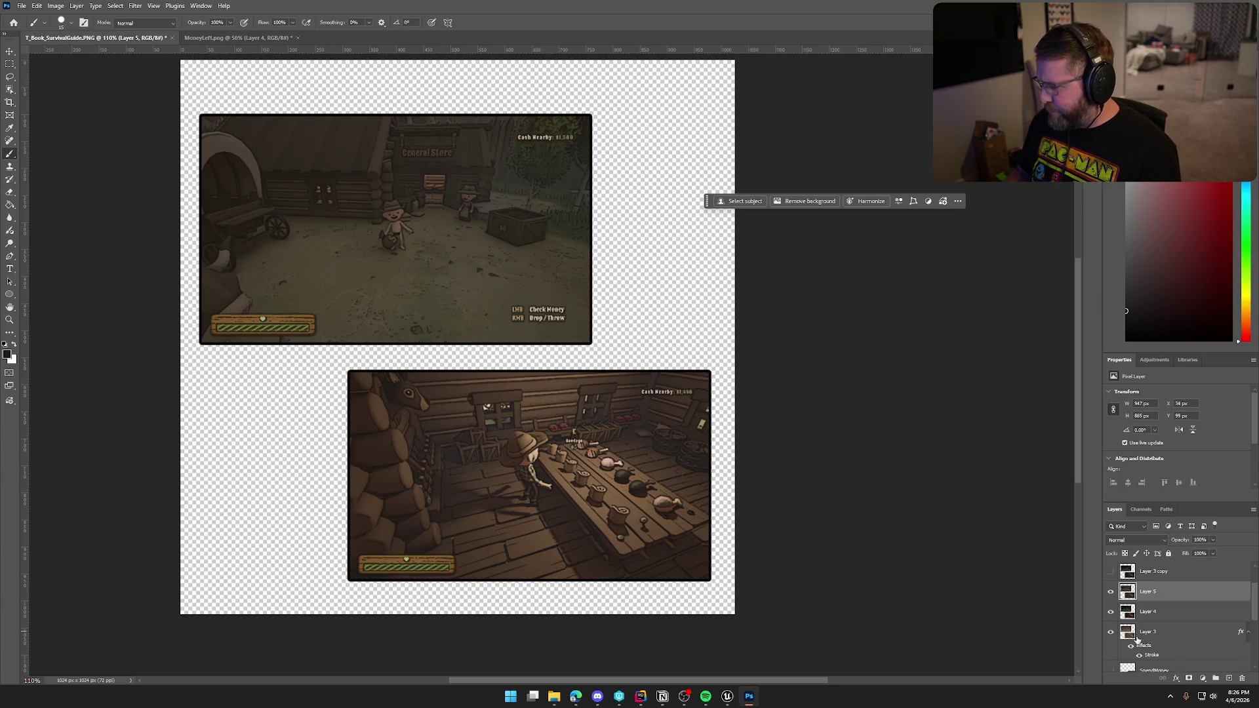
pyautogui.moveTo(1112, 633); pyautogui.dragTo(1111, 612)
pyautogui.scroll(2, 1118, 620)
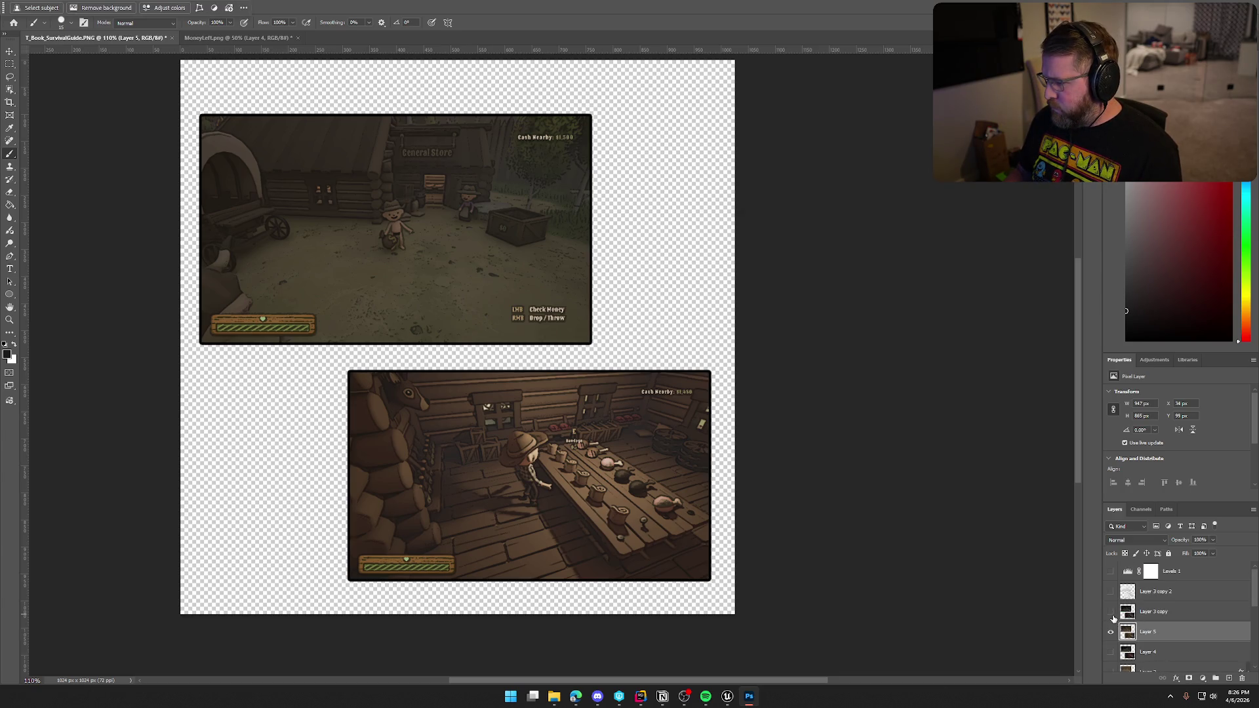
pyautogui.click(1111, 571)
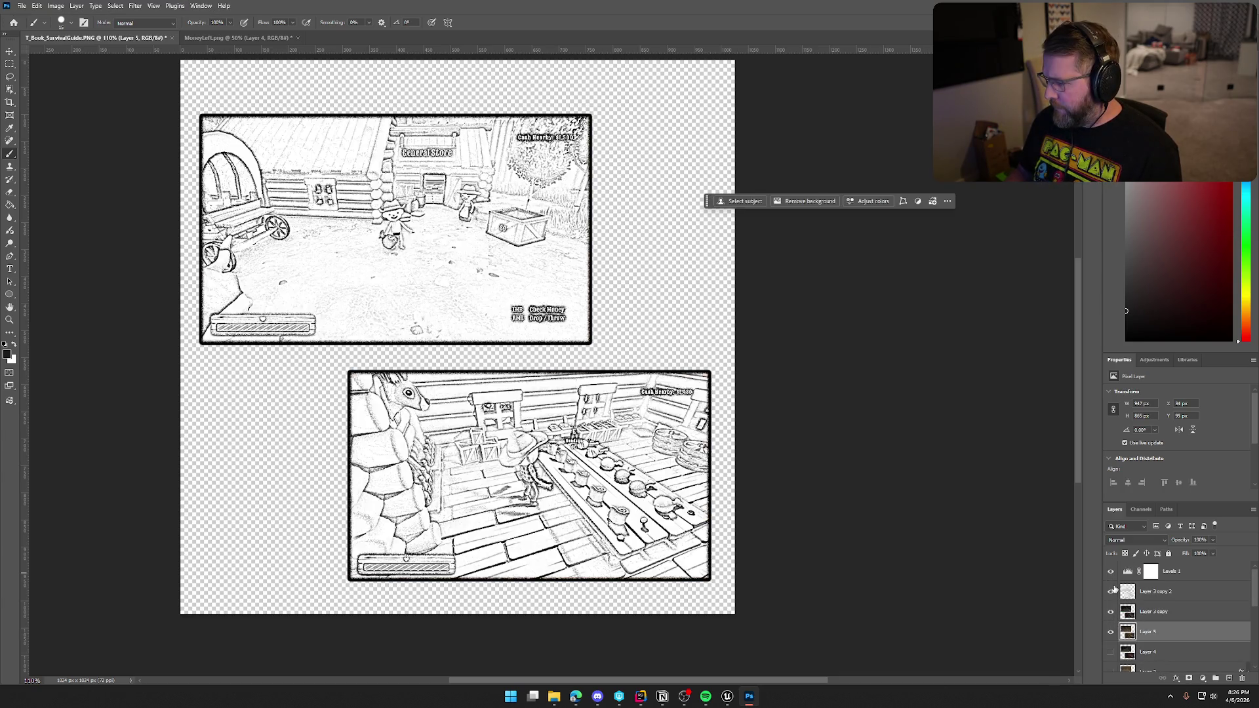
pyautogui.click(1111, 632)
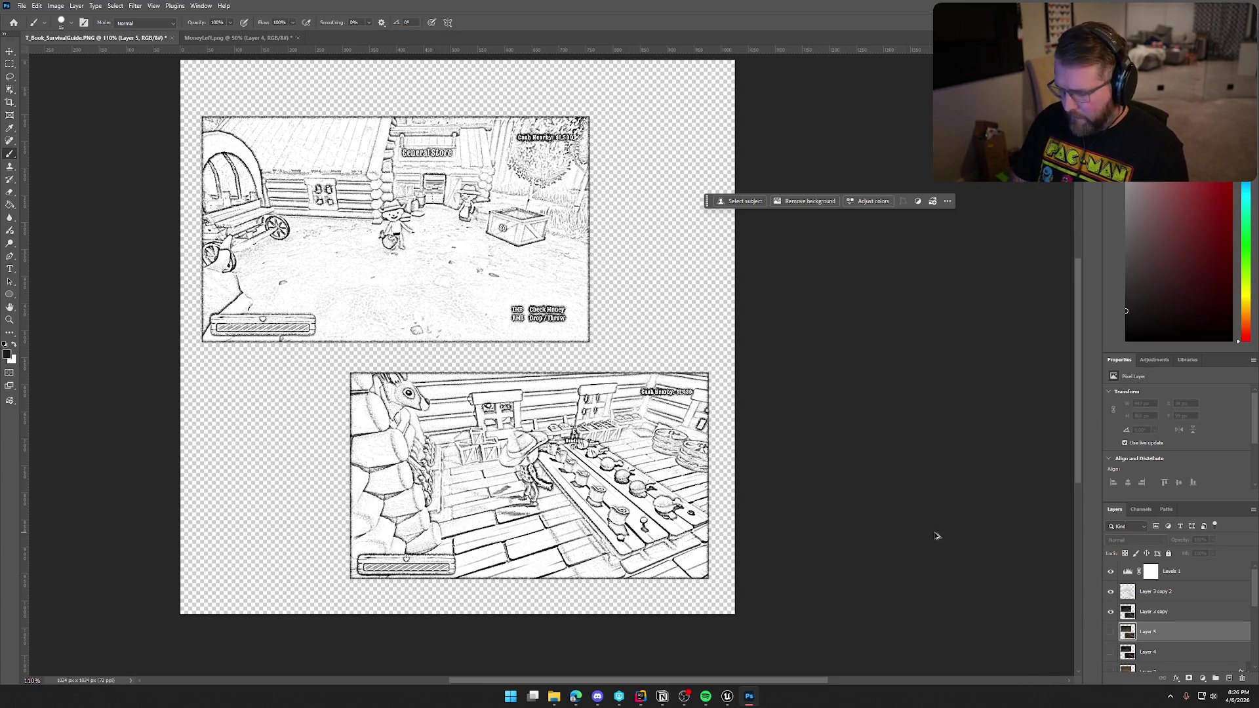
# Stamp the visible layers into Layer 6 and try its blend modes, previewing Overlay.
pyautogui.click(1131, 610)
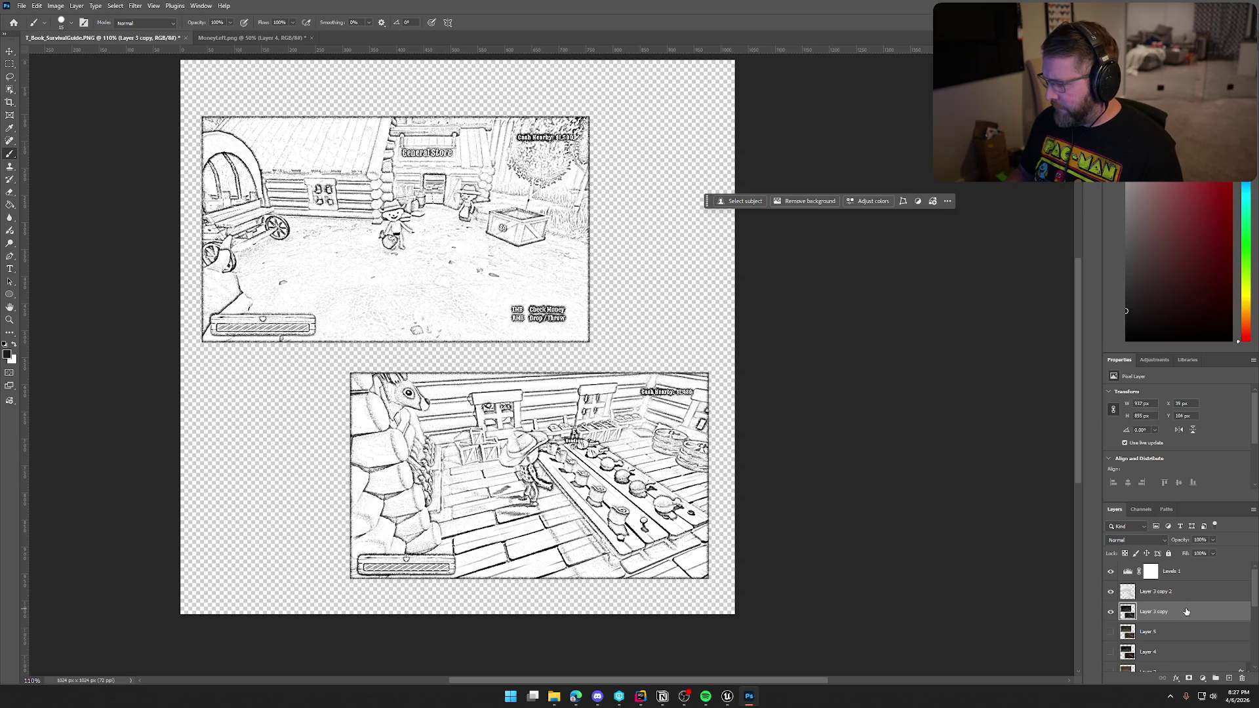
pyautogui.hotkey('ctrl', 'alt', 'shift', 'e')
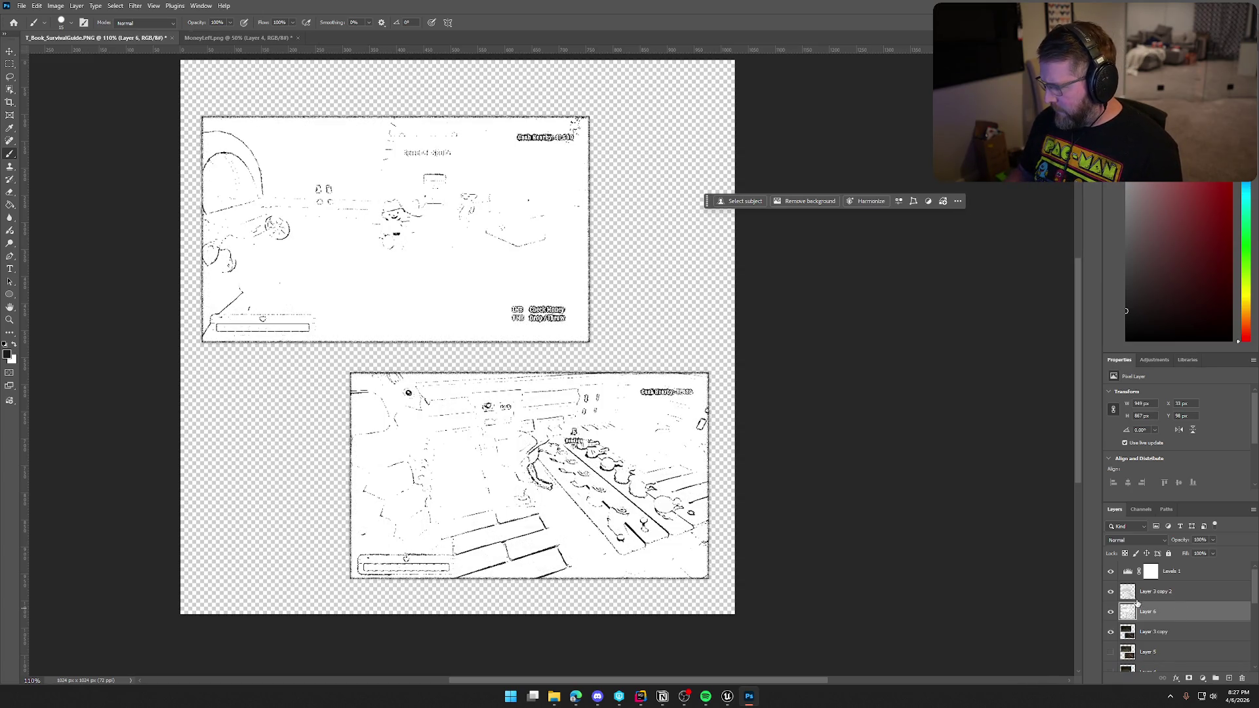
pyautogui.moveTo(1112, 593); pyautogui.dragTo(1110, 571)
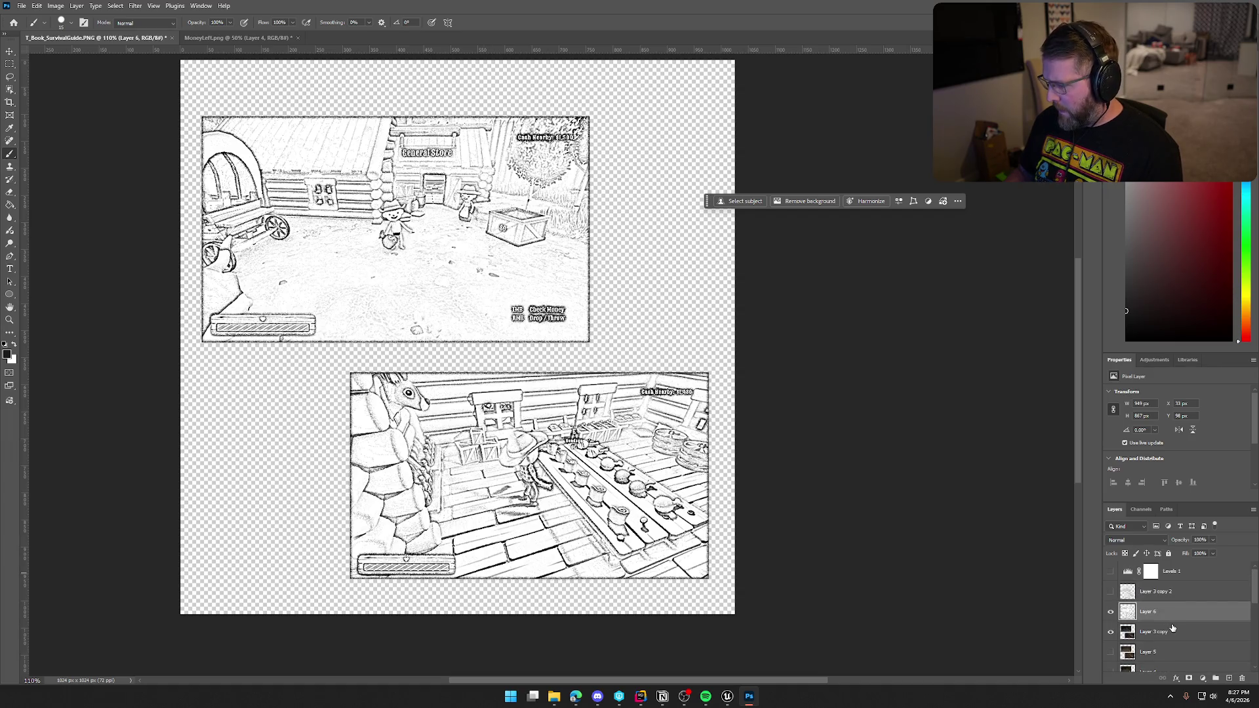
pyautogui.click(1158, 542)
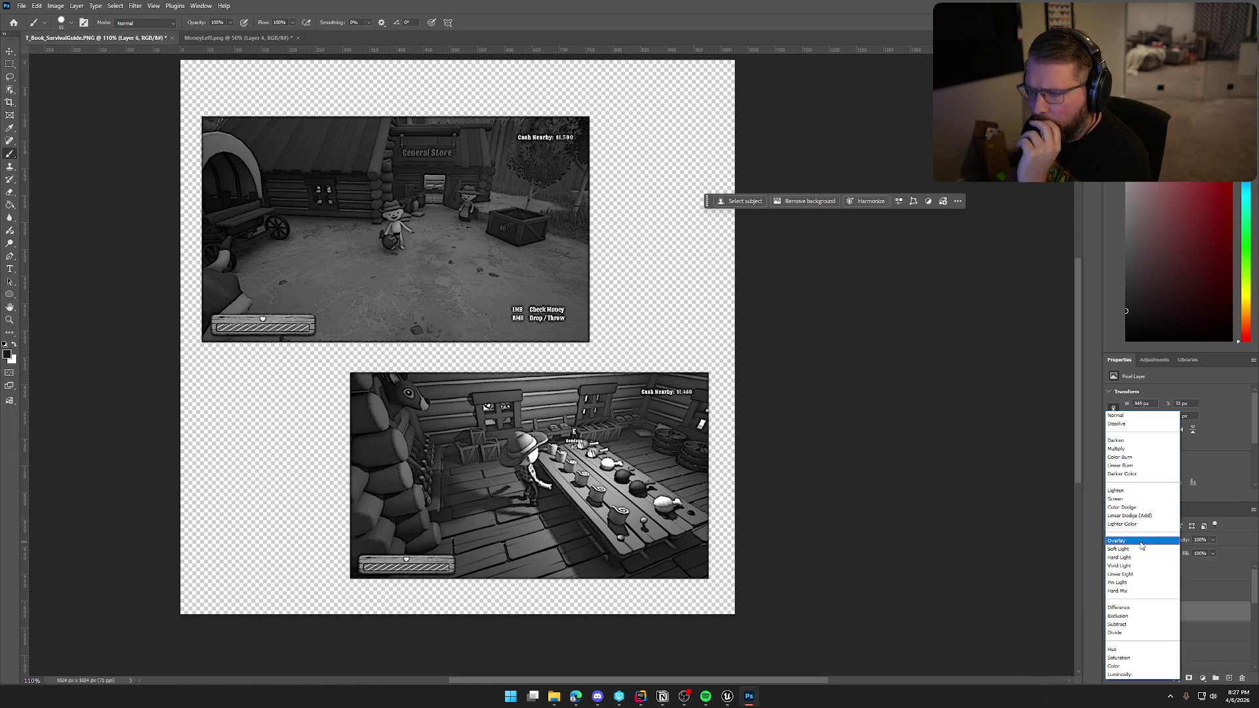
# Set the sketch layer to Overlay, show the Layer 5 borders, hide Layer 3 copy, and move Layer 6 above Layer 5.
pyautogui.click(1141, 543)
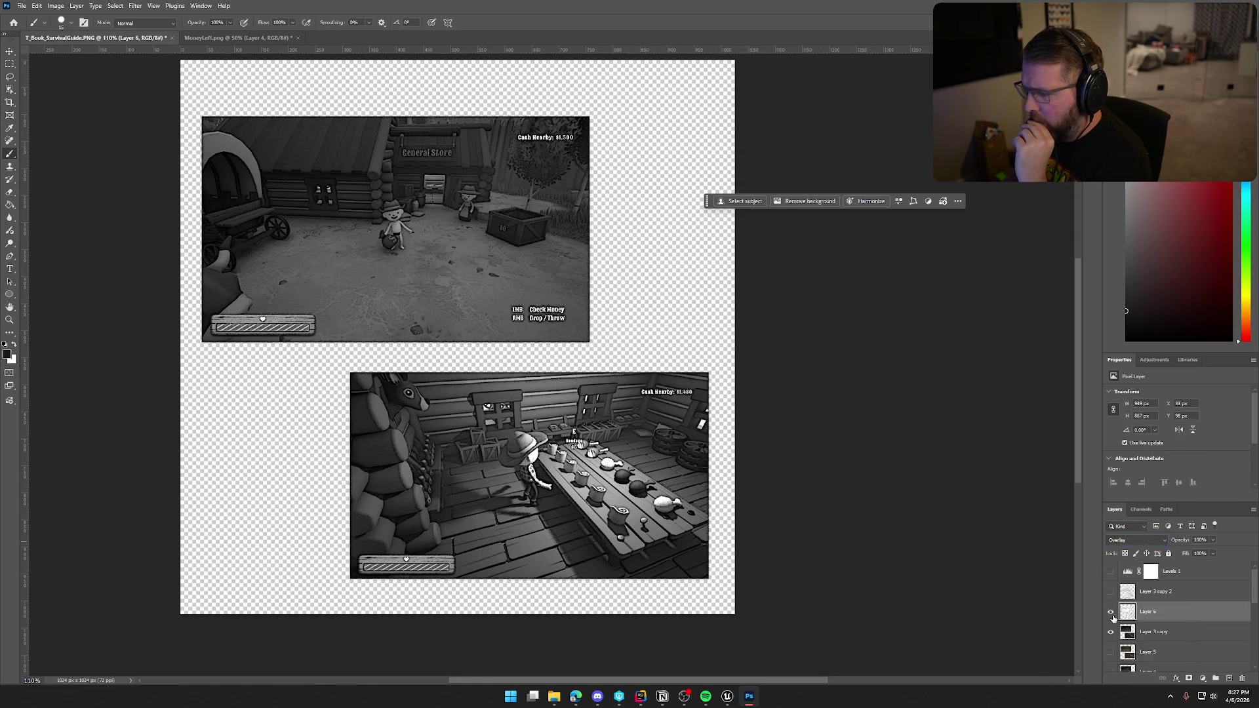
pyautogui.click(1112, 614)
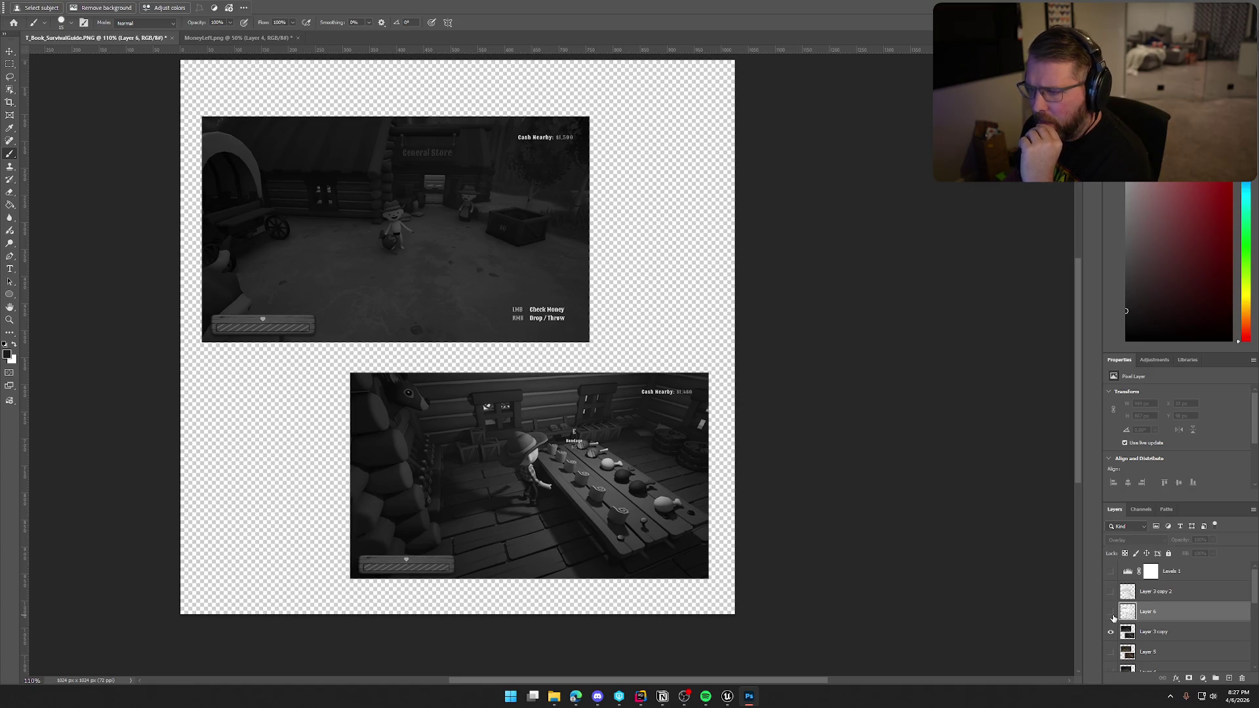
pyautogui.click(1111, 653)
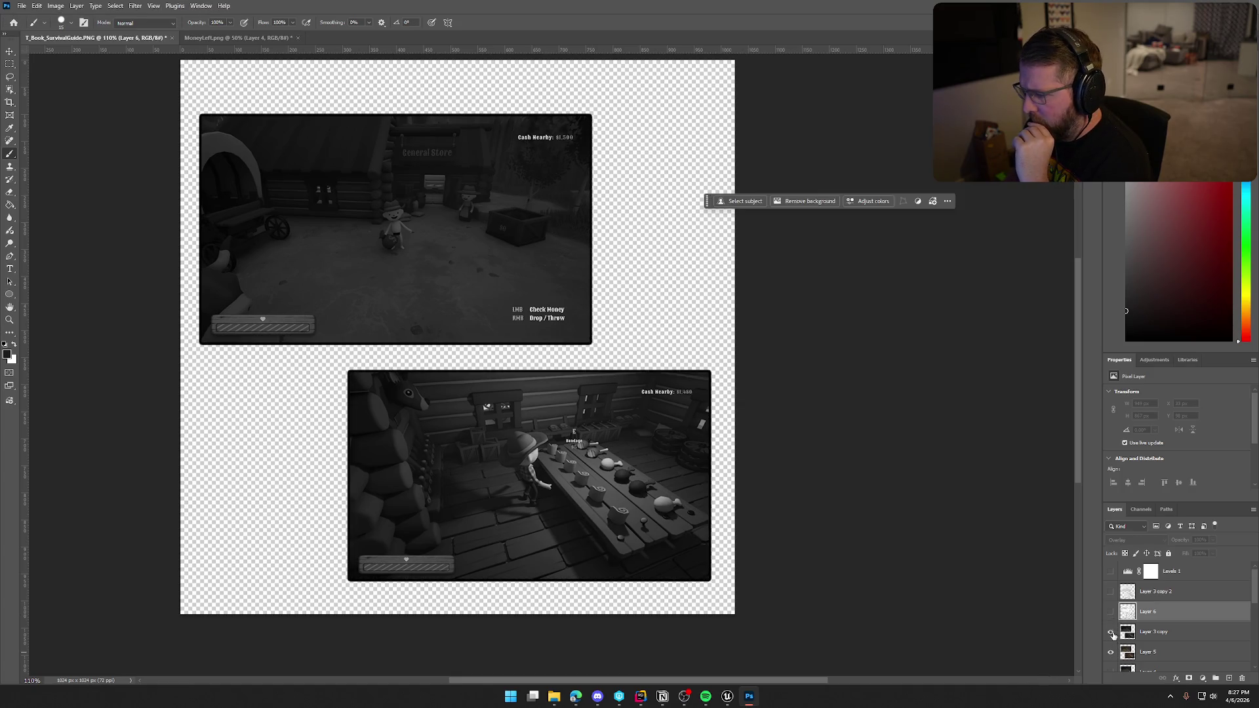
pyautogui.click(1111, 632)
pyautogui.moveTo(1150, 616); pyautogui.dragTo(1174, 642)
pyautogui.scroll(-3, 1193, 634)
pyautogui.scroll(2, 1151, 593)
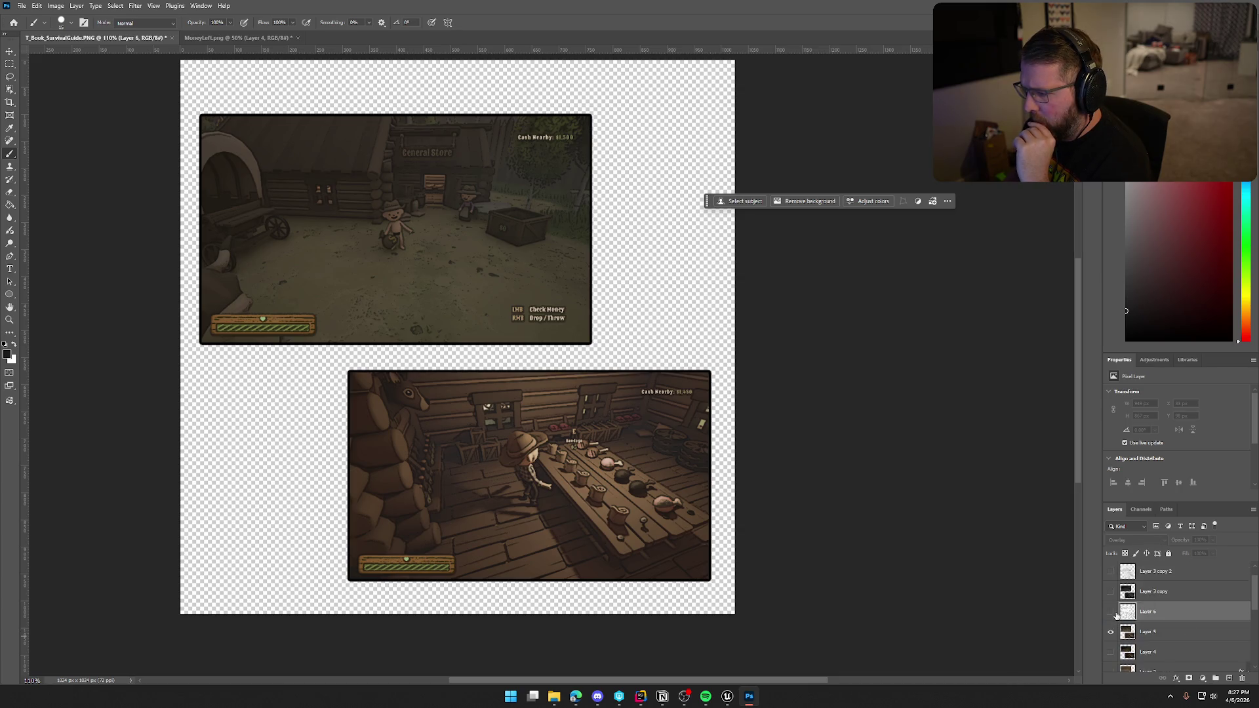
pyautogui.click(1112, 613)
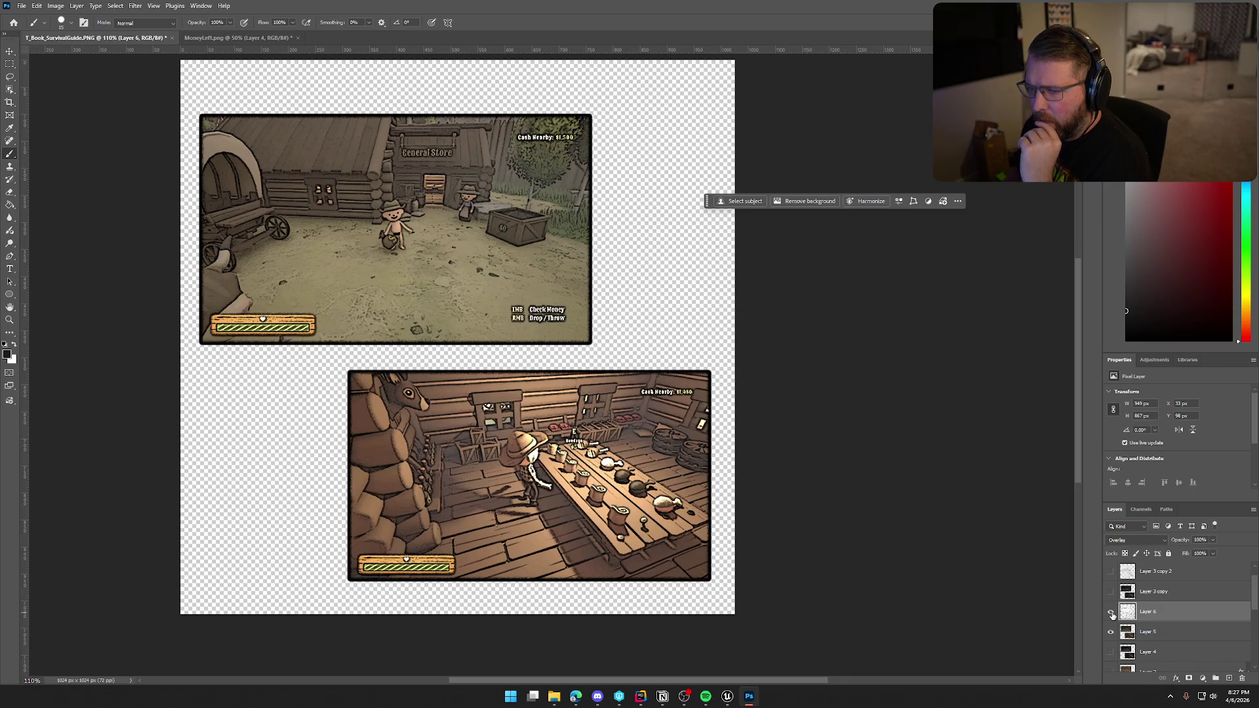
# Compare blend modes, keep Overlay, and lower the sketch layer's opacity to 49%.
pyautogui.click(1161, 542)
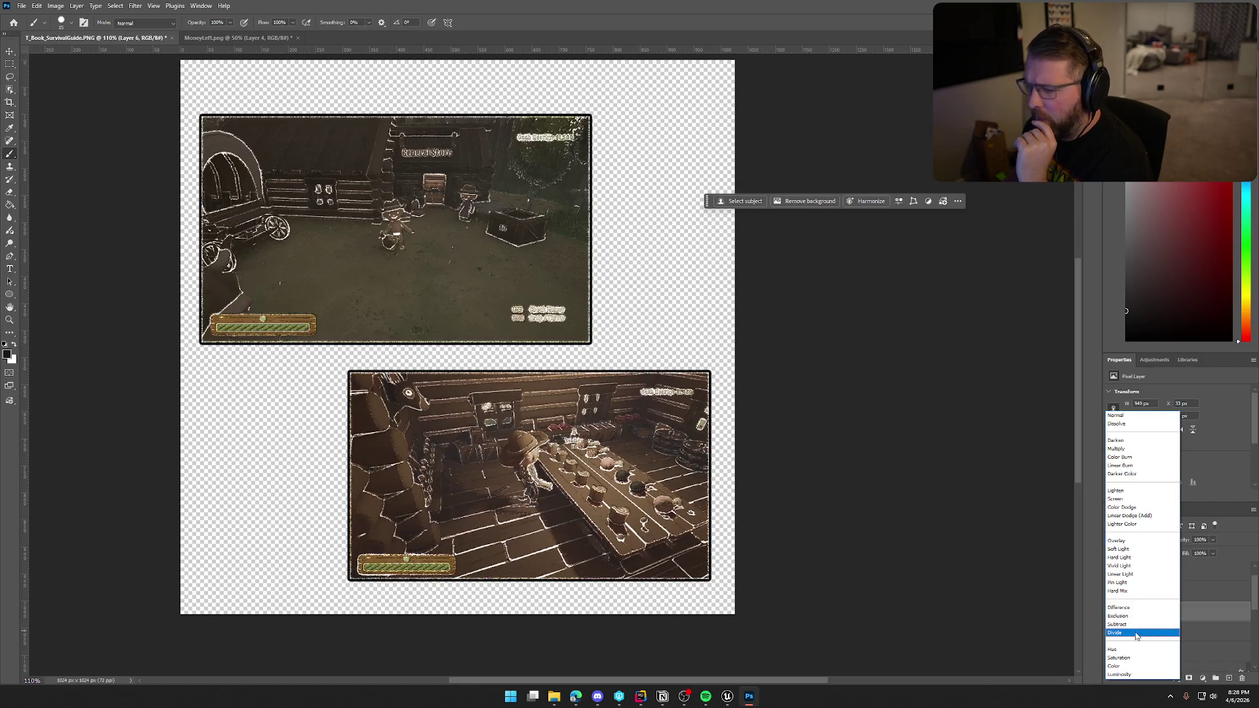
pyautogui.click(1116, 541)
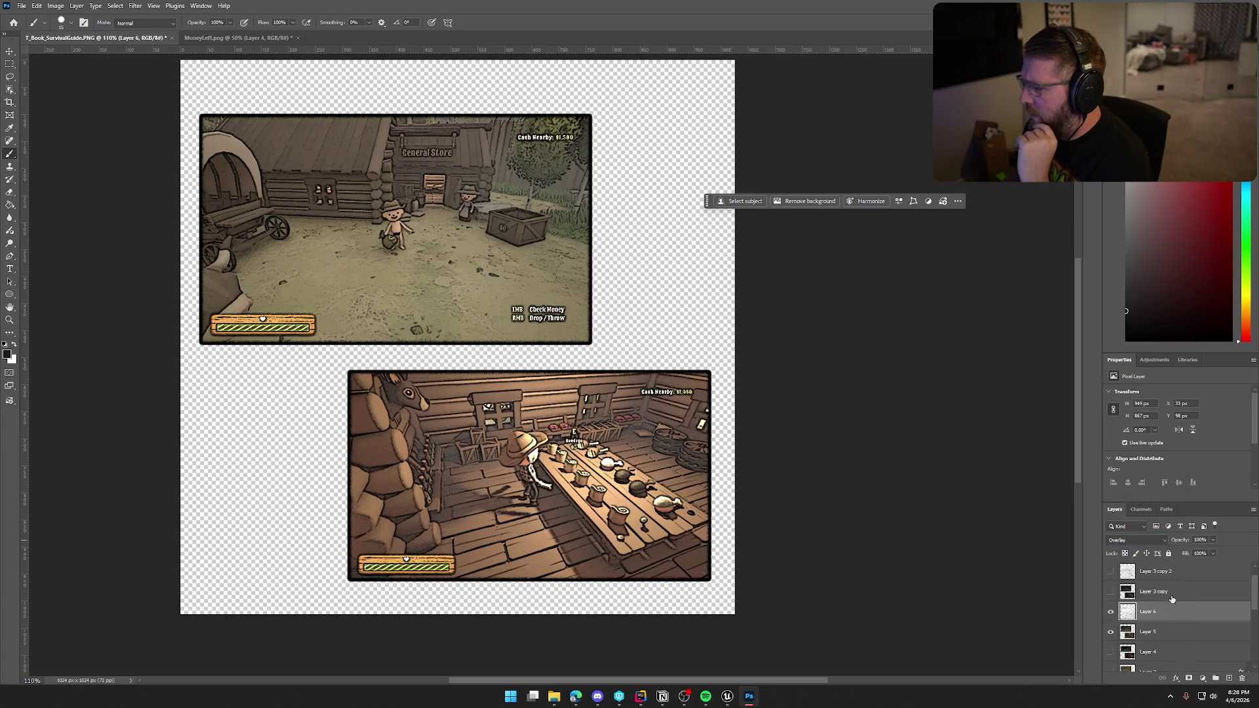
pyautogui.click(1112, 612)
pyautogui.click(1111, 612)
pyautogui.click(1112, 613)
pyautogui.click(1112, 613)
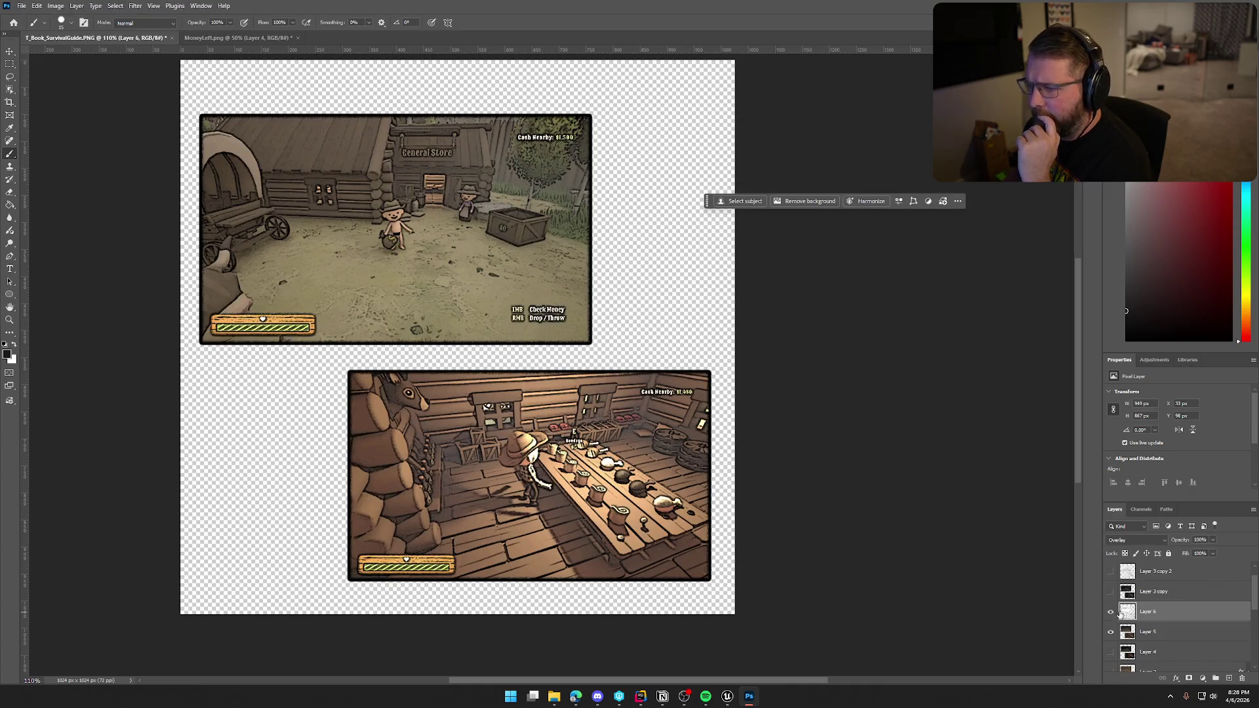
pyautogui.click(1214, 540)
pyautogui.moveTo(1212, 552); pyautogui.dragTo(1192, 554)
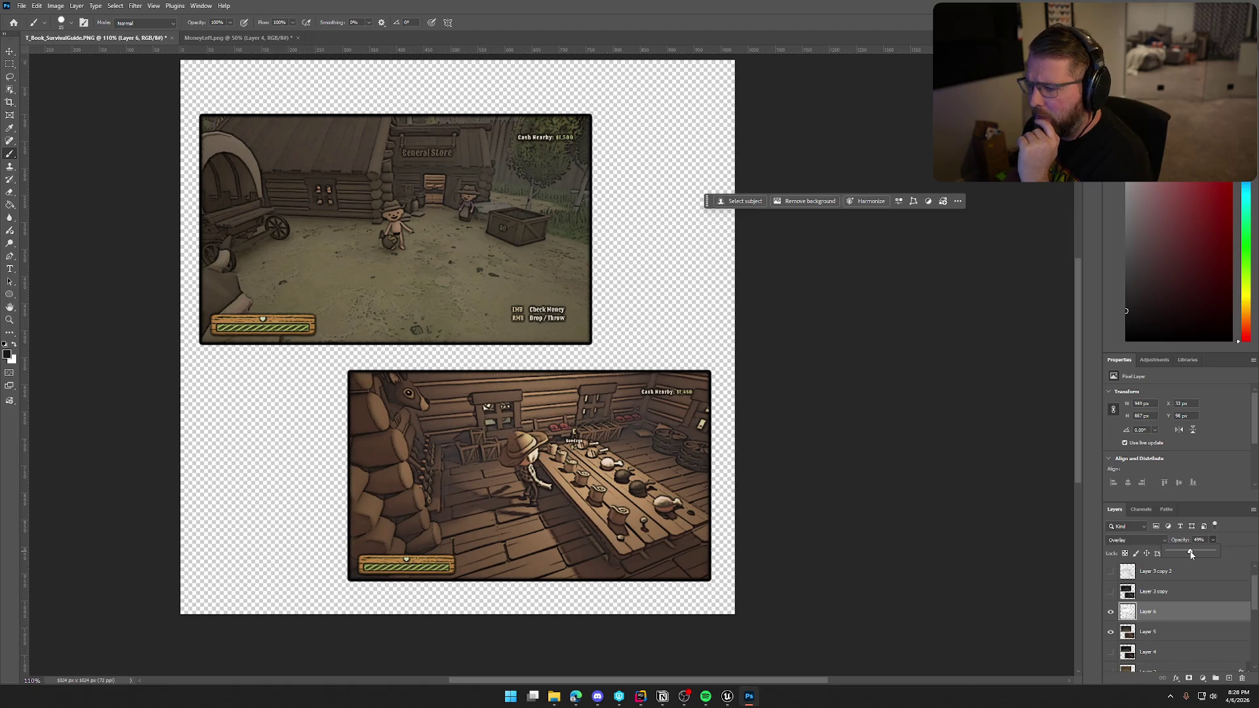
pyautogui.click(1115, 614)
pyautogui.click(1110, 614)
pyautogui.click(1111, 614)
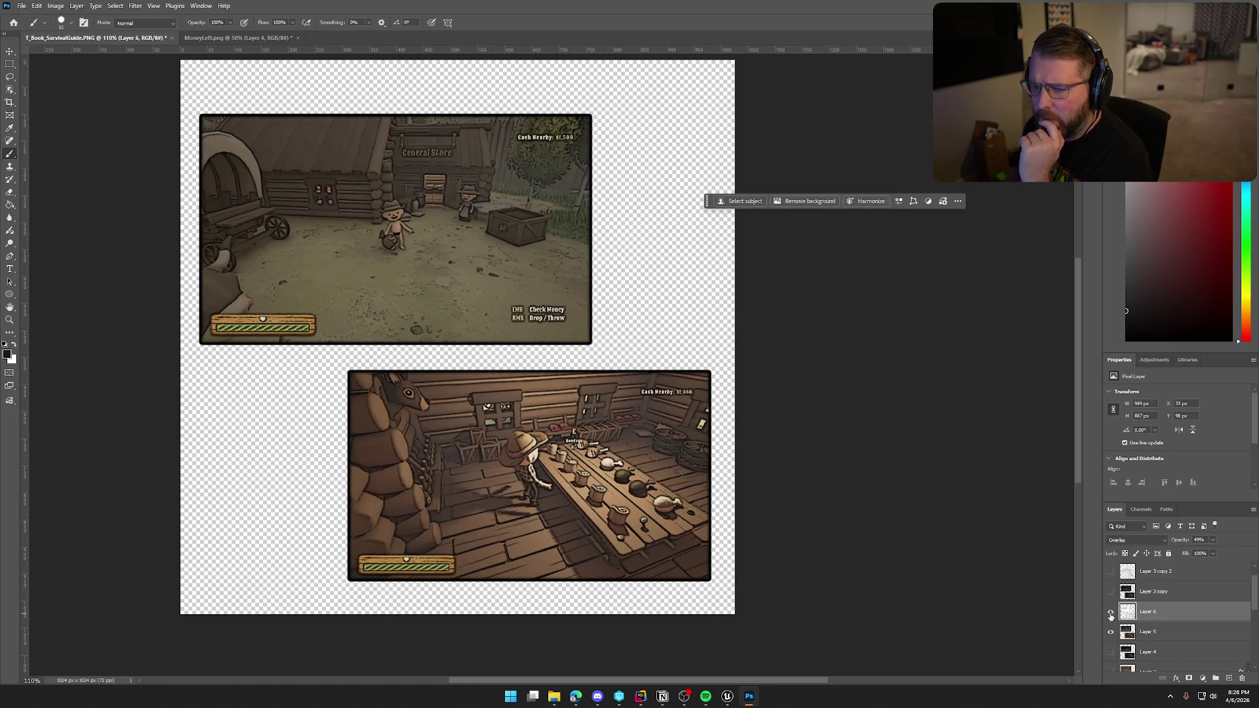
# Switch the sketch layer to Screen blending at about 13% opacity.
pyautogui.click(1154, 544)
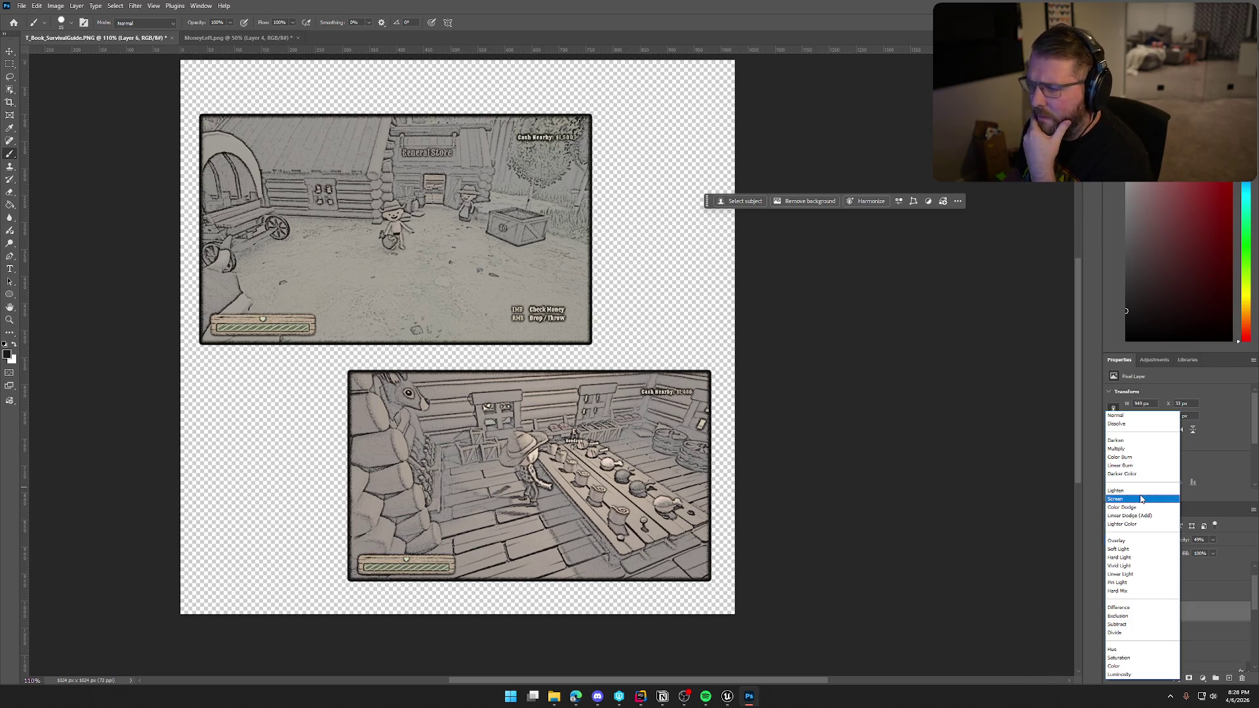
pyautogui.click(1140, 500)
pyautogui.moveTo(1214, 541)
pyautogui.mouseDown()
pyautogui.moveTo(1185, 553)
pyautogui.moveTo(1199, 551)
pyautogui.mouseUp()
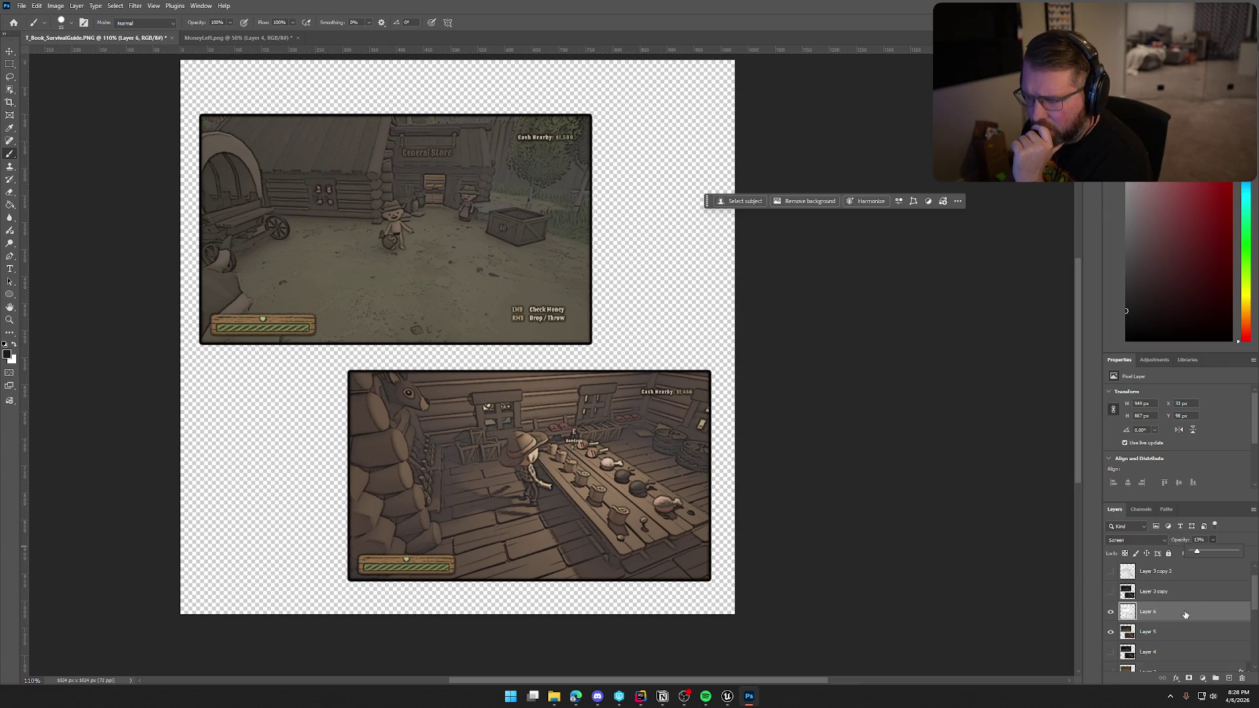
# Stamp all visible layers into a new Layer 7 and hide the original sketch and border layers.
pyautogui.click(1155, 598)
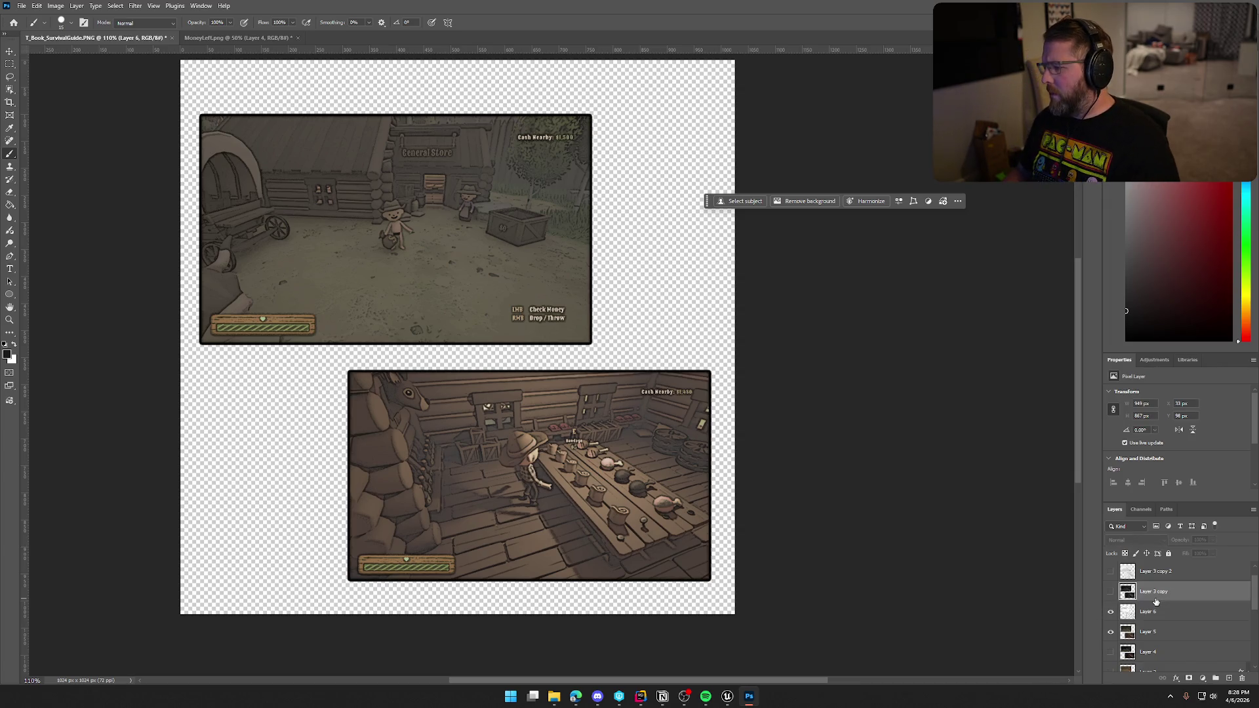
pyautogui.click(1165, 614)
pyautogui.hotkey('ctrl', 'shift', 'alt', 'e')
pyautogui.click(1111, 631)
pyautogui.click(1111, 652)
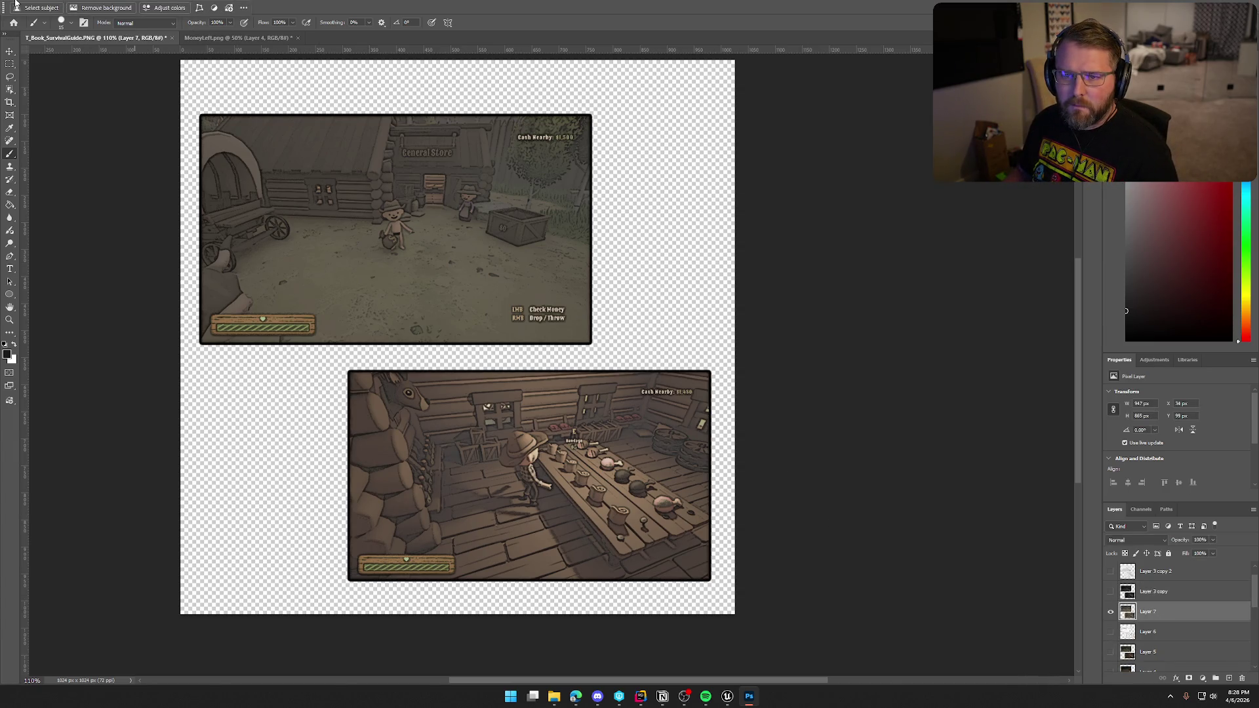
# Tint the merged layer with the Sepia Hue/Saturation preset (hue 35, saturation 20), lightness raised to 9.
pyautogui.click(55, 6)
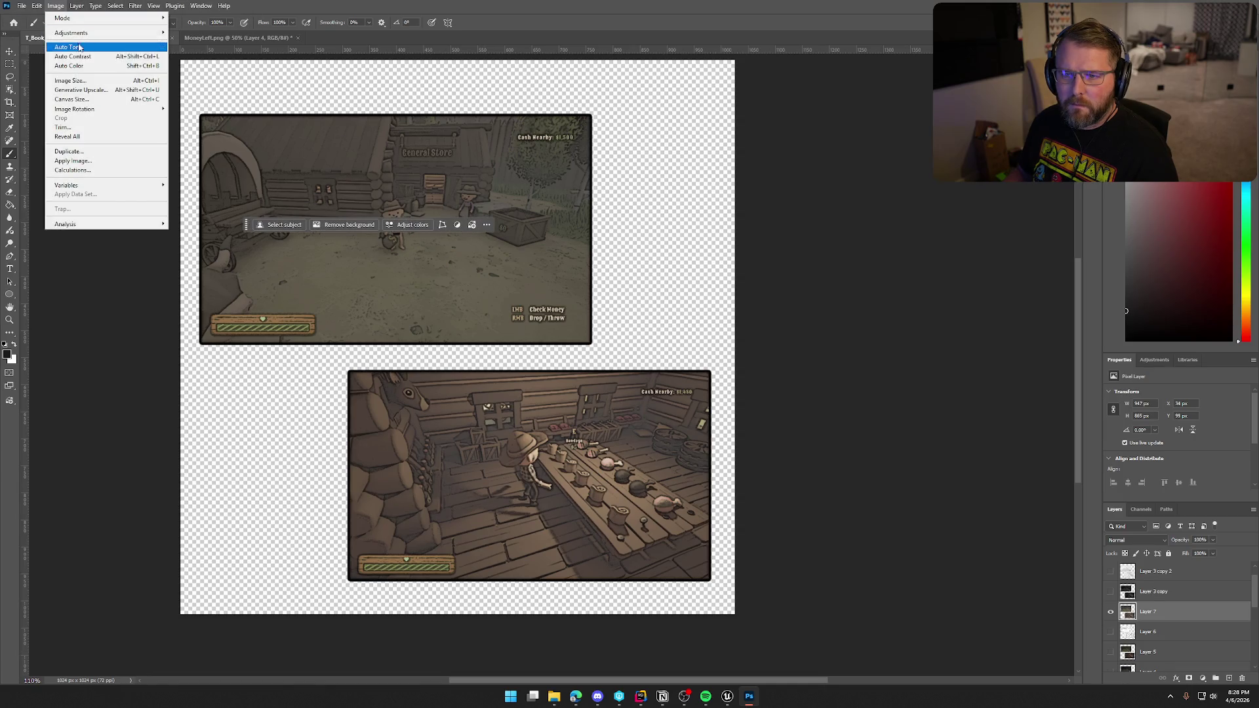
pyautogui.moveTo(105, 33)
pyautogui.click(220, 85)
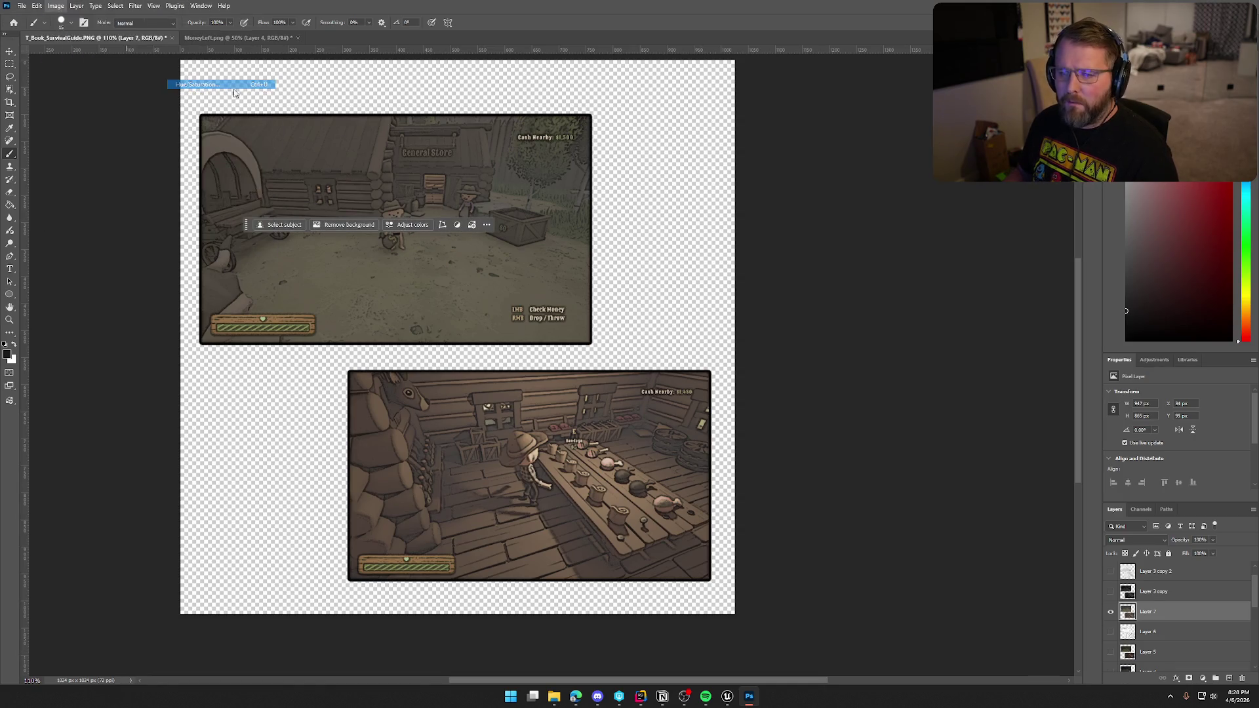
pyautogui.click(763, 136)
pyautogui.click(768, 227)
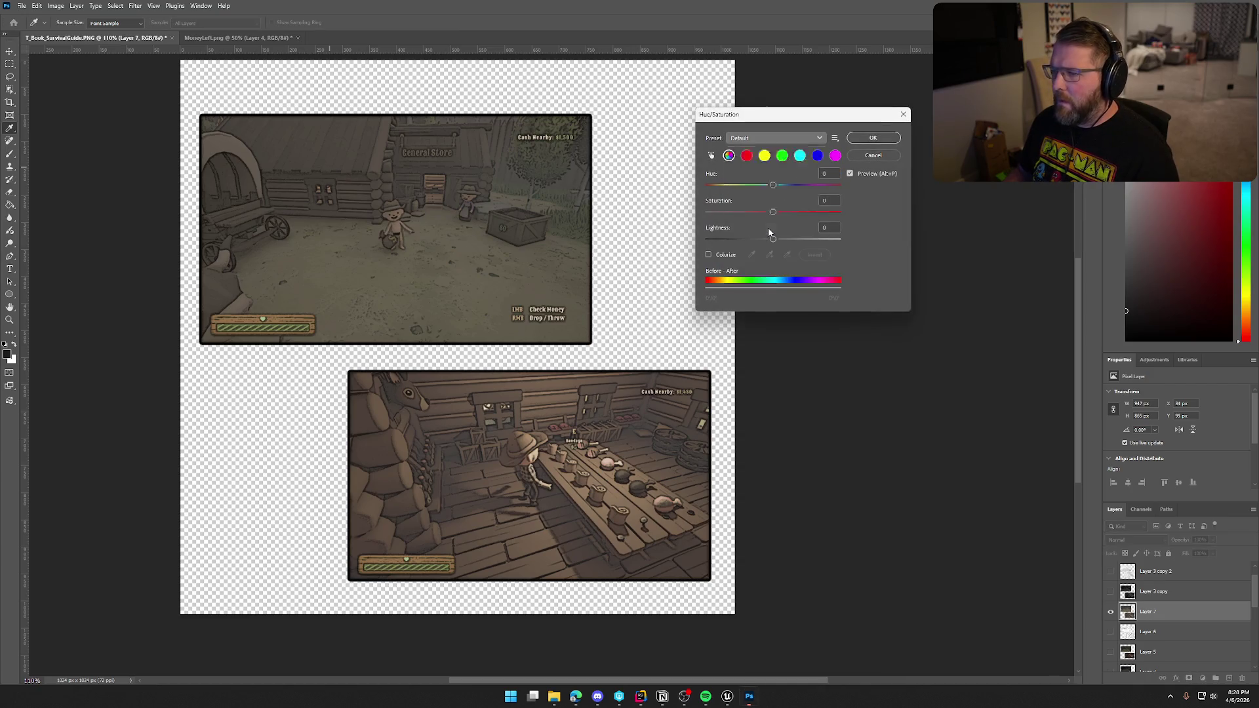
pyautogui.moveTo(770, 243)
pyautogui.mouseDown()
pyautogui.moveTo(786, 242)
pyautogui.moveTo(735, 216)
pyautogui.mouseUp()
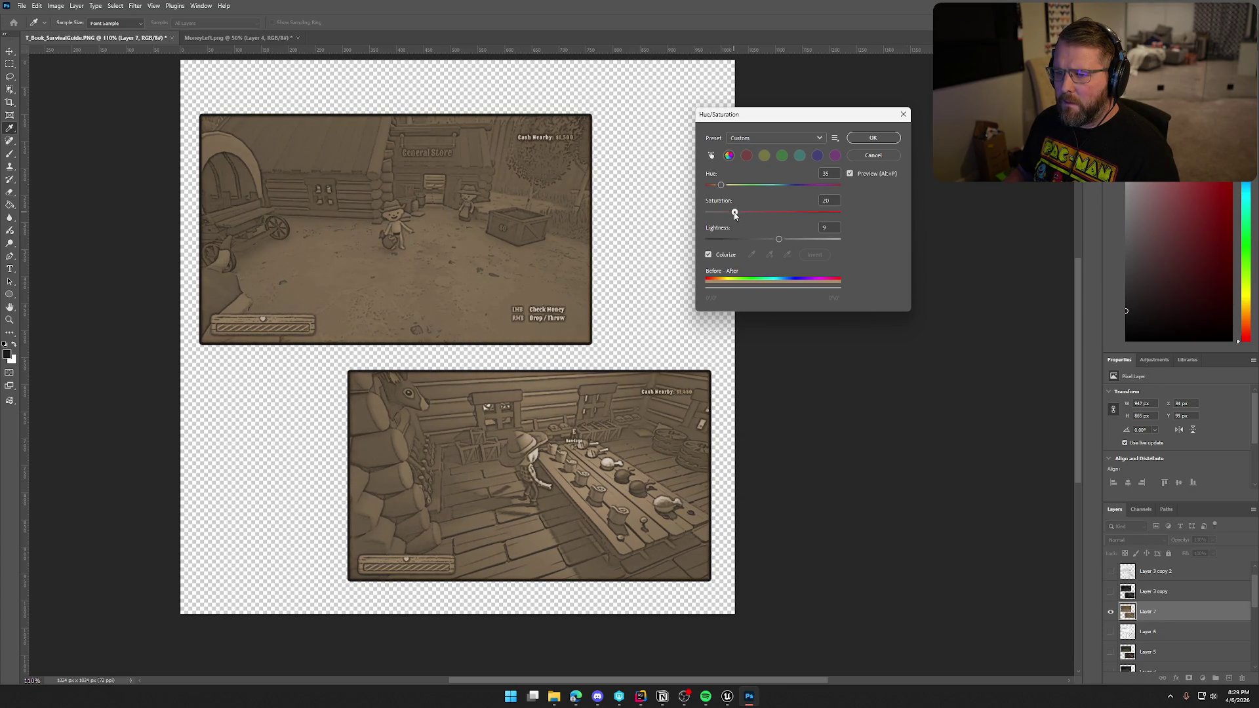
pyautogui.click(873, 137)
# Save the page as a PNG, replacing the existing MoneyLeft.png.
pyautogui.click(22, 5)
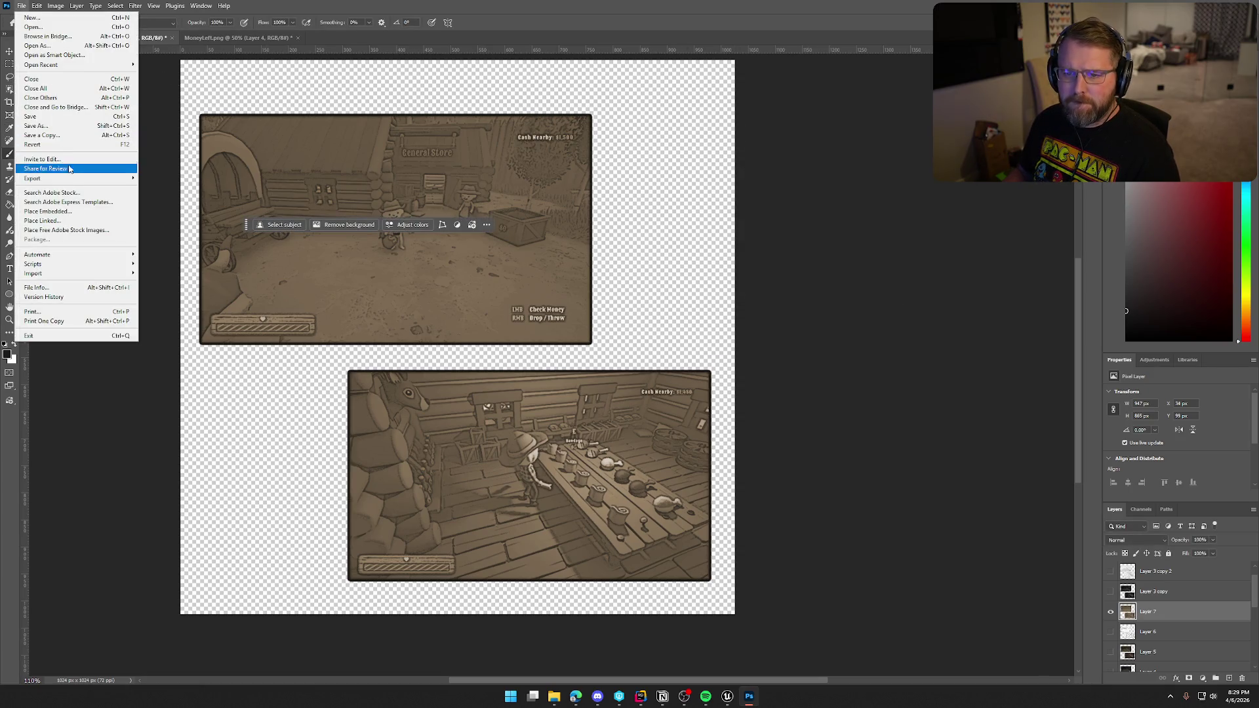
pyautogui.moveTo(99, 178)
pyautogui.click(150, 178)
pyautogui.click(348, 147)
pyautogui.click(843, 471)
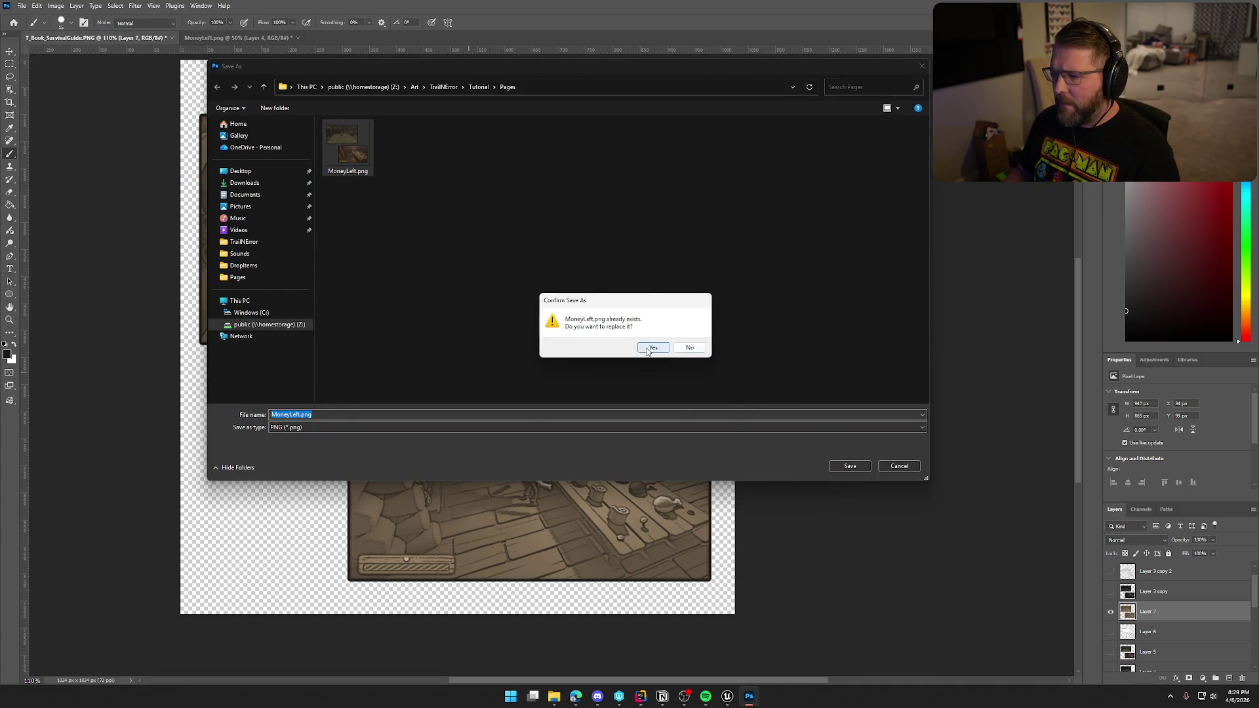
pyautogui.click(655, 348)
pyautogui.click(728, 697)
pyautogui.hotkey('ctrl', 'space')
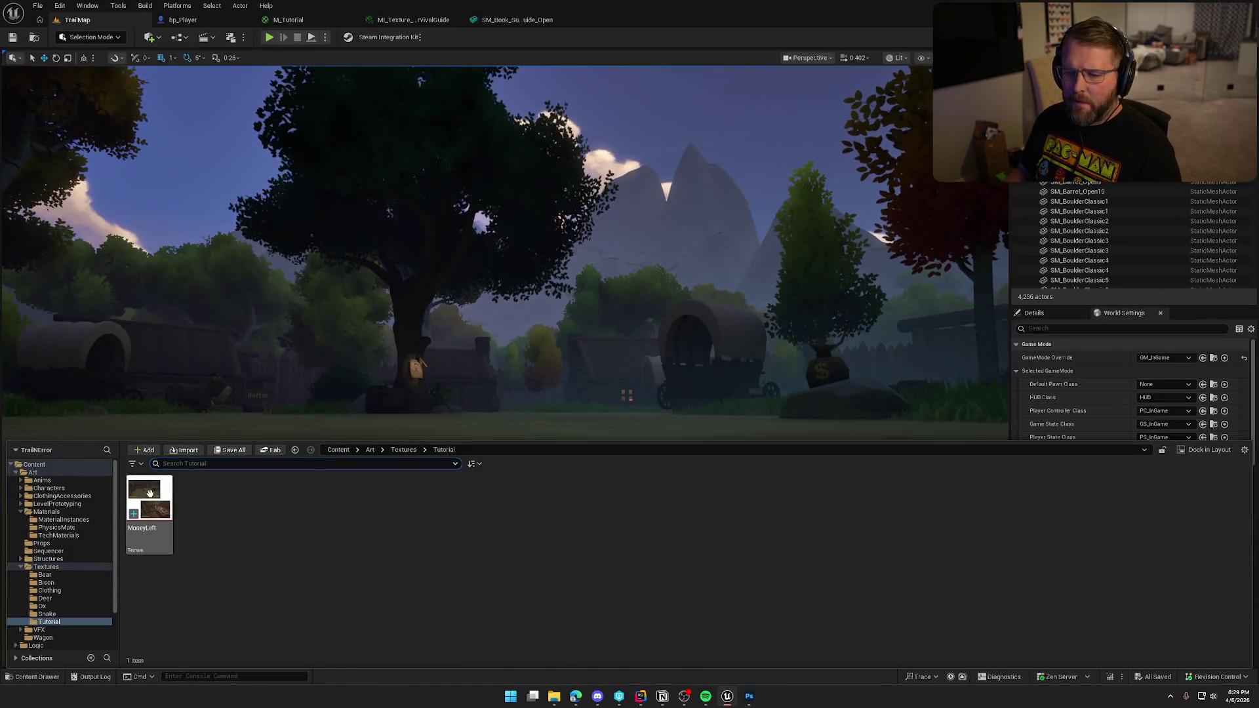
# Reimport the MoneyLeft texture from the updated PNG and collapse the Content Drawer.
pyautogui.rightClick(149, 511)
pyautogui.click(187, 191)
pyautogui.click(411, 569)
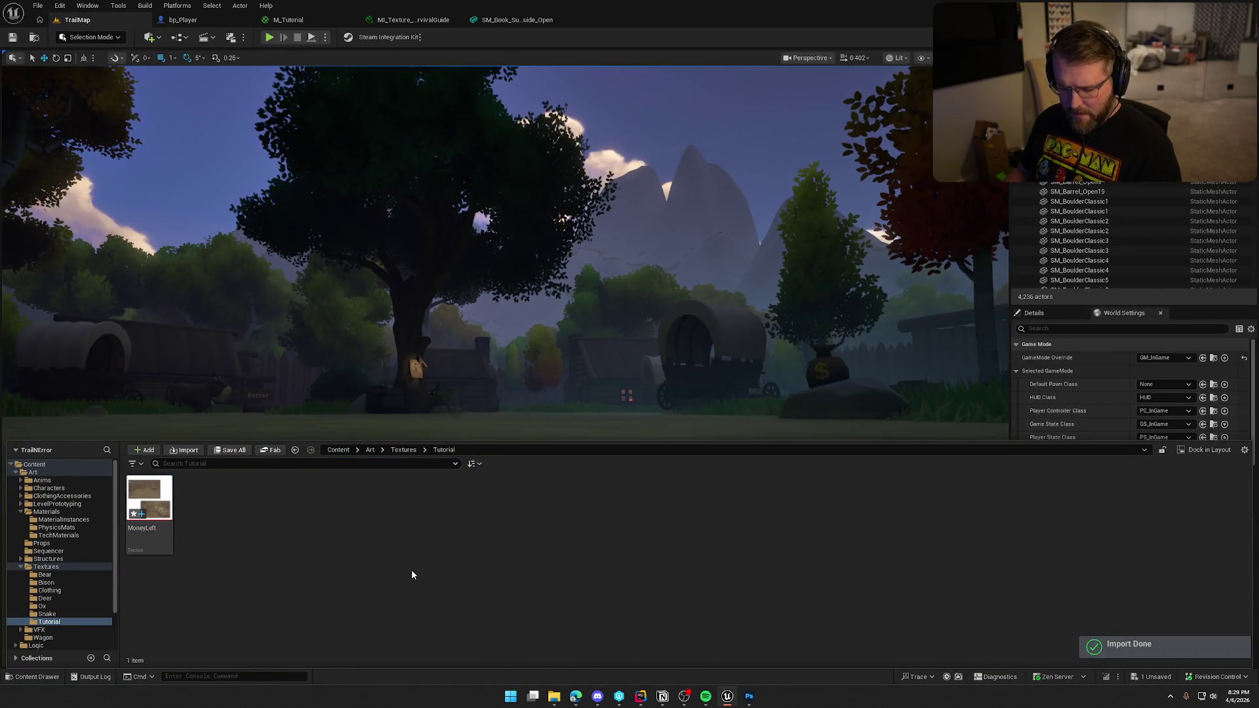
pyautogui.hotkey('ctrl', 'space')
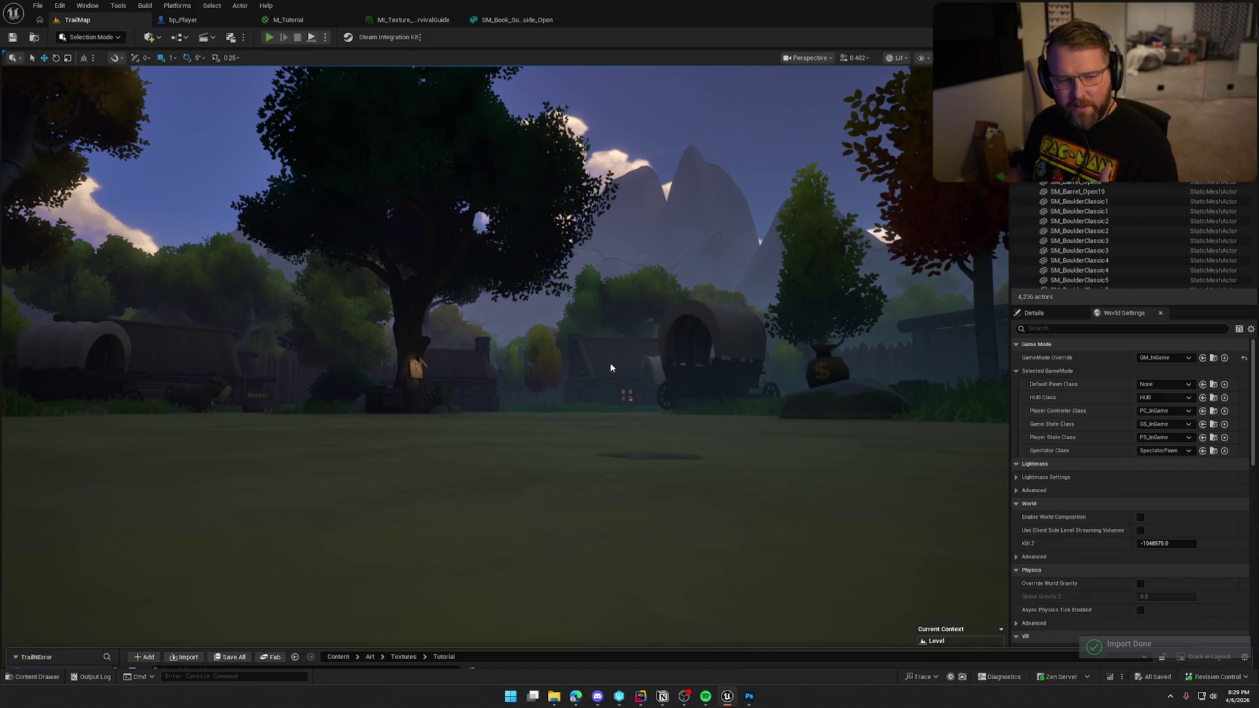
# Play the level, walk to the tutorial book, and open it to view the sepia screenshots.
pyautogui.hotkey('alt', 'p')
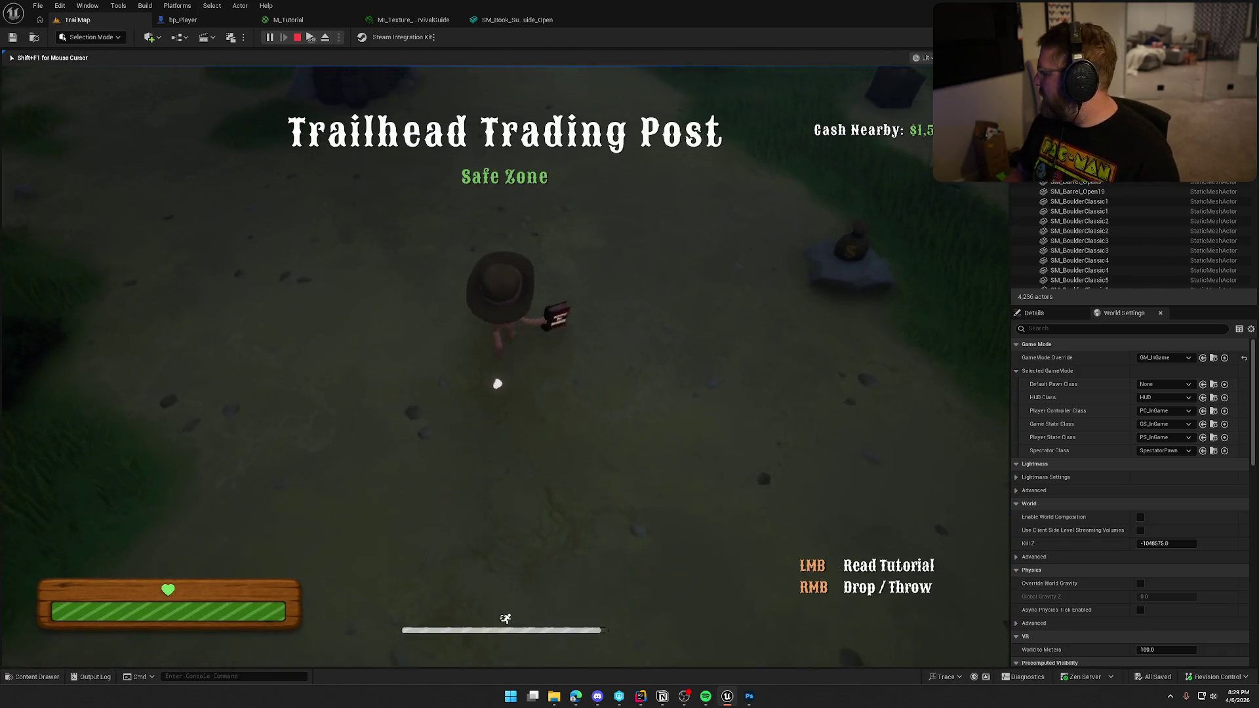
pyautogui.press('w')
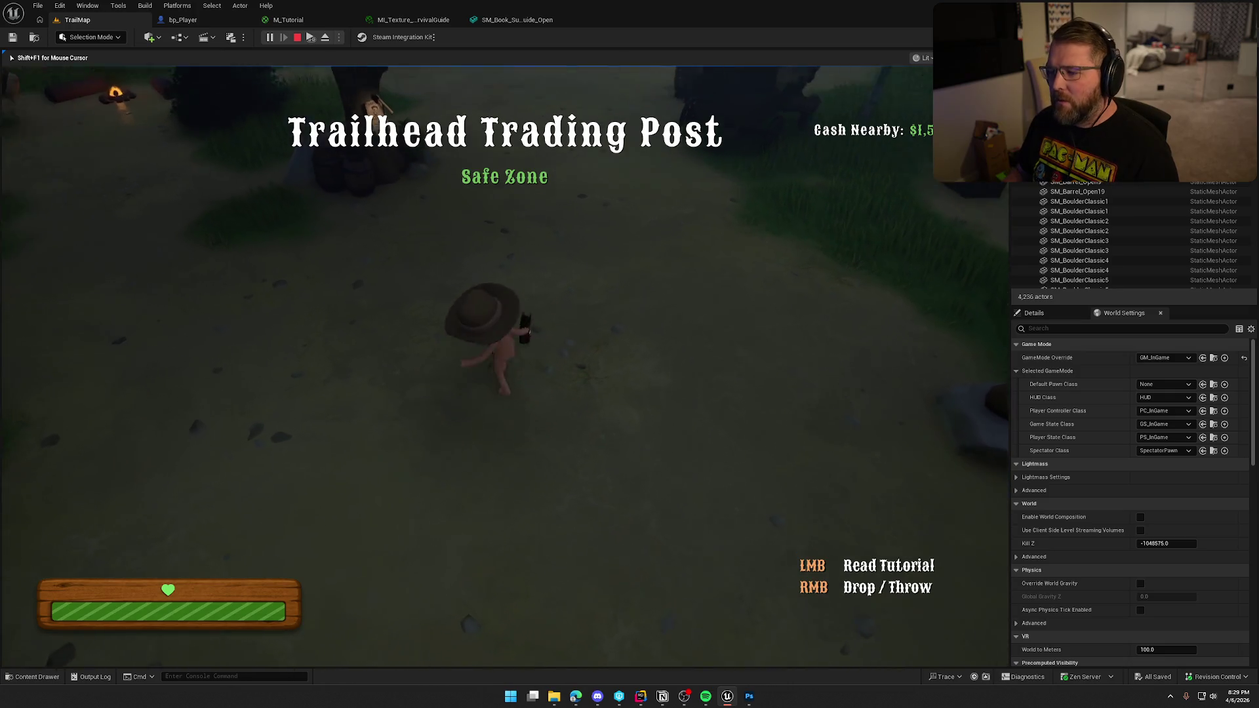
pyautogui.click(633, 388)
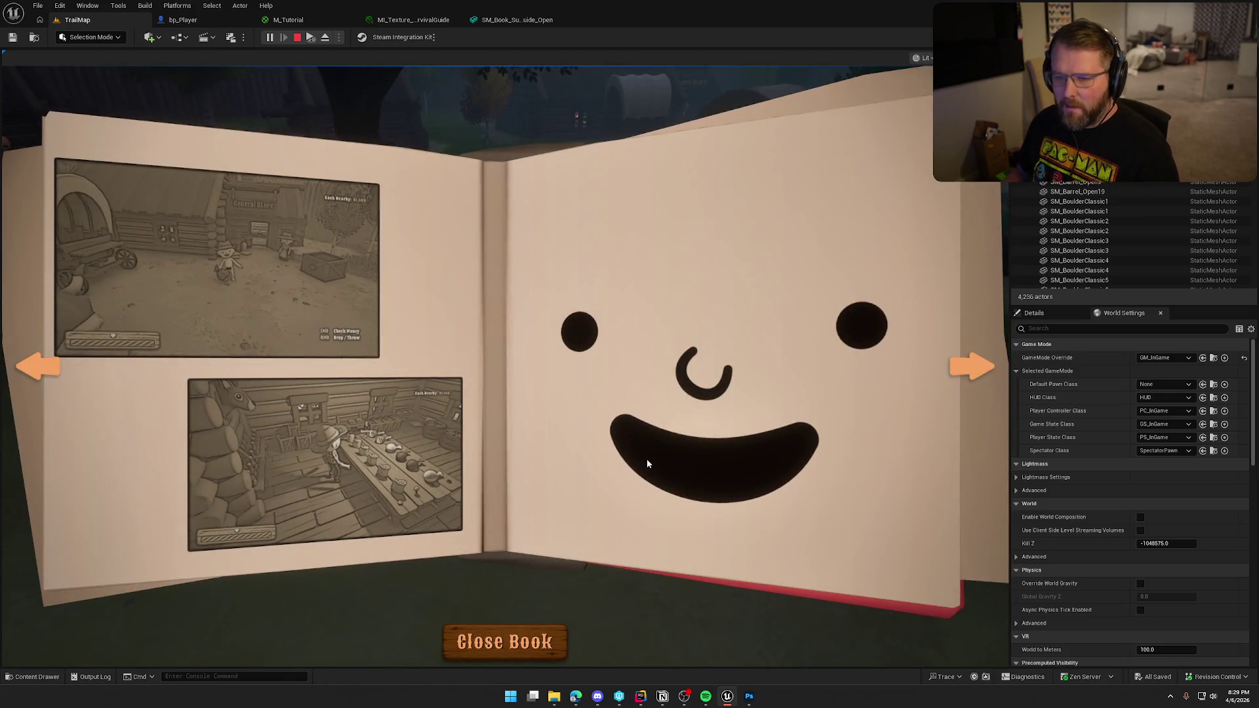
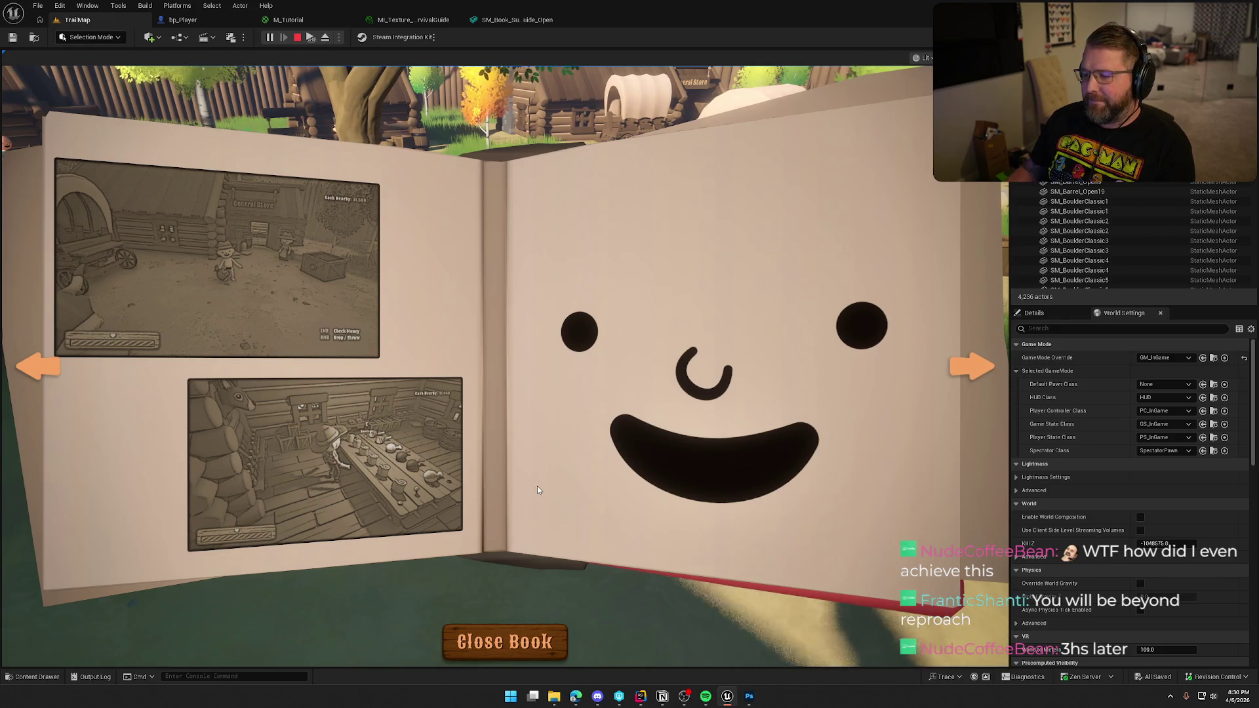
# Close and reopen the tutorial book, page to the sepia screenshots spread, then bring up Notion's To Do board.
pyautogui.click(535, 636)
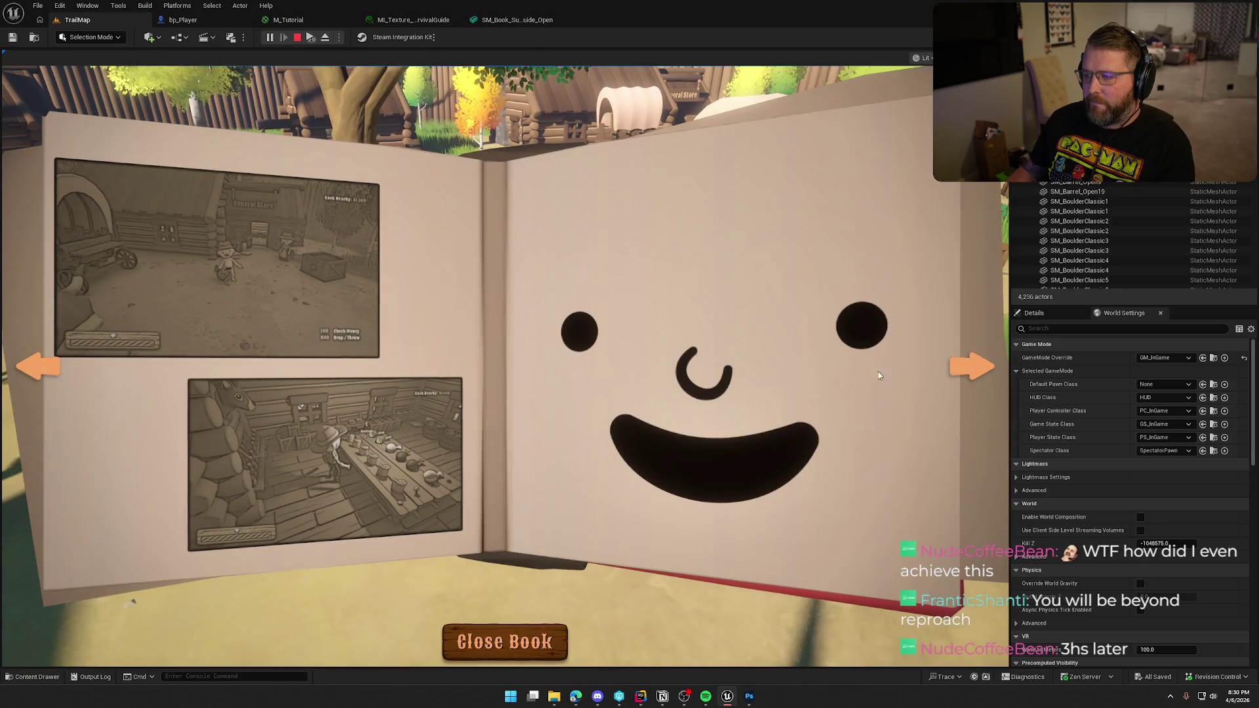
pyautogui.click(956, 368)
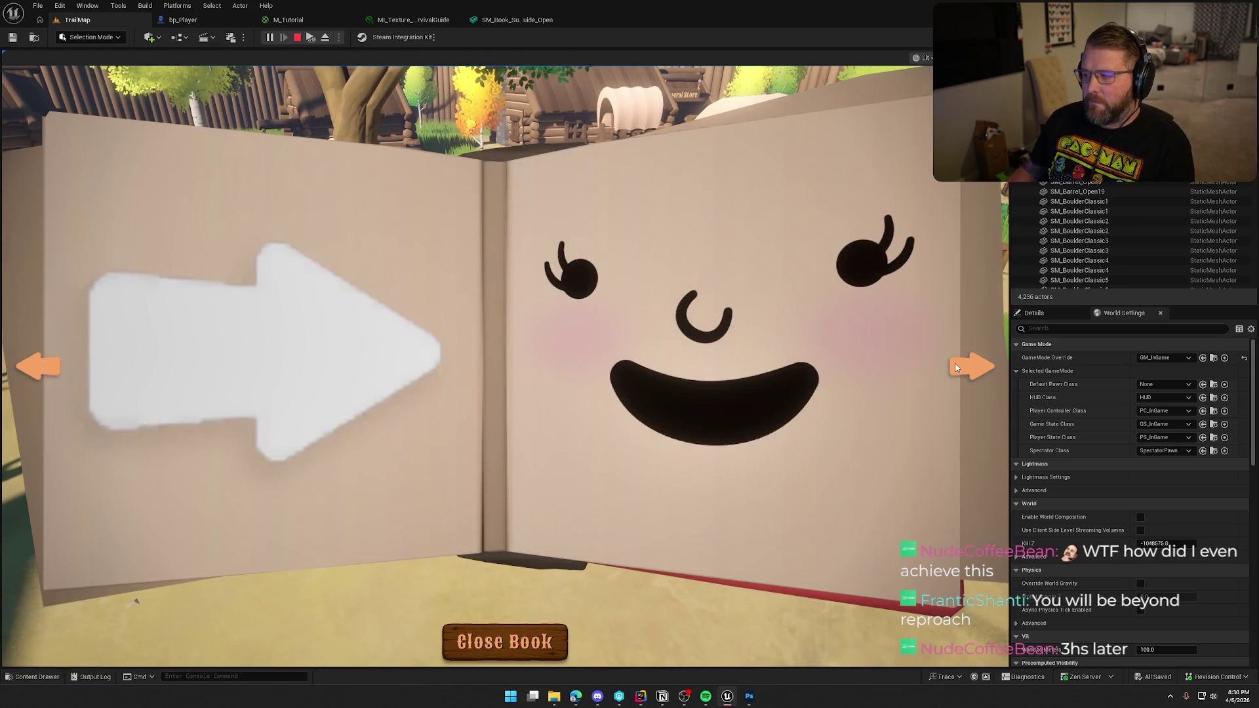
pyautogui.click(957, 369)
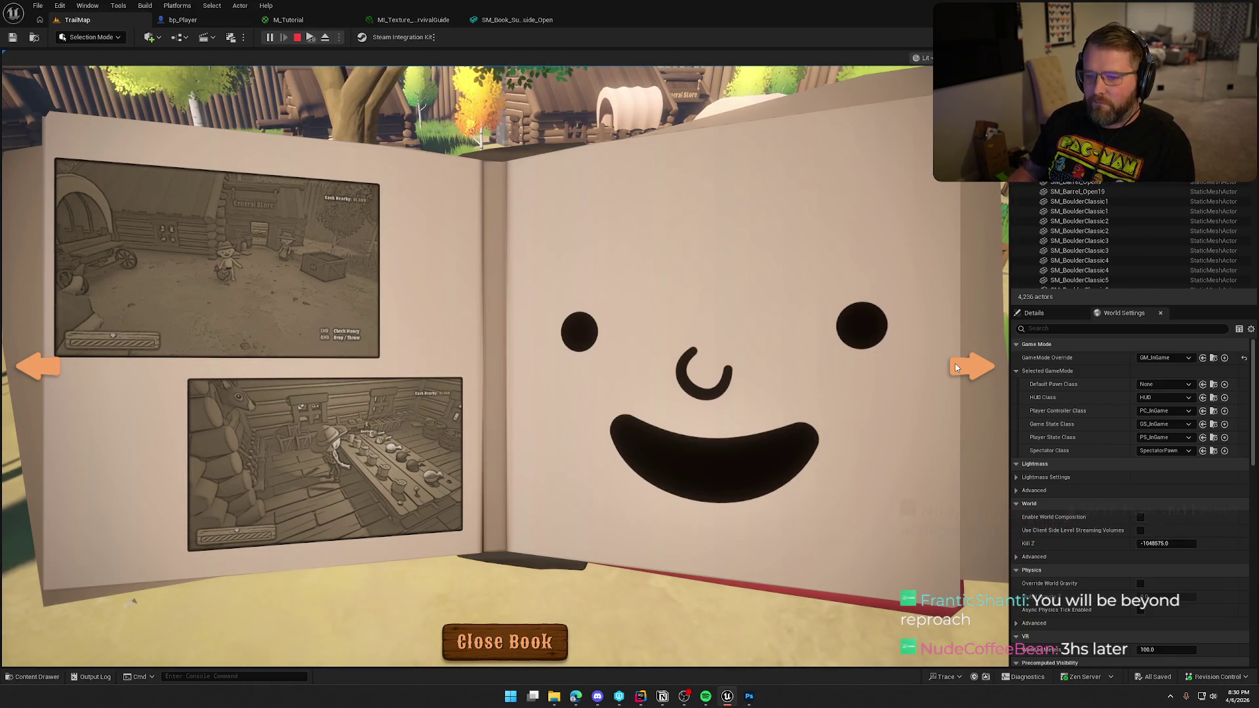
pyautogui.click(956, 369)
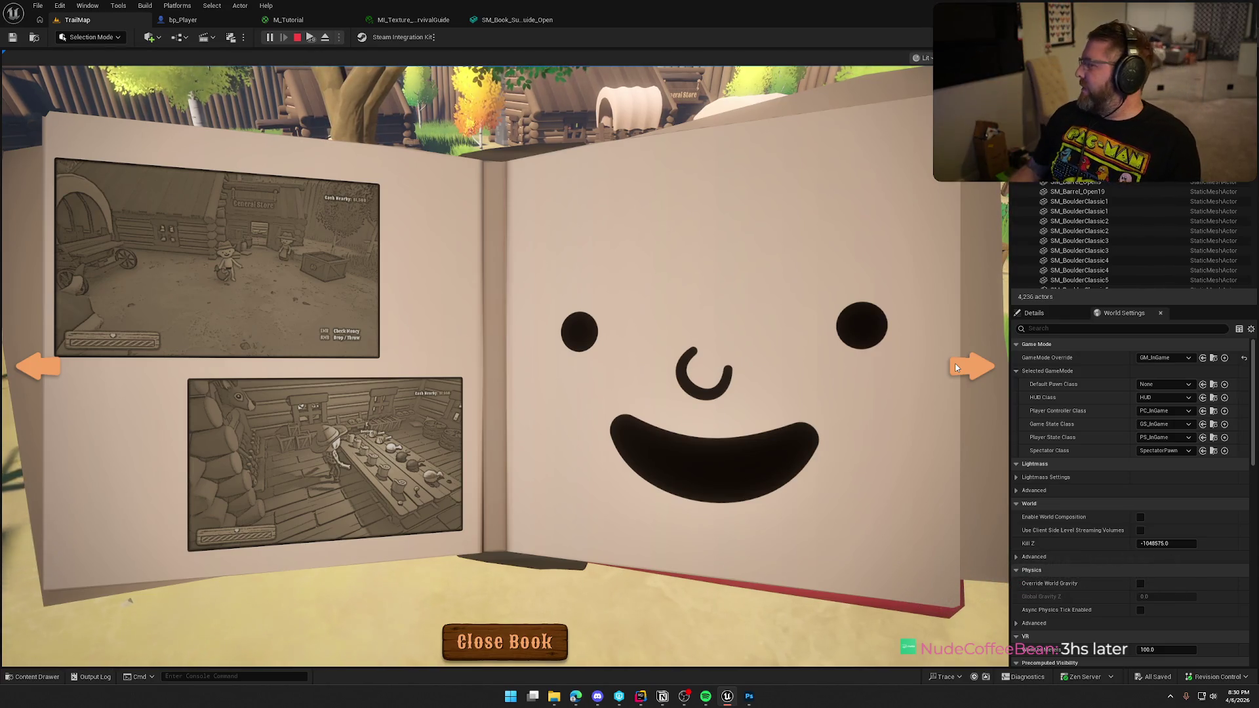
pyautogui.hotkey('alt', 'Tab')
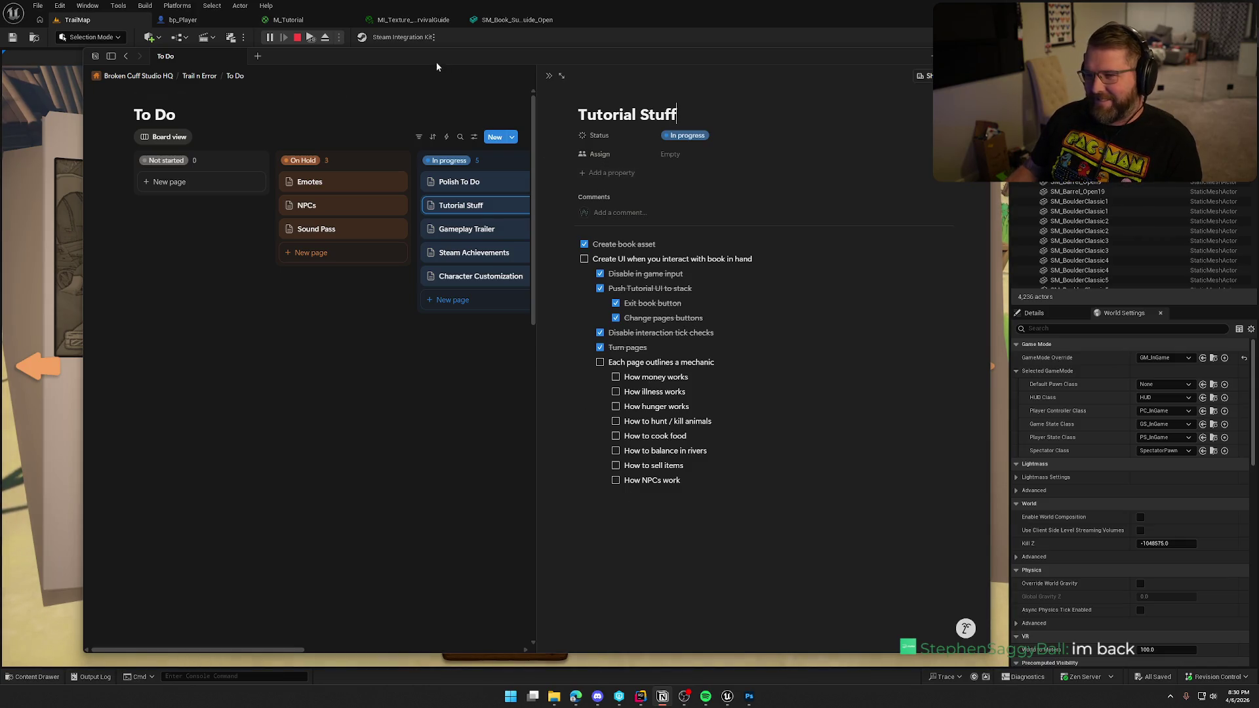
# Leave the Tutorial Stuff checklist and return to the game with the book open.
pyautogui.hotkey('alt', 'Tab')
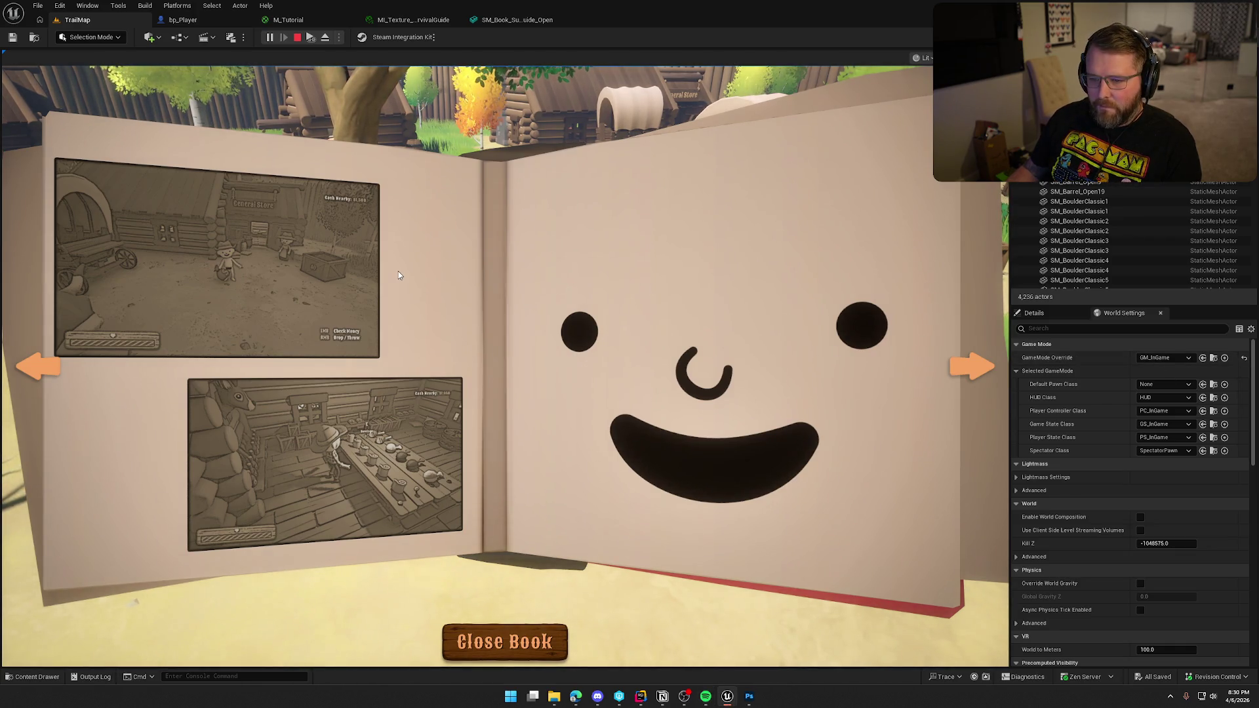
# Flip the book between the white-arrow spread and the sepia screenshots spread, then stop Play-In-Editor.
pyautogui.click(970, 375)
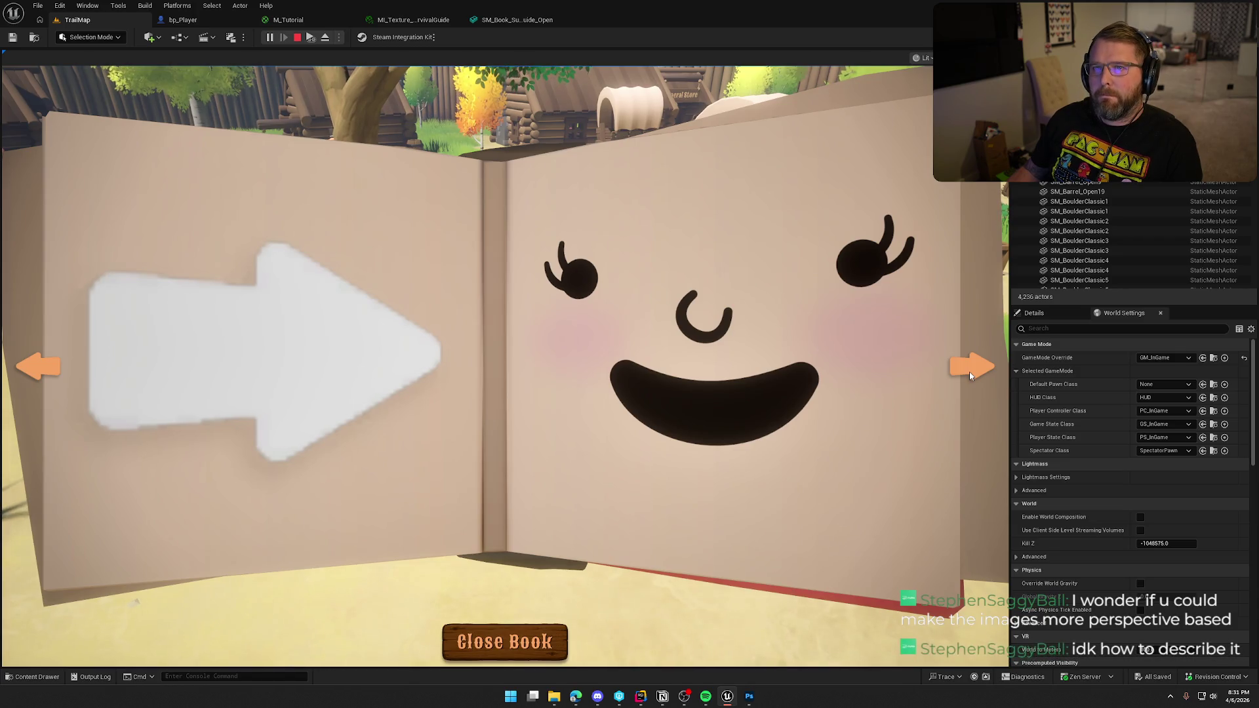
pyautogui.click(970, 376)
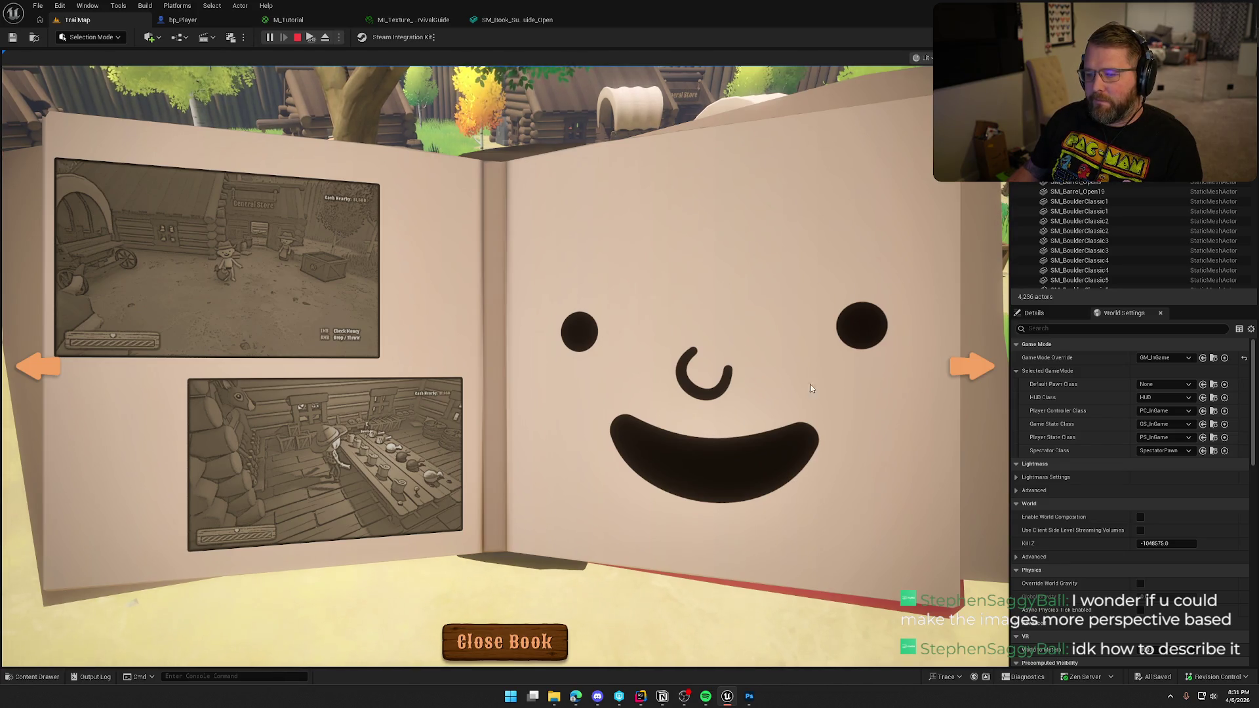
pyautogui.click(966, 371)
pyautogui.click(967, 367)
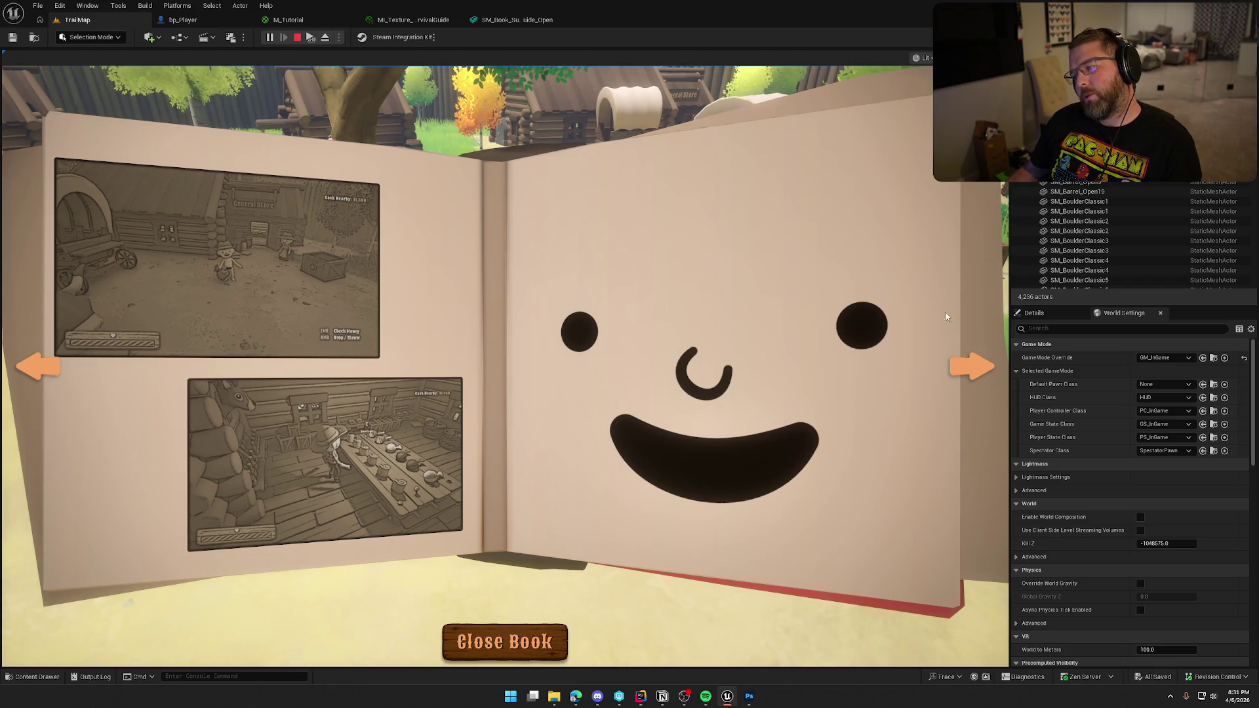
pyautogui.click(970, 372)
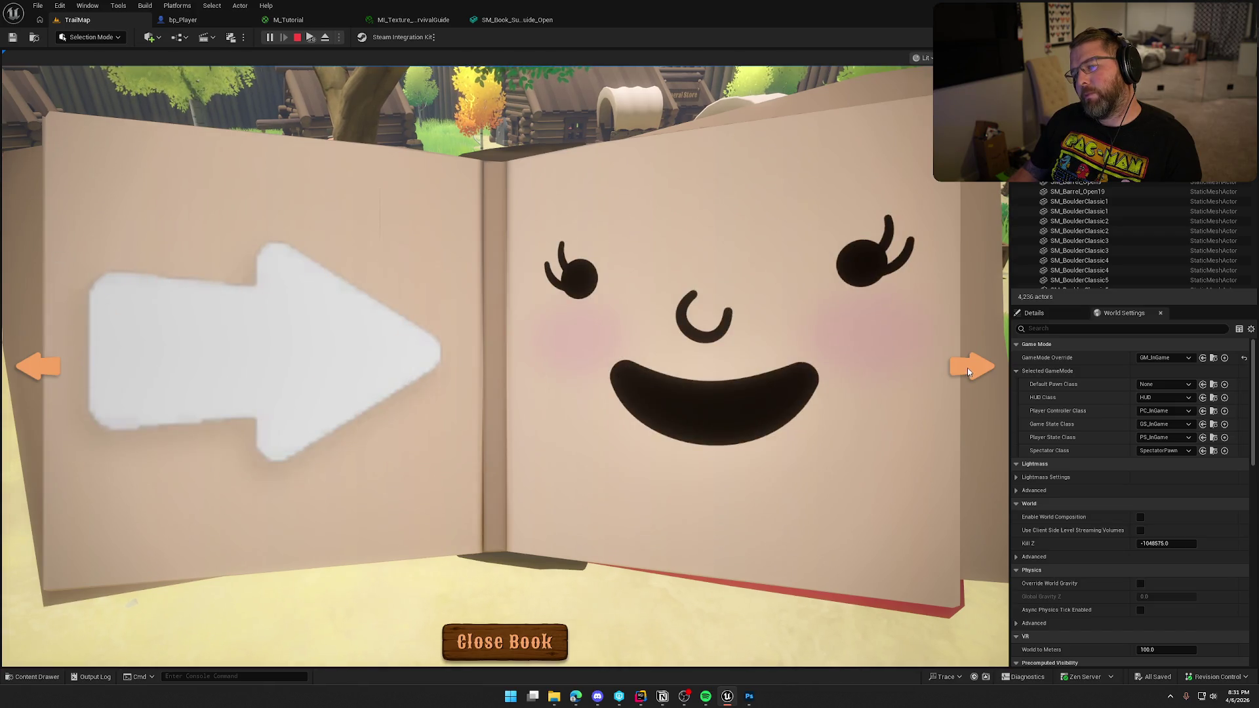
pyautogui.click(969, 371)
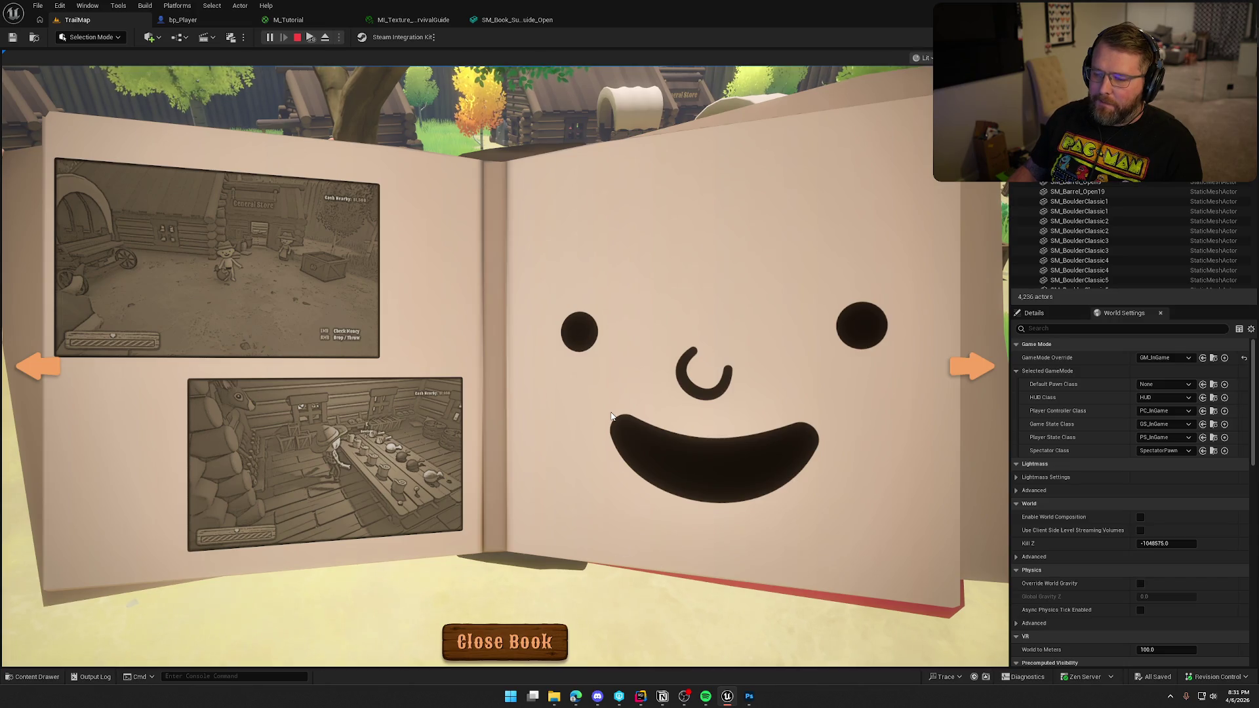
pyautogui.click(977, 361)
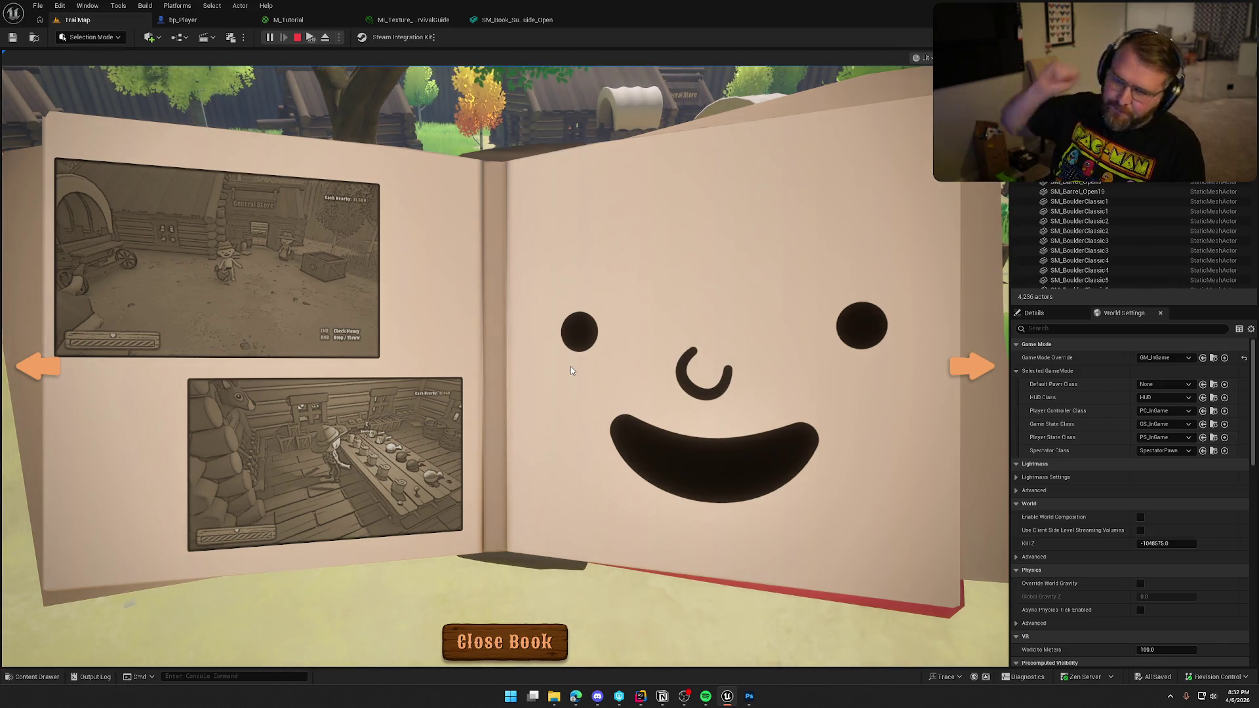
pyautogui.press('Escape')
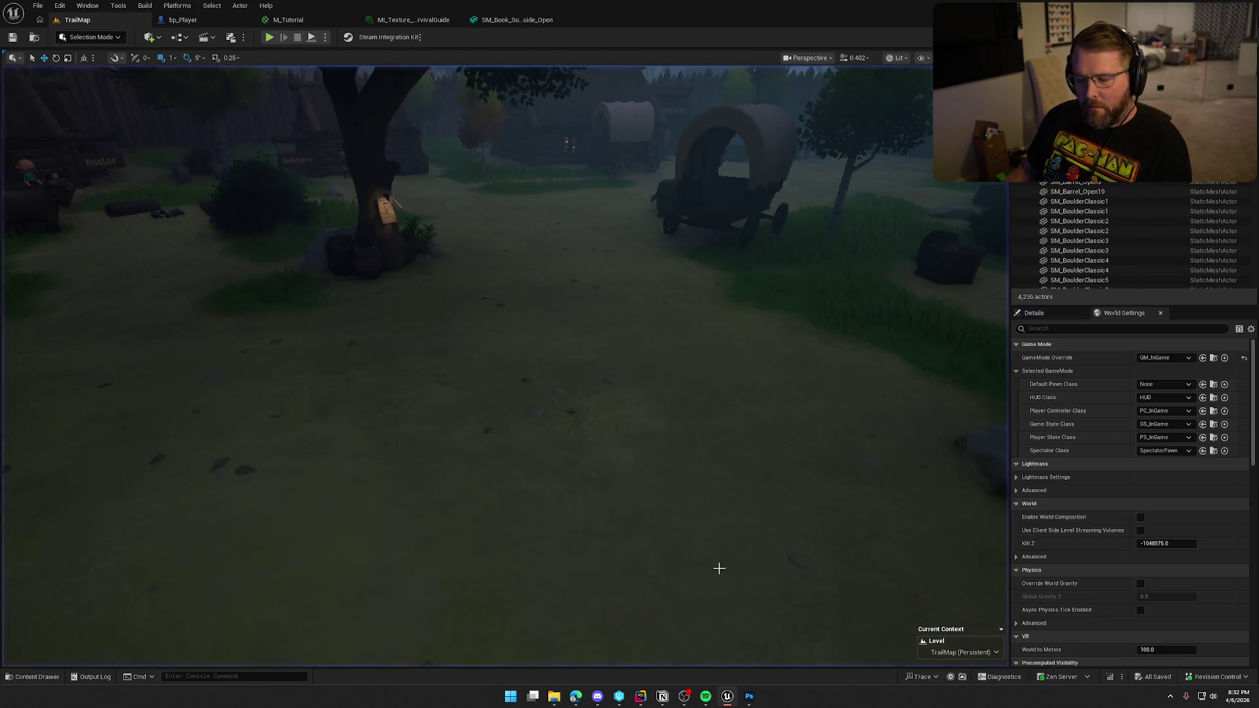
# In Photoshop, scale the top screenshot (Layer 7) to 97% and reposition it.
pyautogui.hotkey('alt', 'Tab')
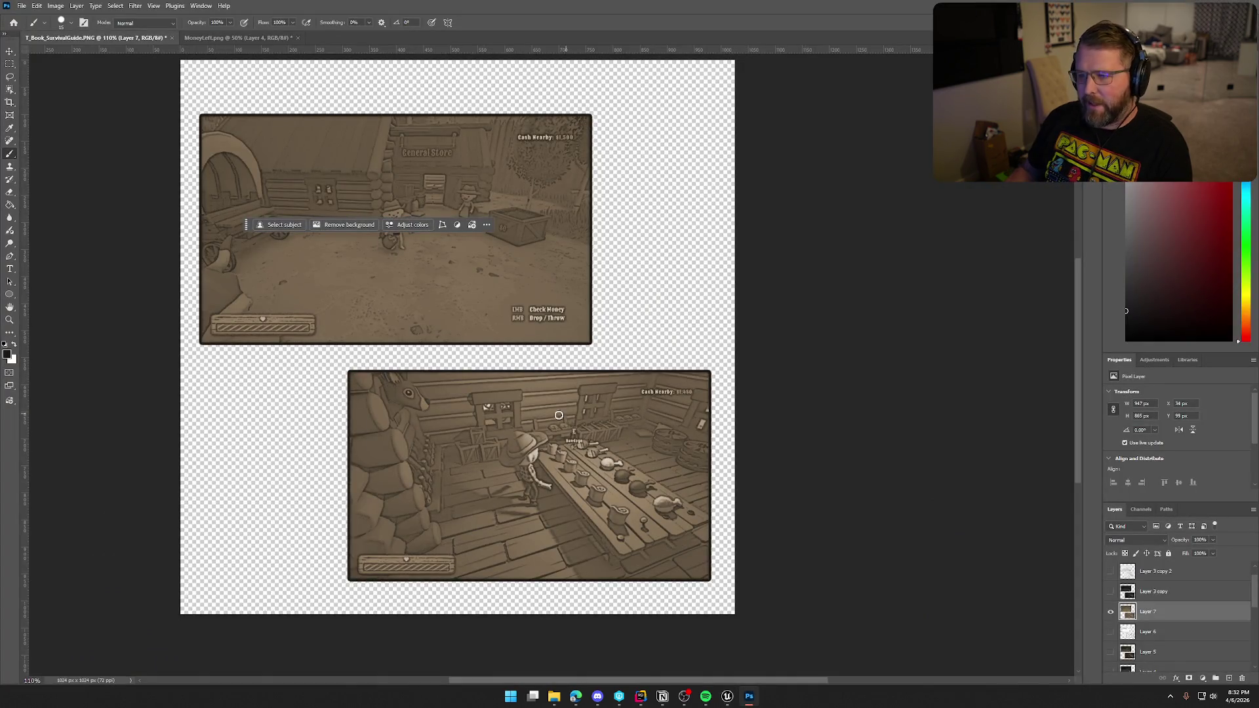
pyautogui.hotkey('ctrl', 't')
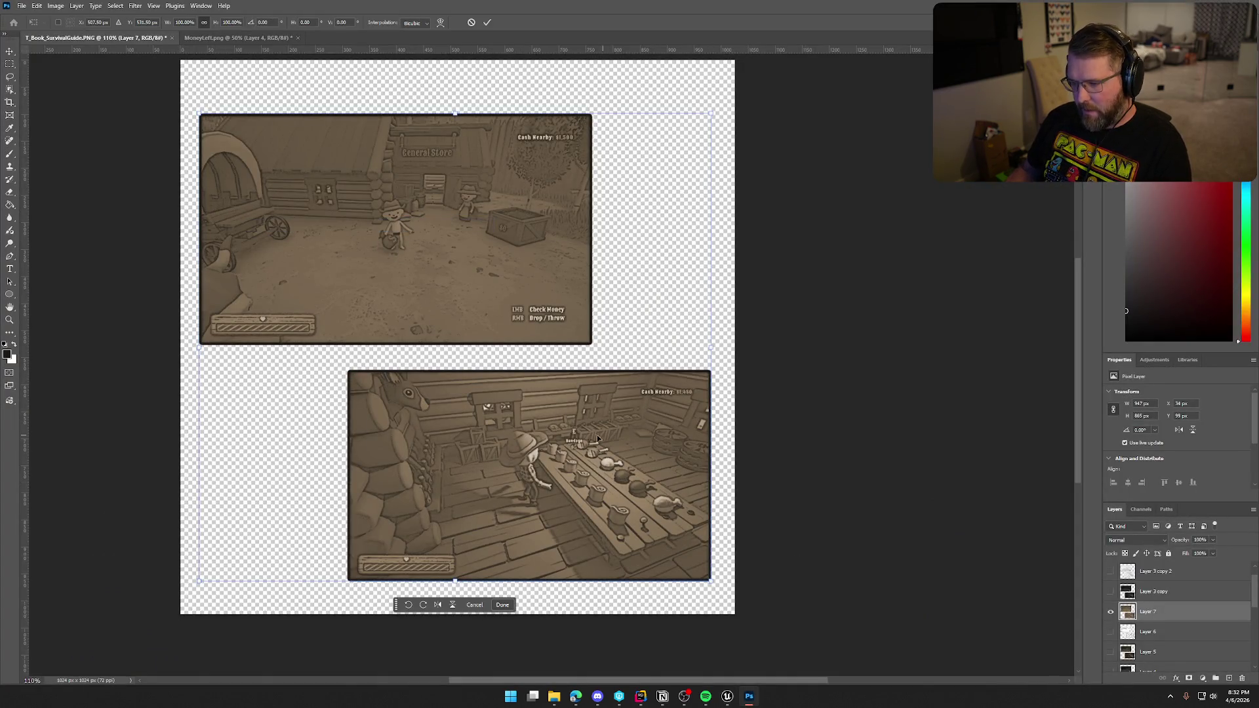
pyautogui.moveTo(711, 582)
pyautogui.mouseDown()
pyautogui.moveTo(706, 564)
pyautogui.moveTo(608, 524)
pyautogui.moveTo(604, 500)
pyautogui.mouseUp()
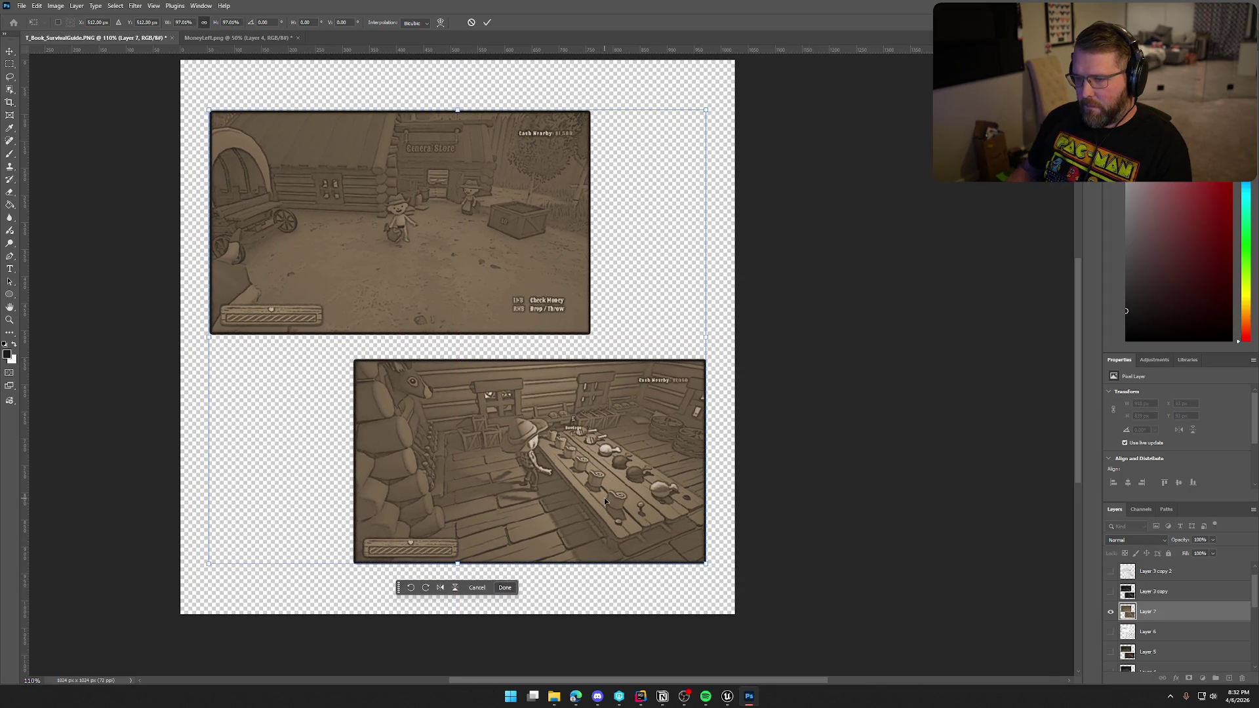
pyautogui.press('Return')
pyautogui.press('b')
# Quick Export the page as PNG, replacing the existing MoneyLeft.png.
pyautogui.click(21, 6)
pyautogui.moveTo(40, 179)
pyautogui.click(170, 178)
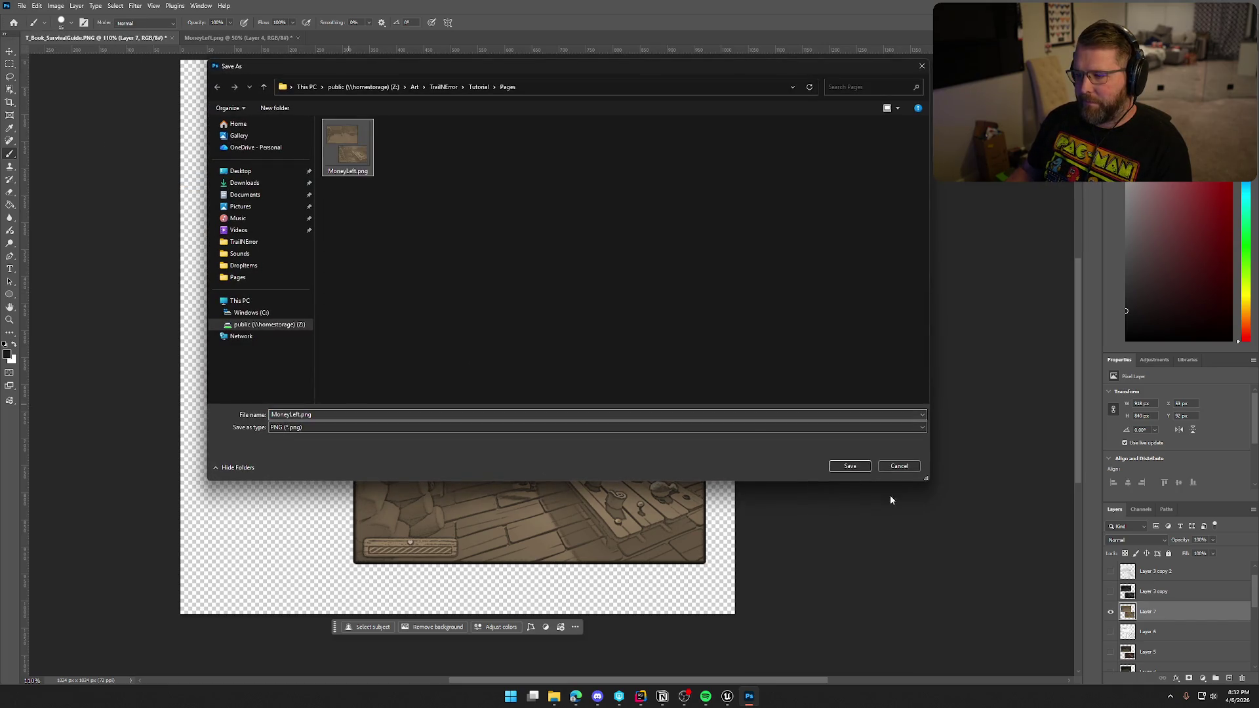
pyautogui.click(850, 466)
pyautogui.click(651, 349)
pyautogui.click(727, 696)
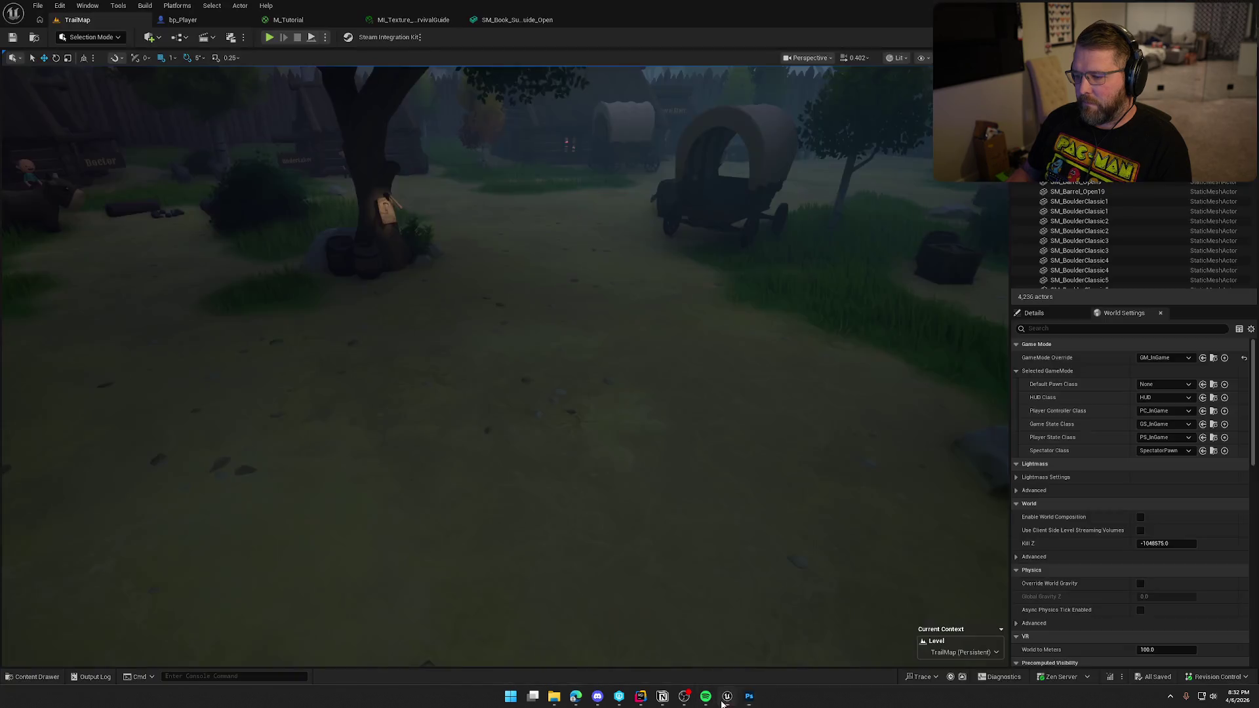
# Reimport the MoneyLeft texture from the Content Drawer and save all changes.
pyautogui.hotkey('ctrl', 'space')
pyautogui.rightClick(150, 509)
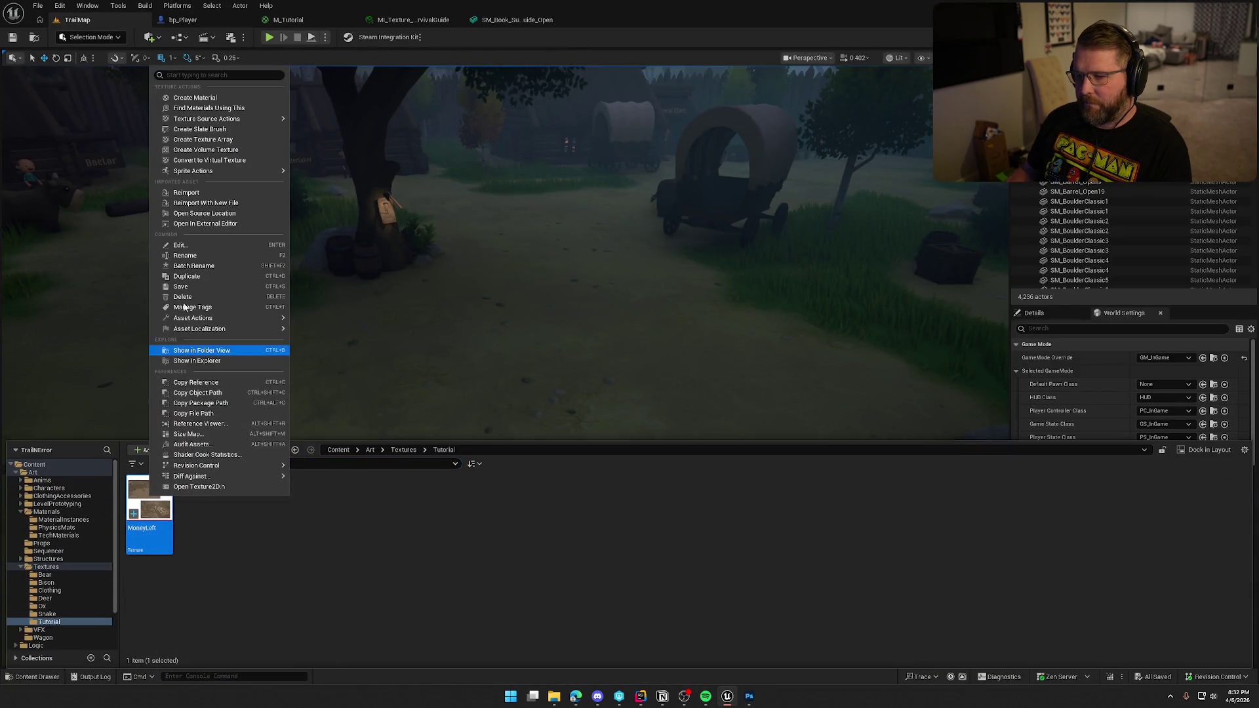
pyautogui.click(247, 202)
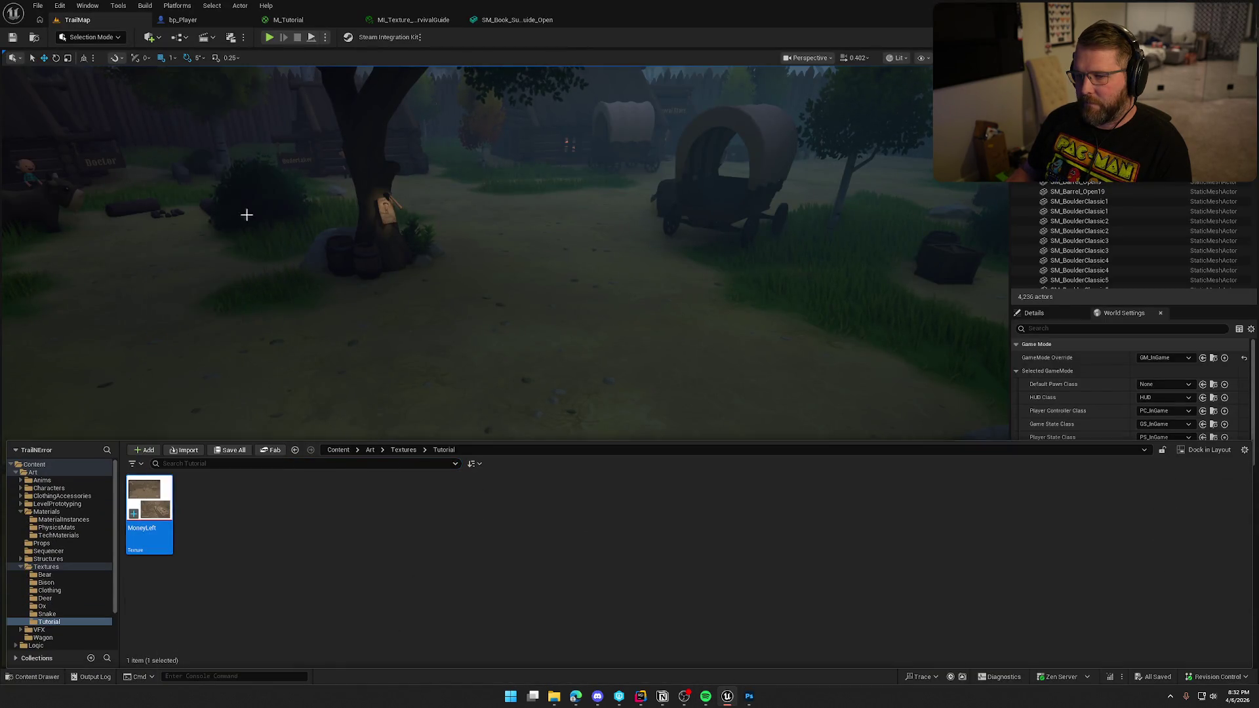
pyautogui.click(799, 545)
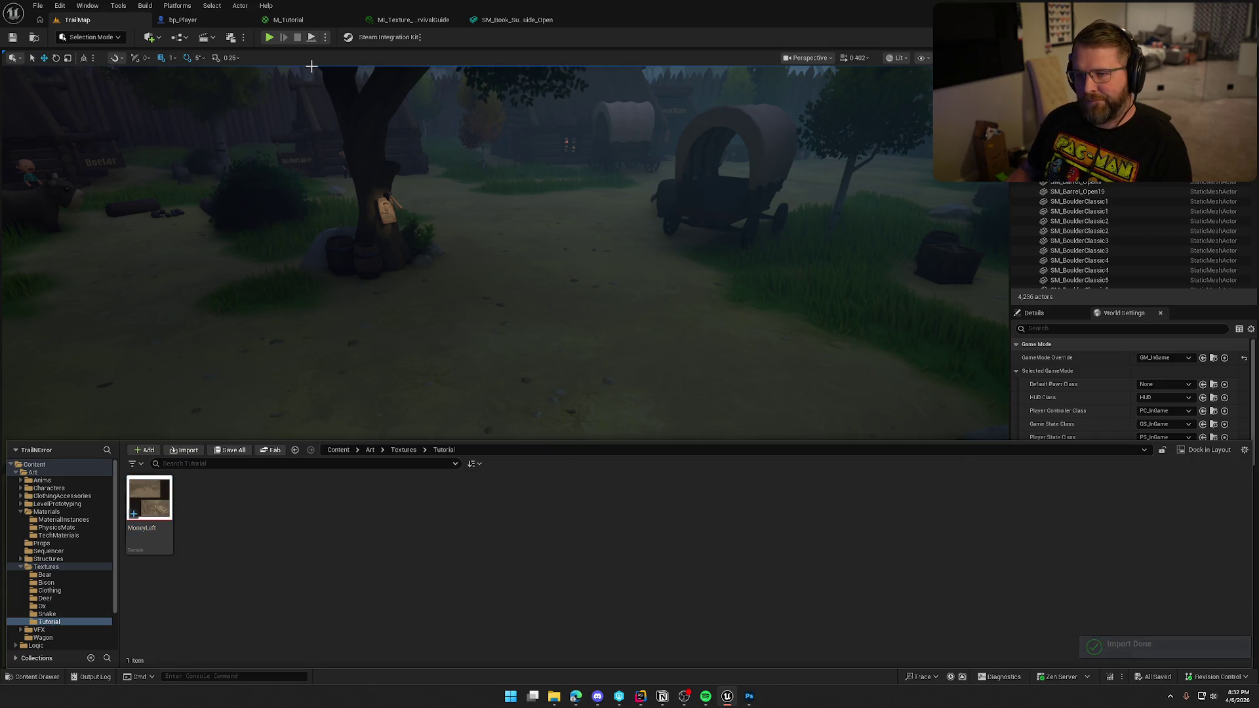
pyautogui.hotkey('ctrl', 's')
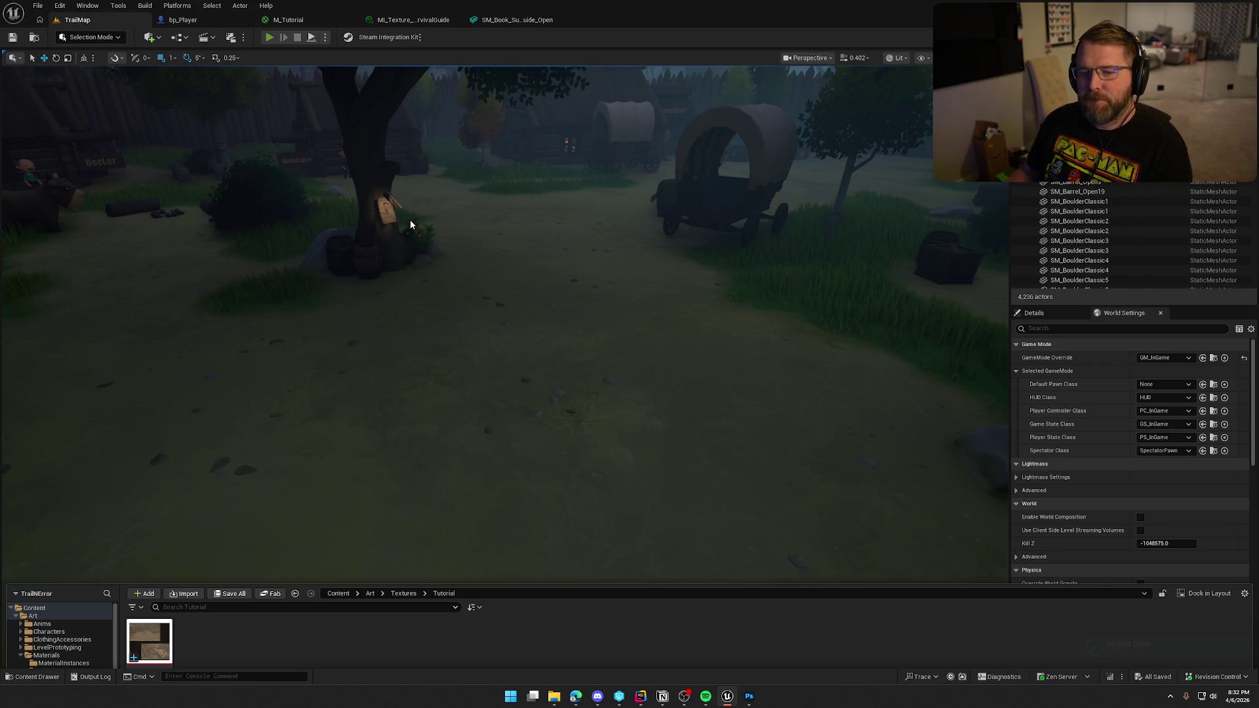
# Play in editor, free the mouse, open the tutorial book and turn its page.
pyautogui.hotkey('alt', 'p')
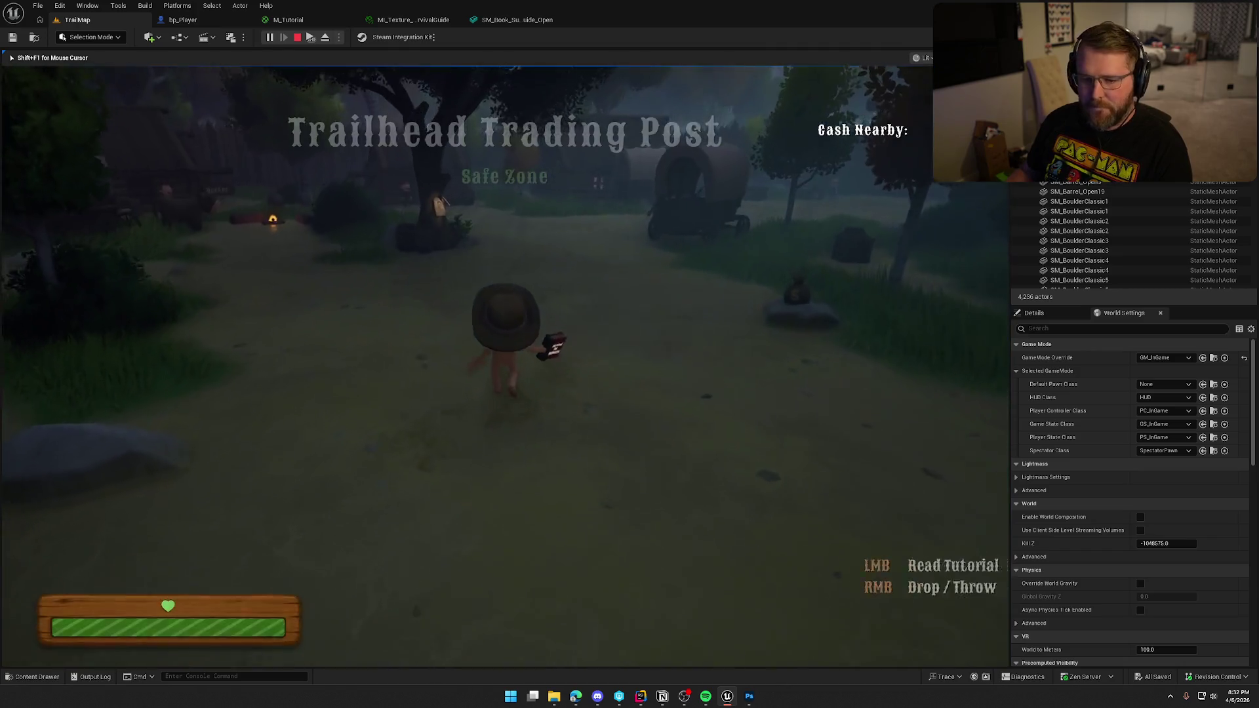
pyautogui.press('w')
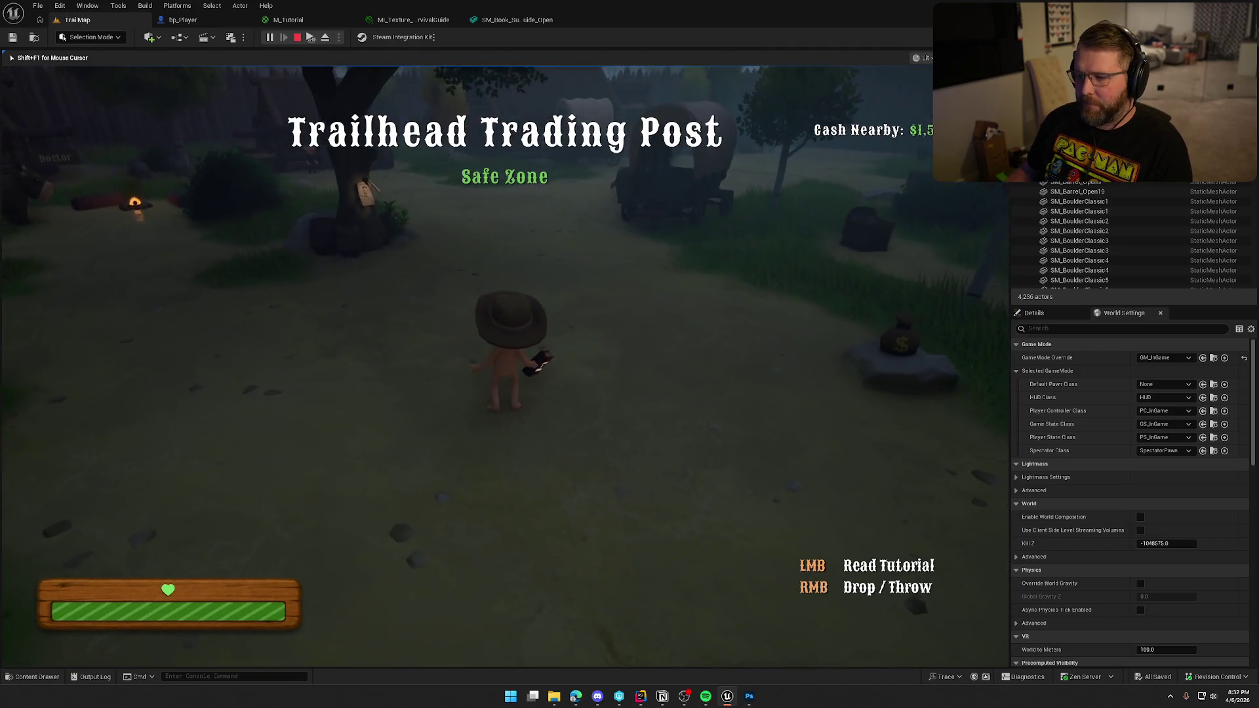
pyautogui.hotkey('shift', 'F1')
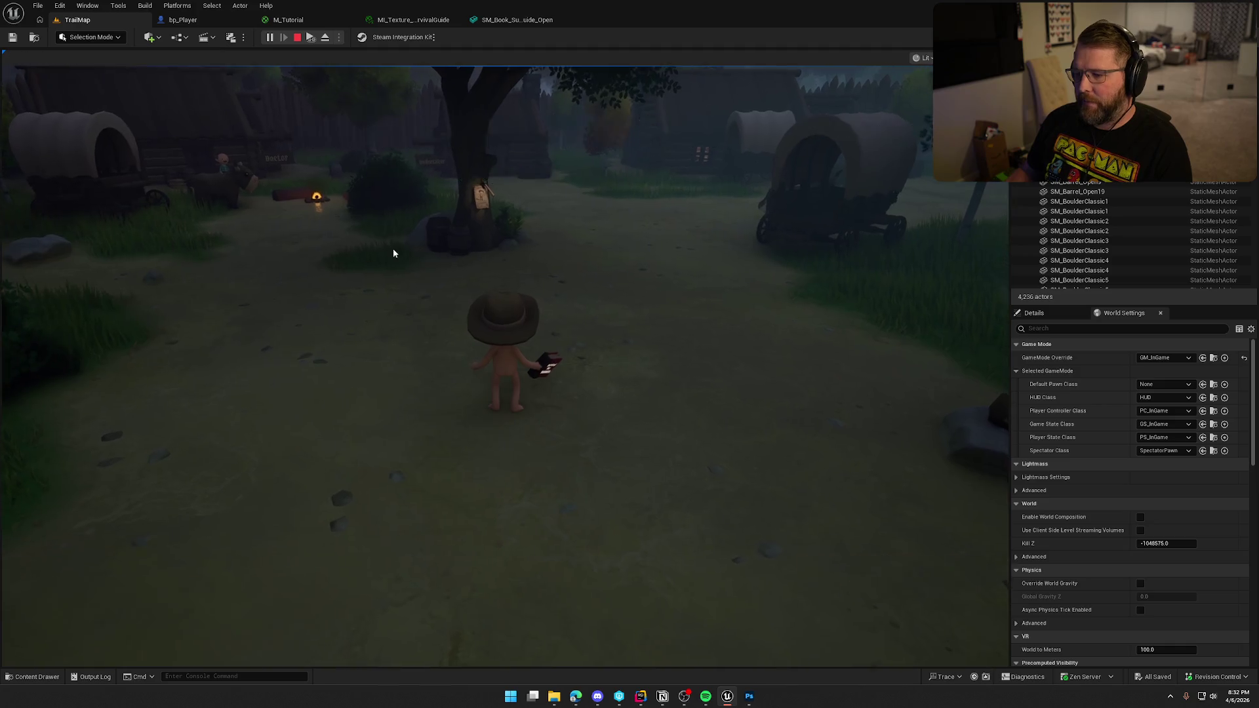
pyautogui.click(393, 253)
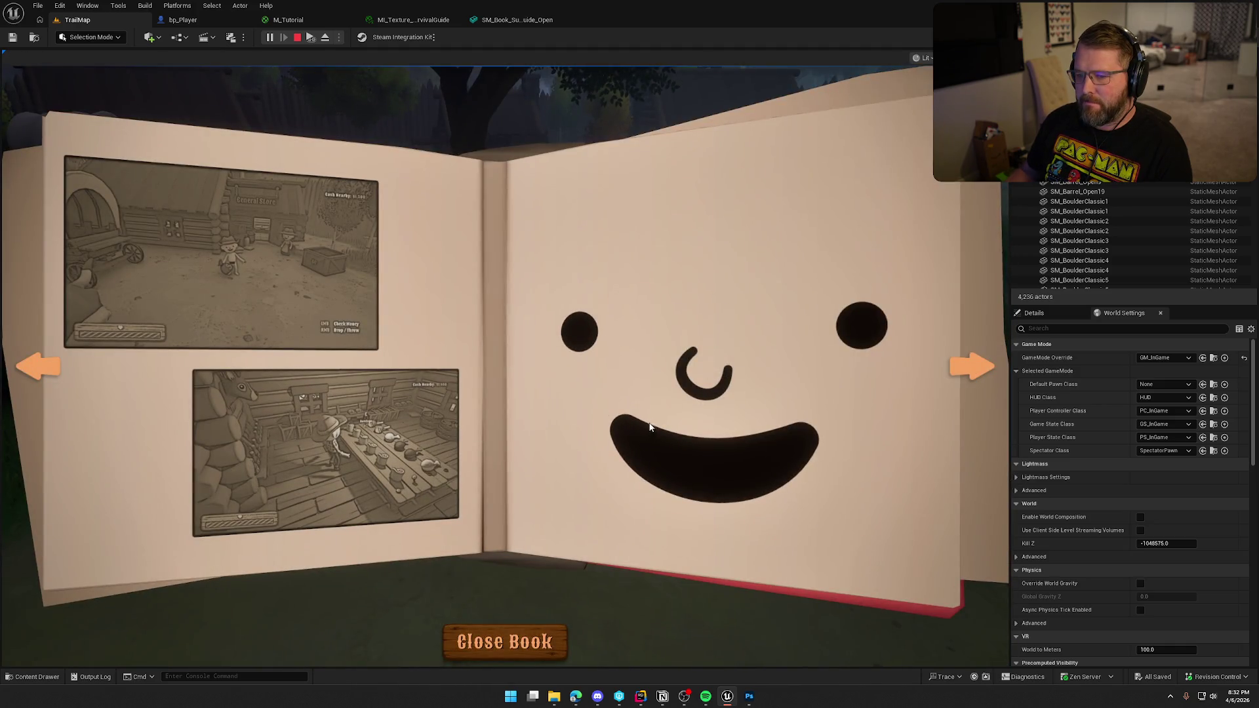
pyautogui.click(970, 373)
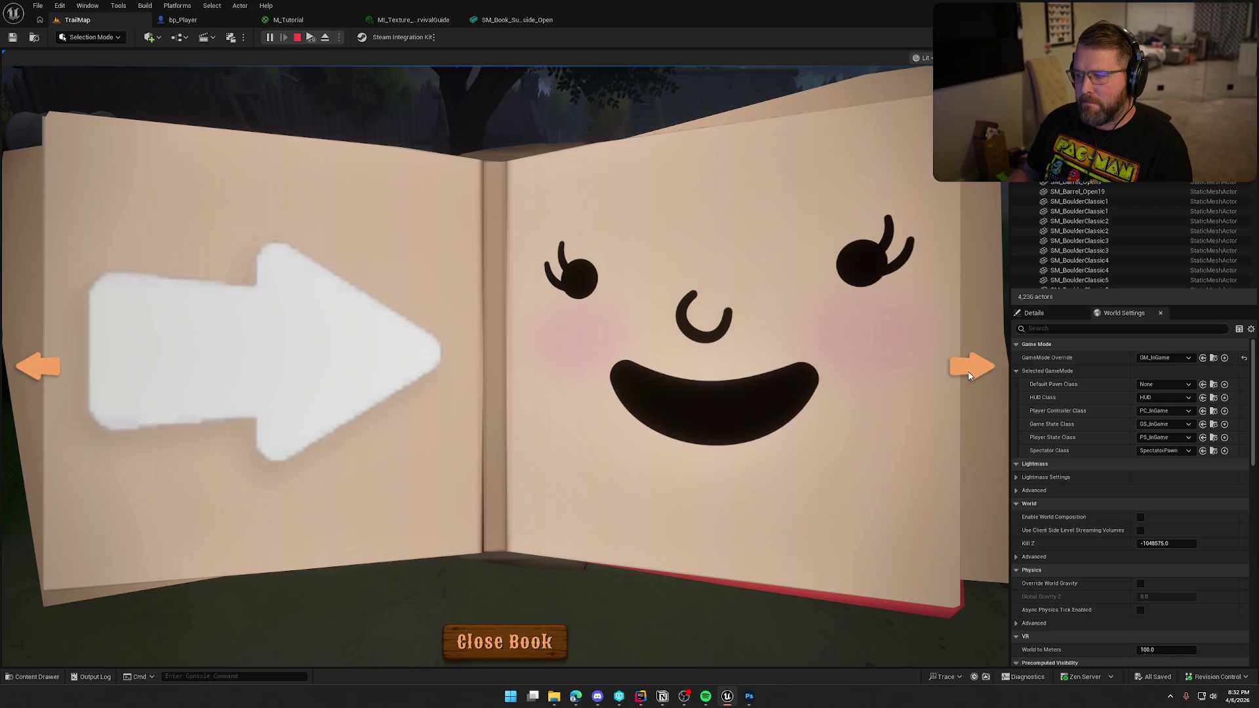
# Turn the book to the resized sepia screenshots page opposite the smiling-face page.
pyautogui.click(970, 373)
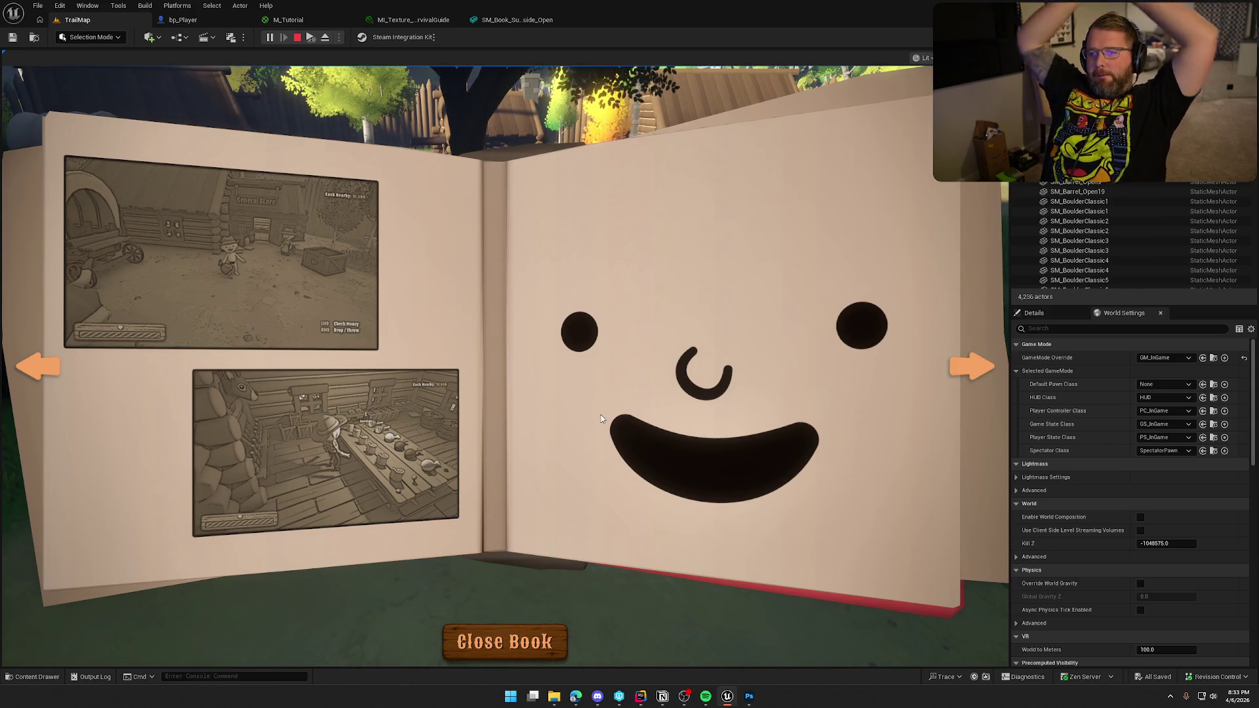
pyautogui.click(957, 366)
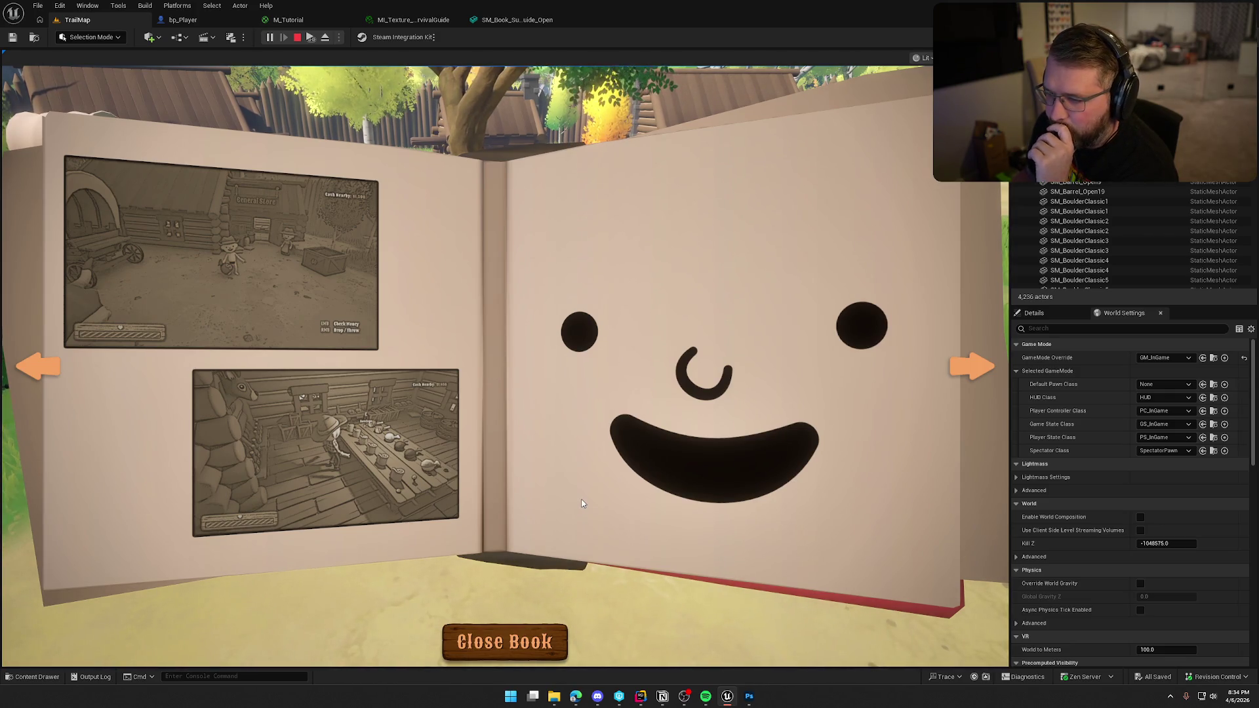
# Close the tutorial book to return to the Trailhead Trading Post safe zone.
pyautogui.click(514, 643)
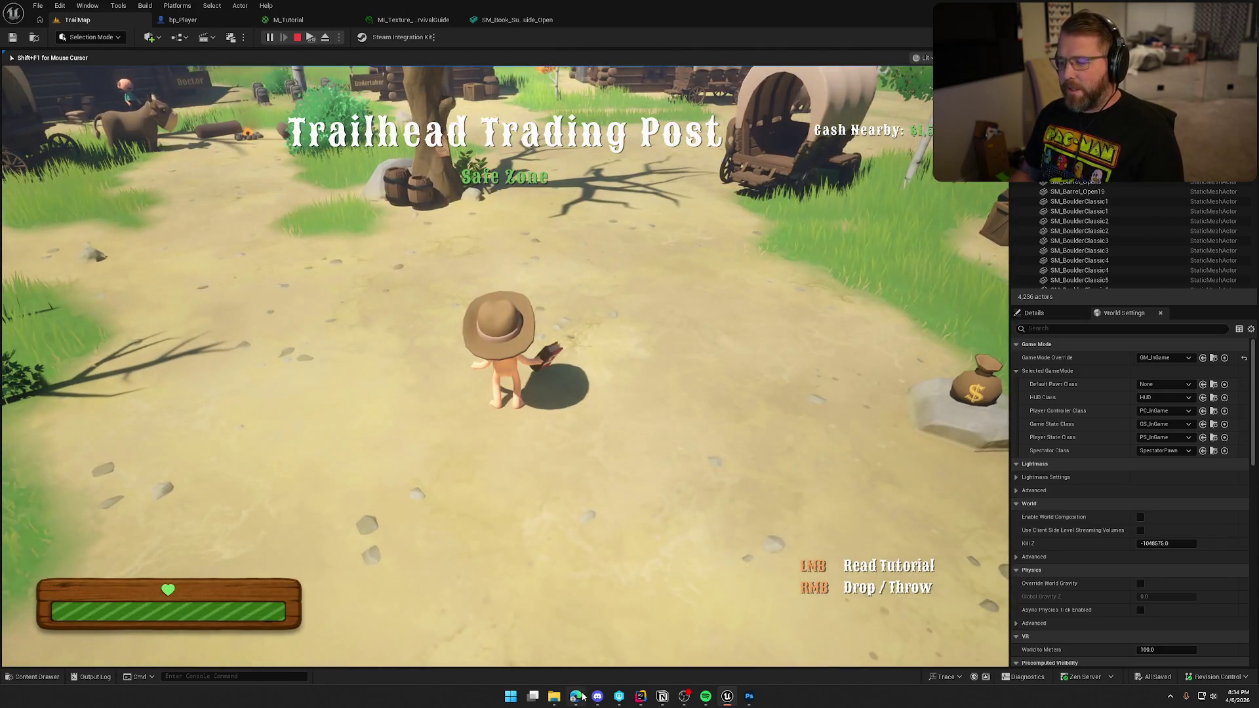
# Stop the play session, switch to the book image in Photoshop and make the Layers panel taller.
pyautogui.press('Escape')
pyautogui.click(749, 696)
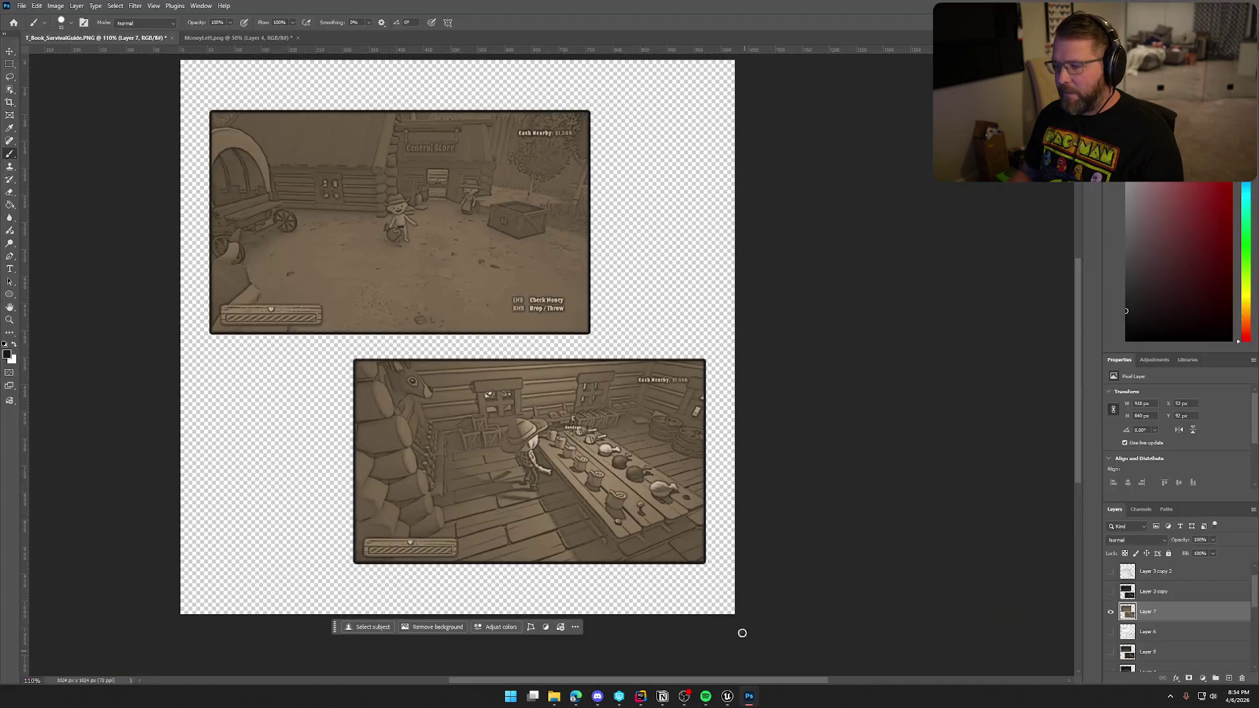
pyautogui.scroll(-2, 1223, 630)
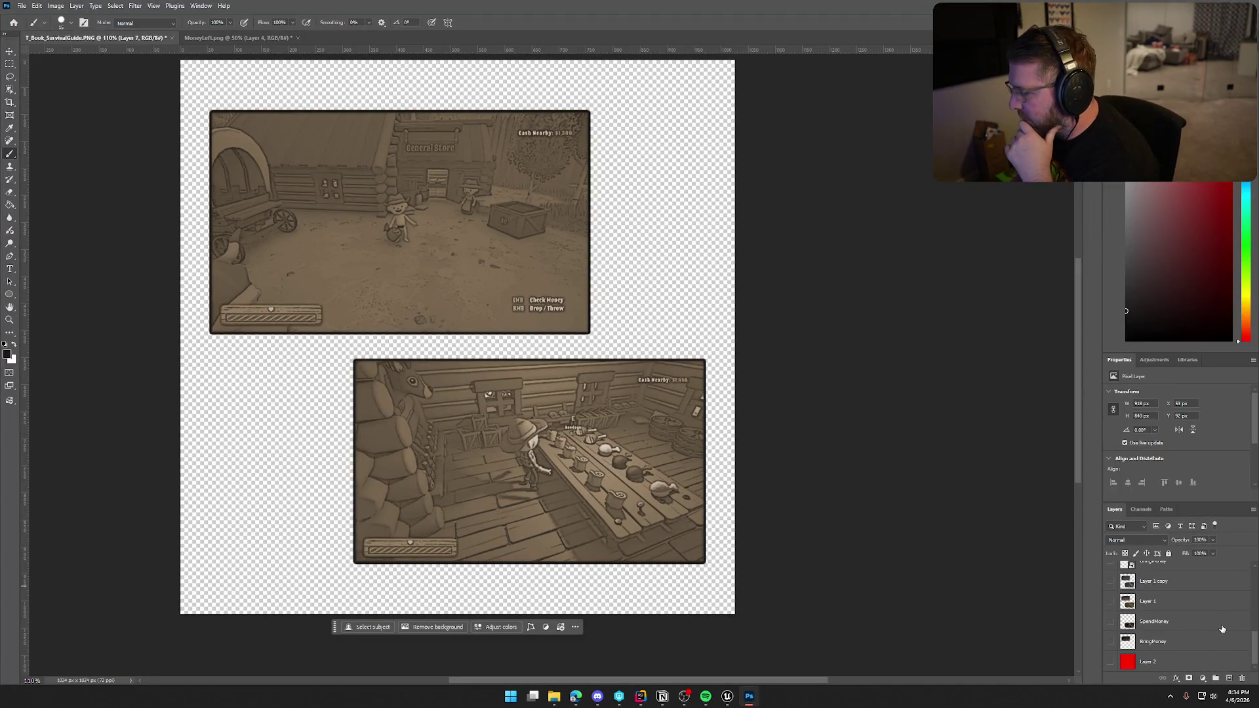
pyautogui.moveTo(1192, 503); pyautogui.dragTo(1194, 464)
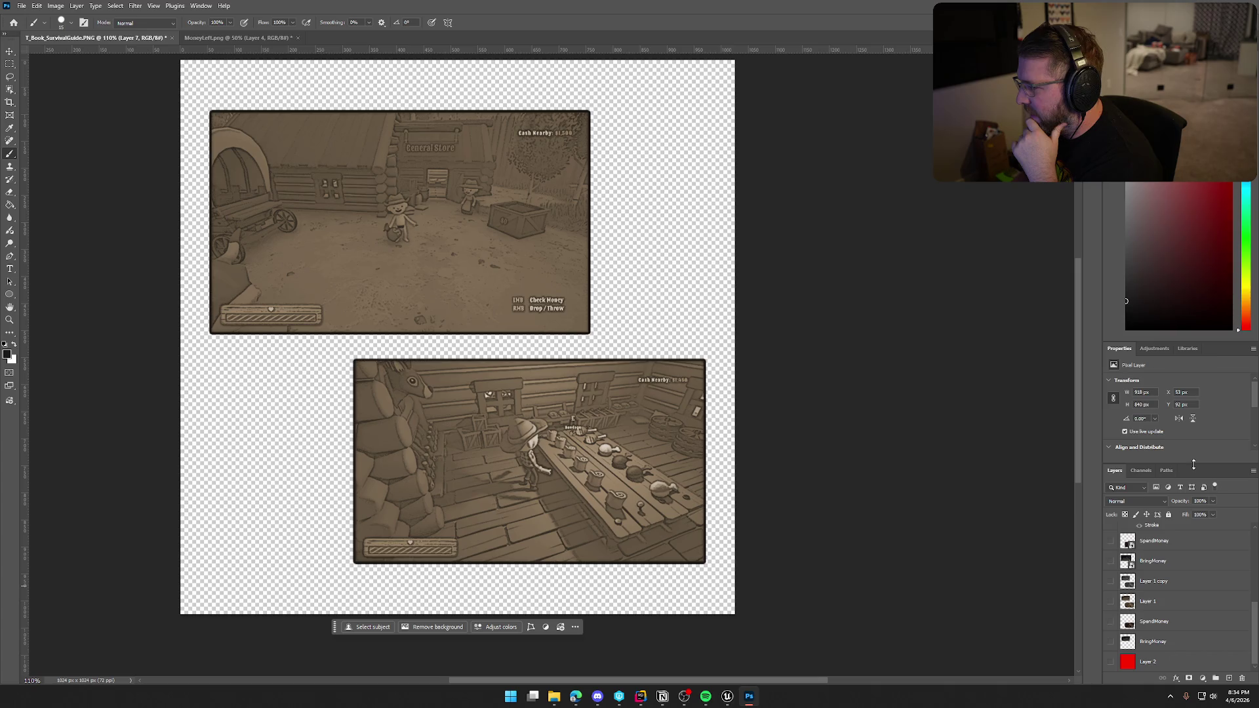
pyautogui.moveTo(1186, 339); pyautogui.dragTo(1187, 185)
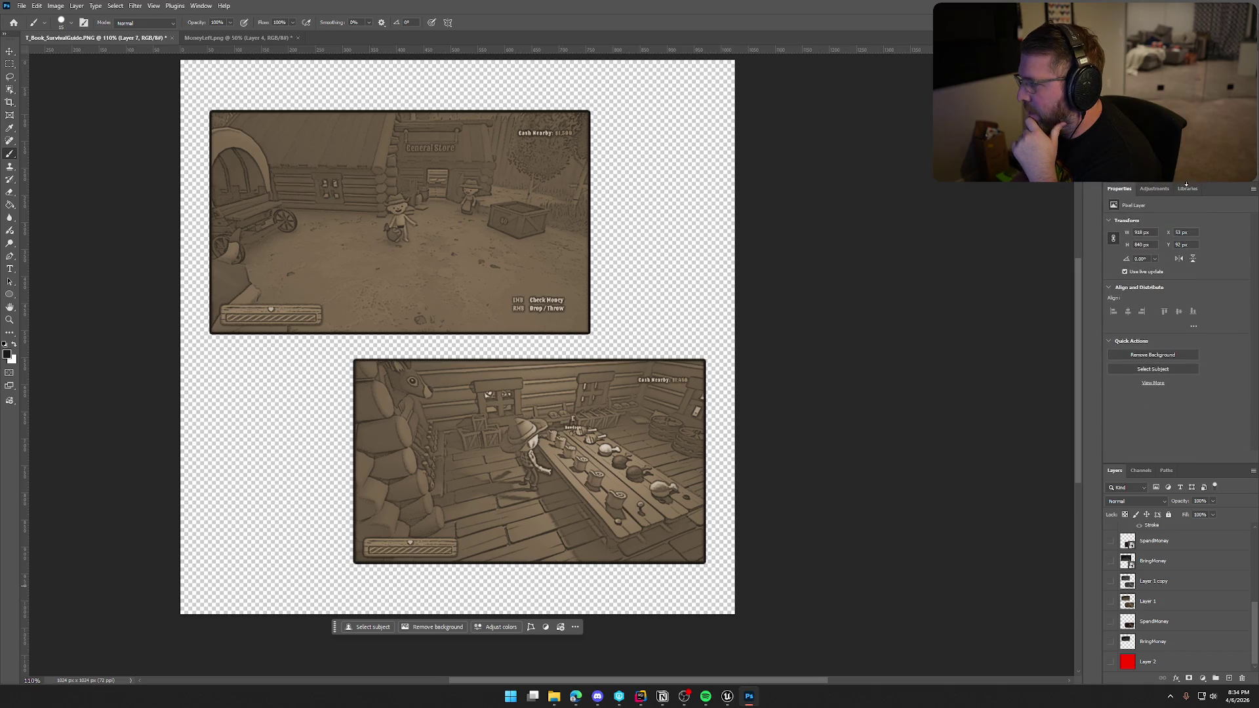
pyautogui.moveTo(1187, 463); pyautogui.dragTo(1178, 342)
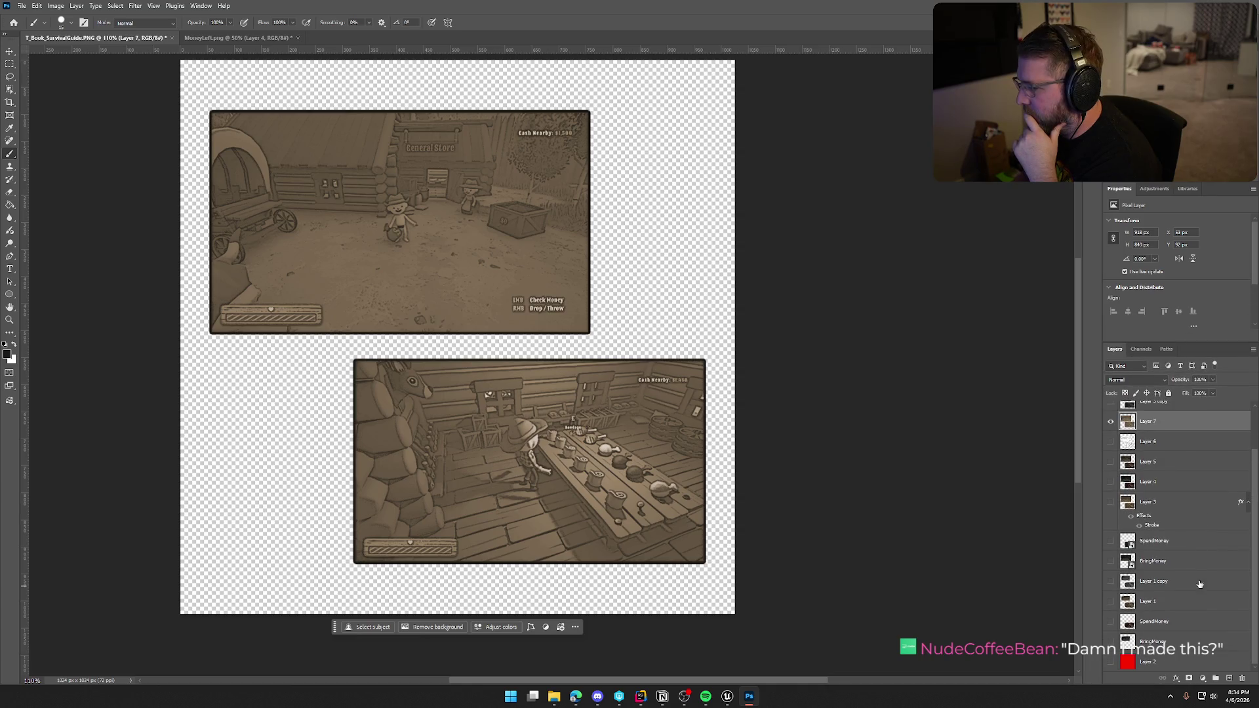
# Delete the leftover layers from Layer 1 copy through BringMoney.
pyautogui.click(1170, 667)
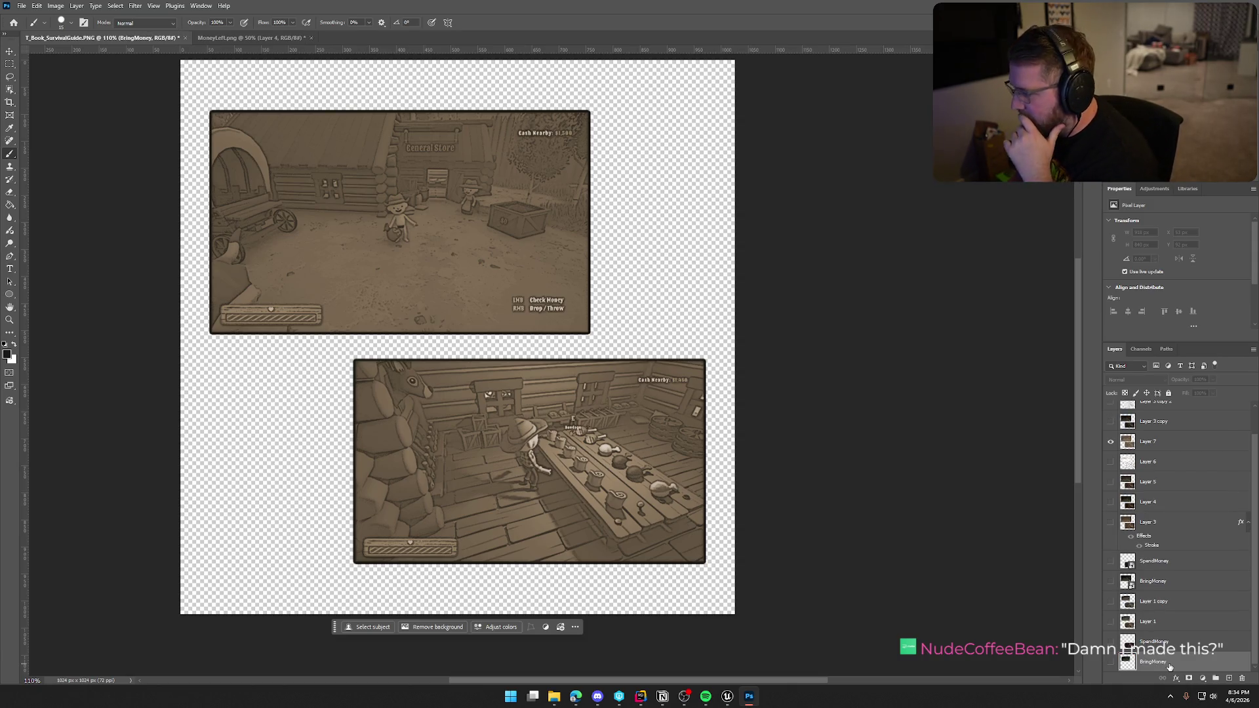
pyautogui.keyDown('shift'); pyautogui.click(1163, 602); pyautogui.keyUp('shift')
pyautogui.press('Delete')
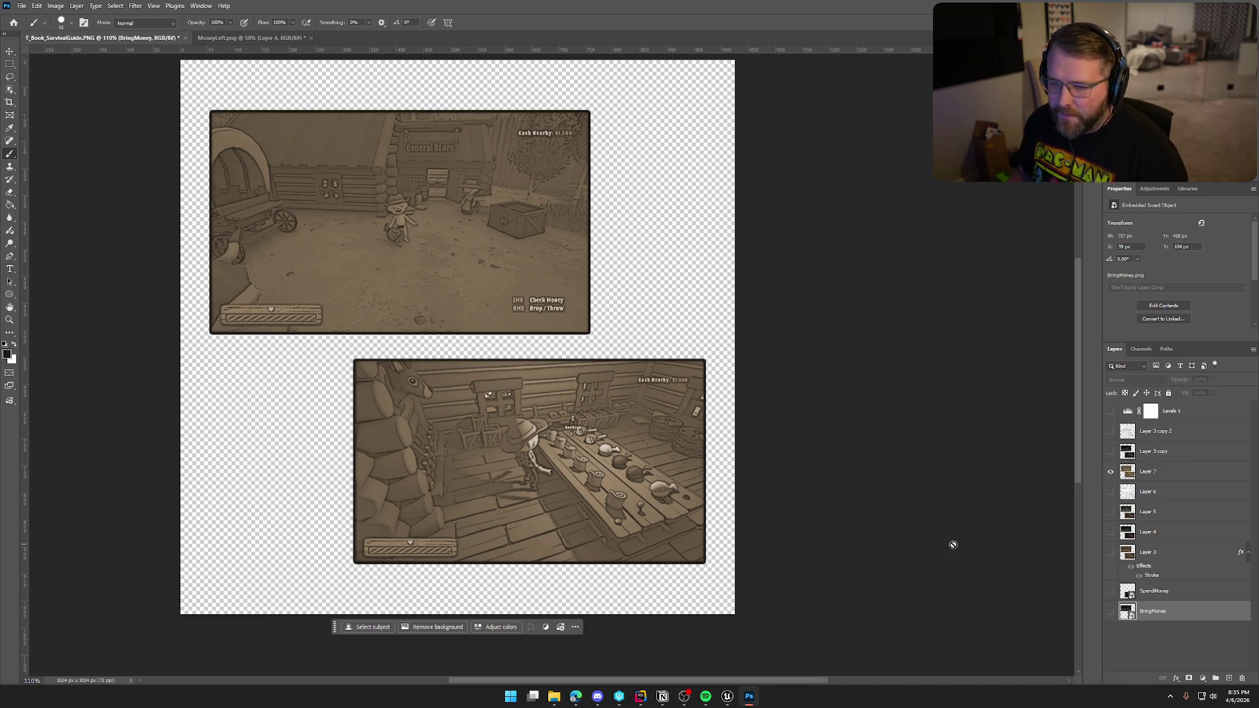
# Move Layer 7 above Levels 1, then hide it plus Levels 1 and the Layer 3 copies.
pyautogui.click(1112, 473)
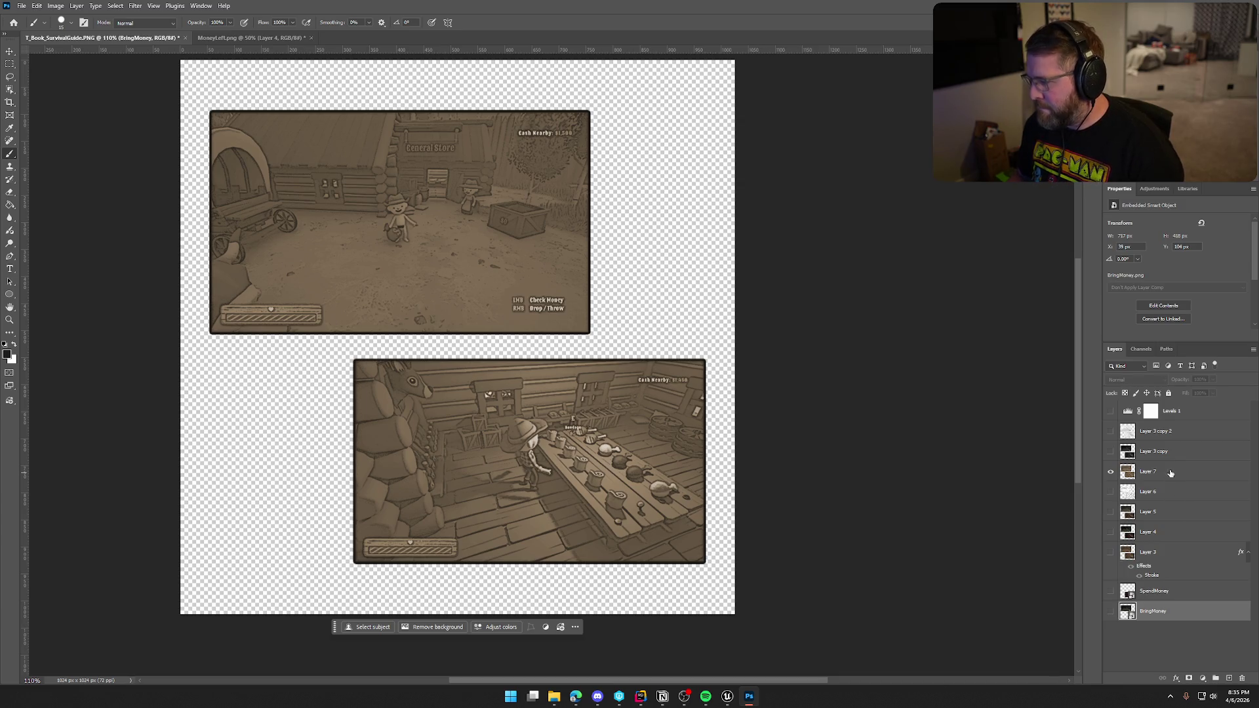
pyautogui.moveTo(1159, 475)
pyautogui.mouseDown()
pyautogui.moveTo(1149, 406)
pyautogui.moveTo(1118, 555)
pyautogui.mouseUp()
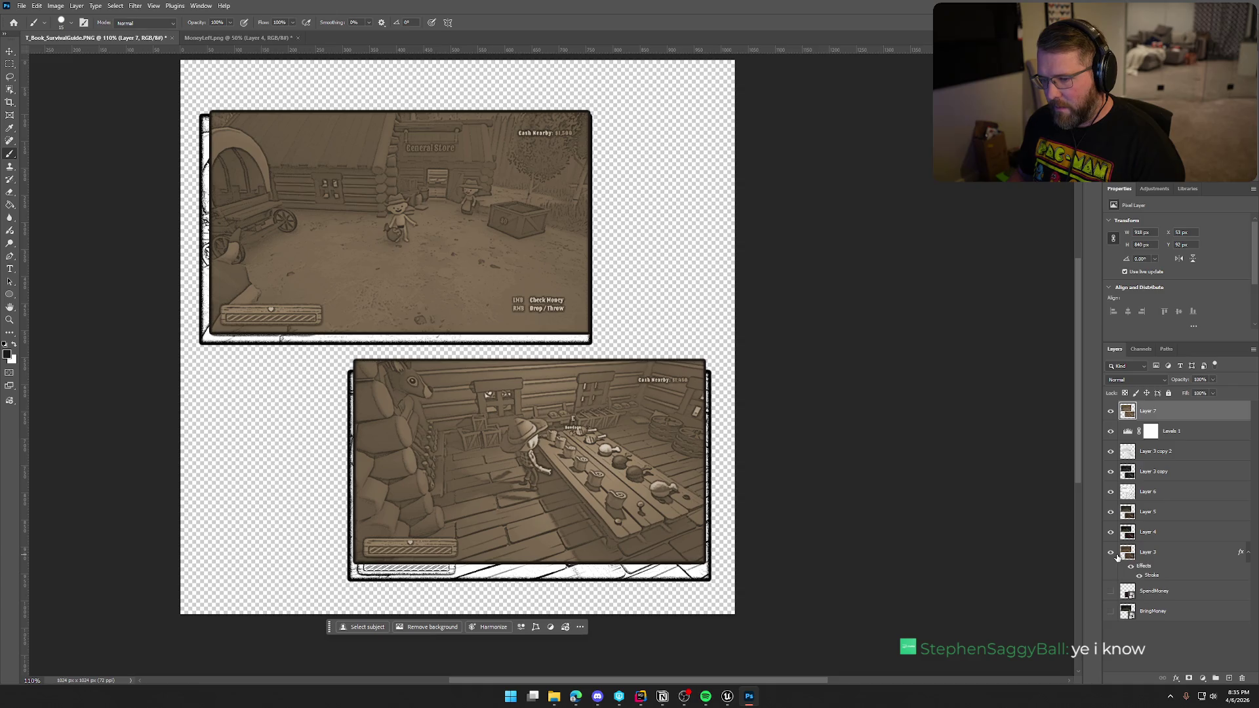
pyautogui.click(1112, 412)
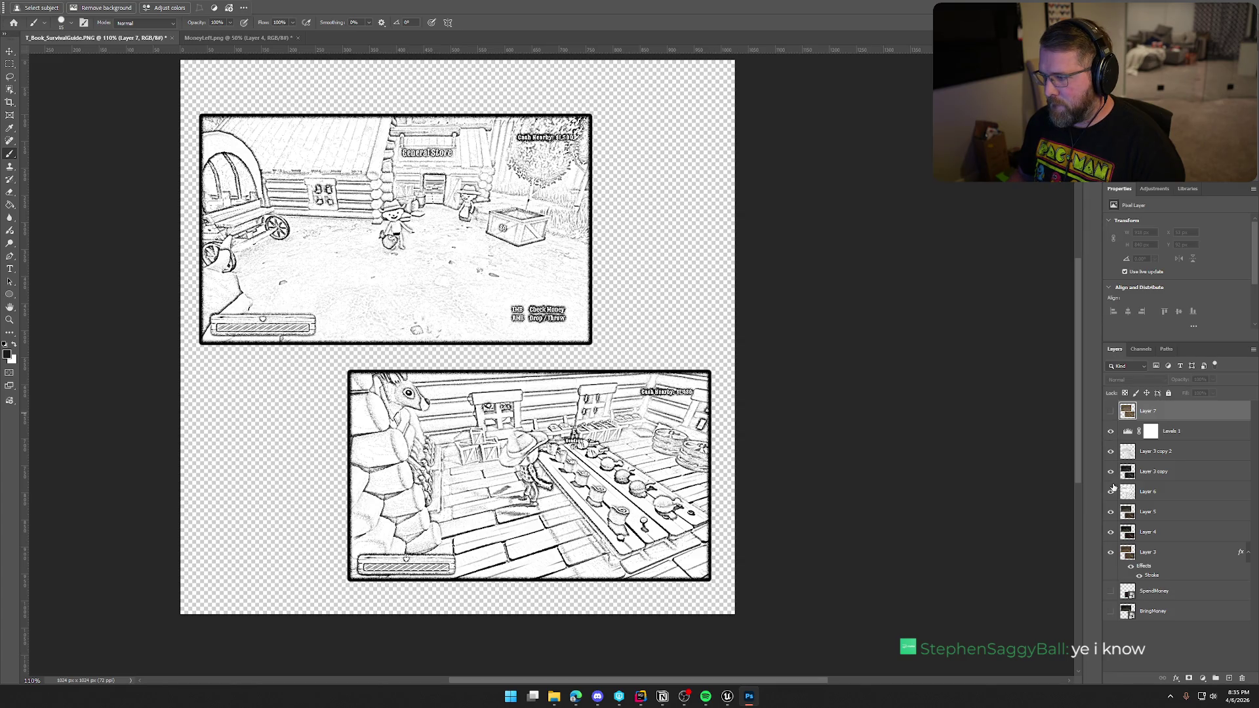
pyautogui.moveTo(1112, 438); pyautogui.dragTo(1112, 492)
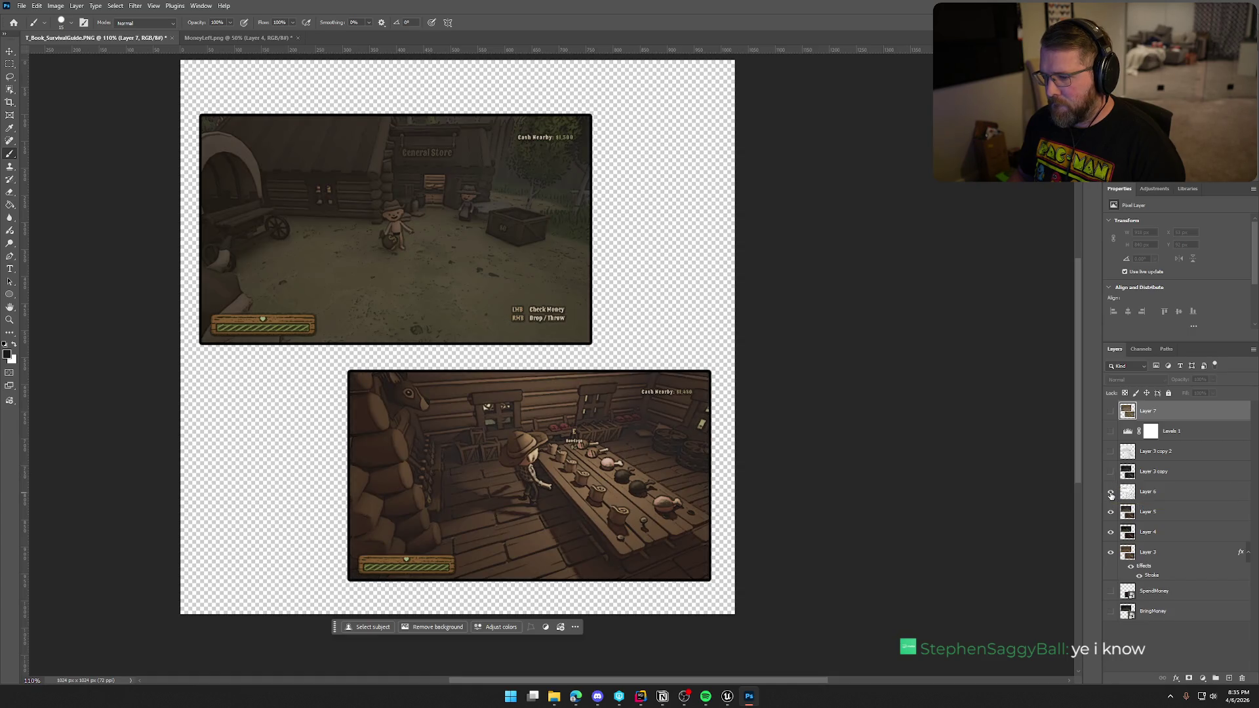
# Toggle Layers 6, 5 and 4 on and off to compare their toning effects.
pyautogui.click(1111, 492)
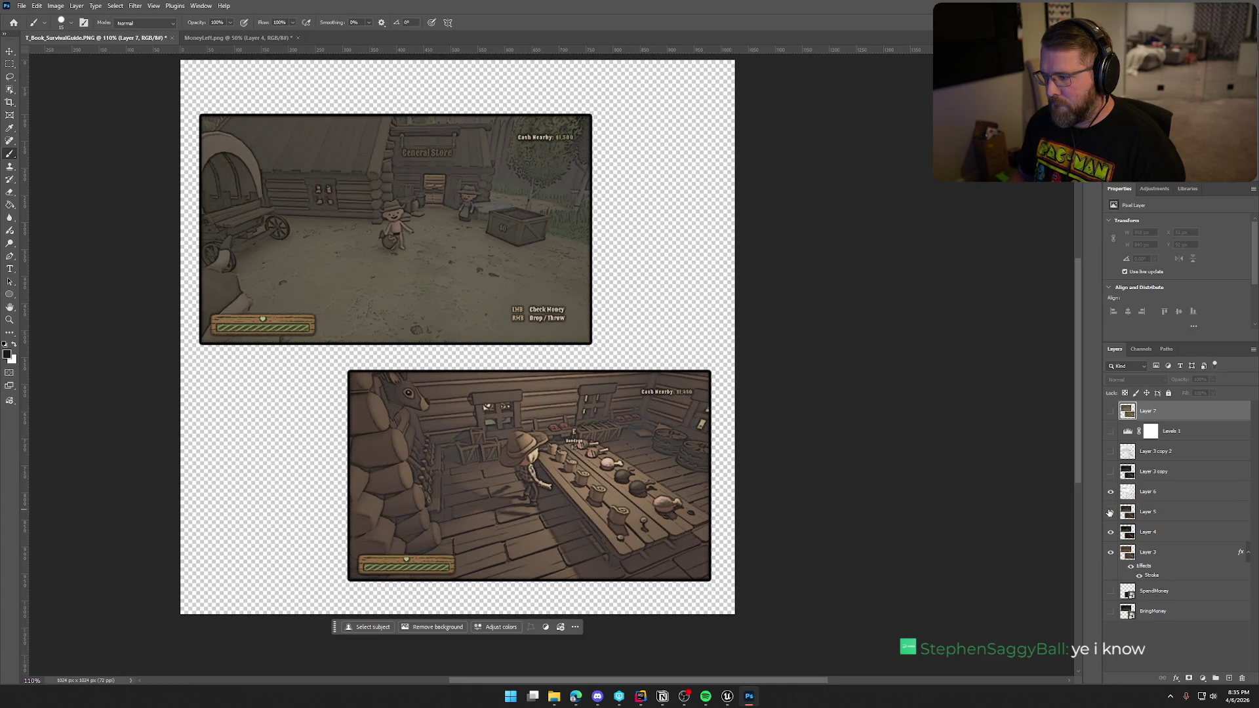
pyautogui.click(1111, 494)
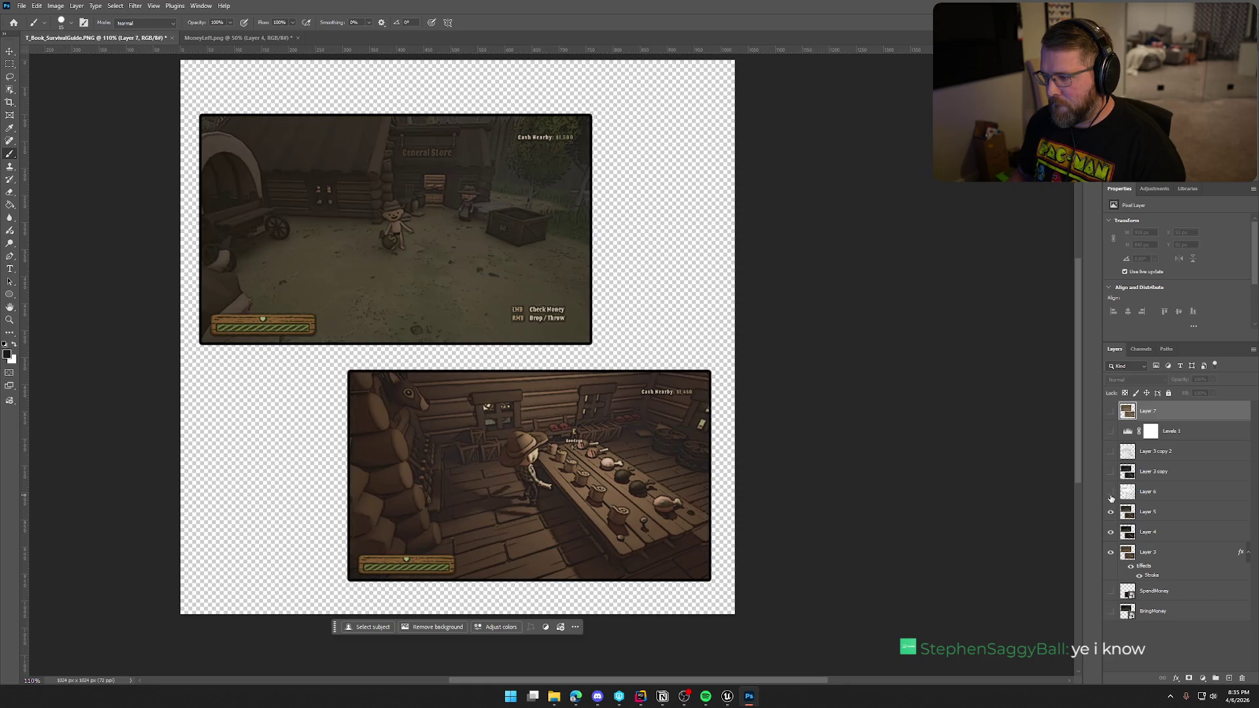
pyautogui.click(1111, 515)
pyautogui.click(1111, 513)
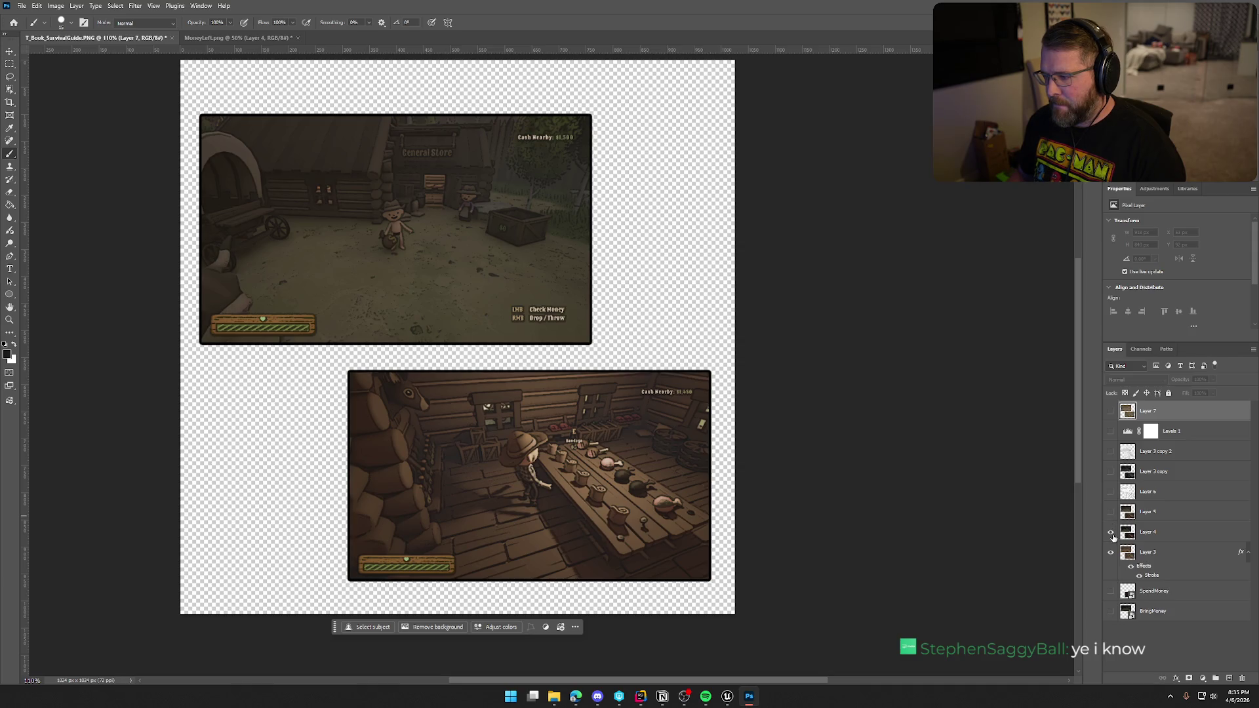
pyautogui.click(1112, 533)
pyautogui.click(1111, 533)
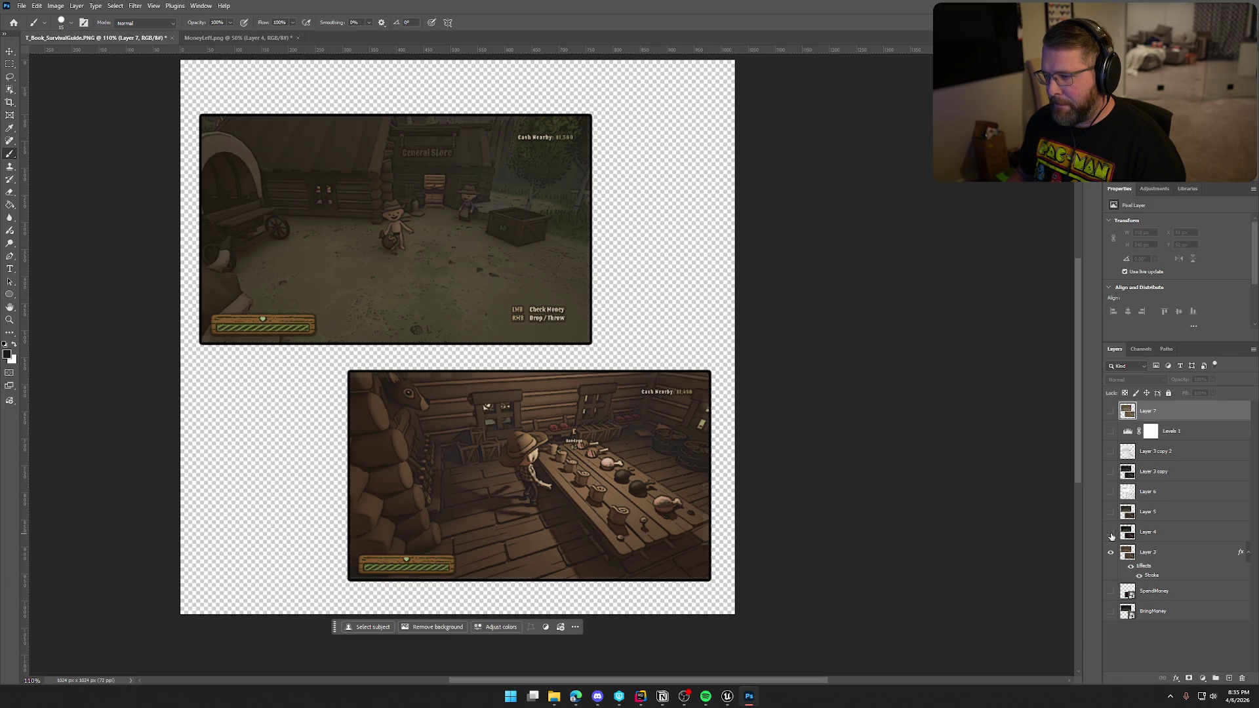
pyautogui.click(1111, 533)
pyautogui.click(1111, 534)
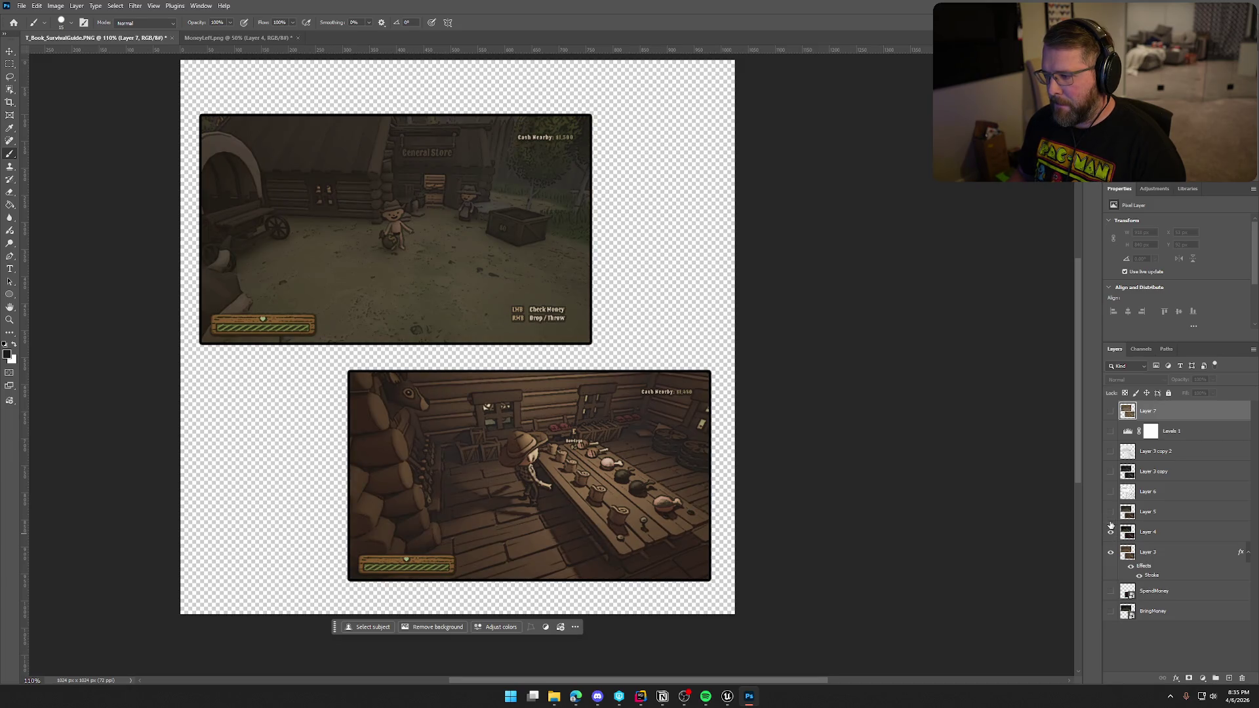
pyautogui.click(1111, 532)
pyautogui.click(1110, 512)
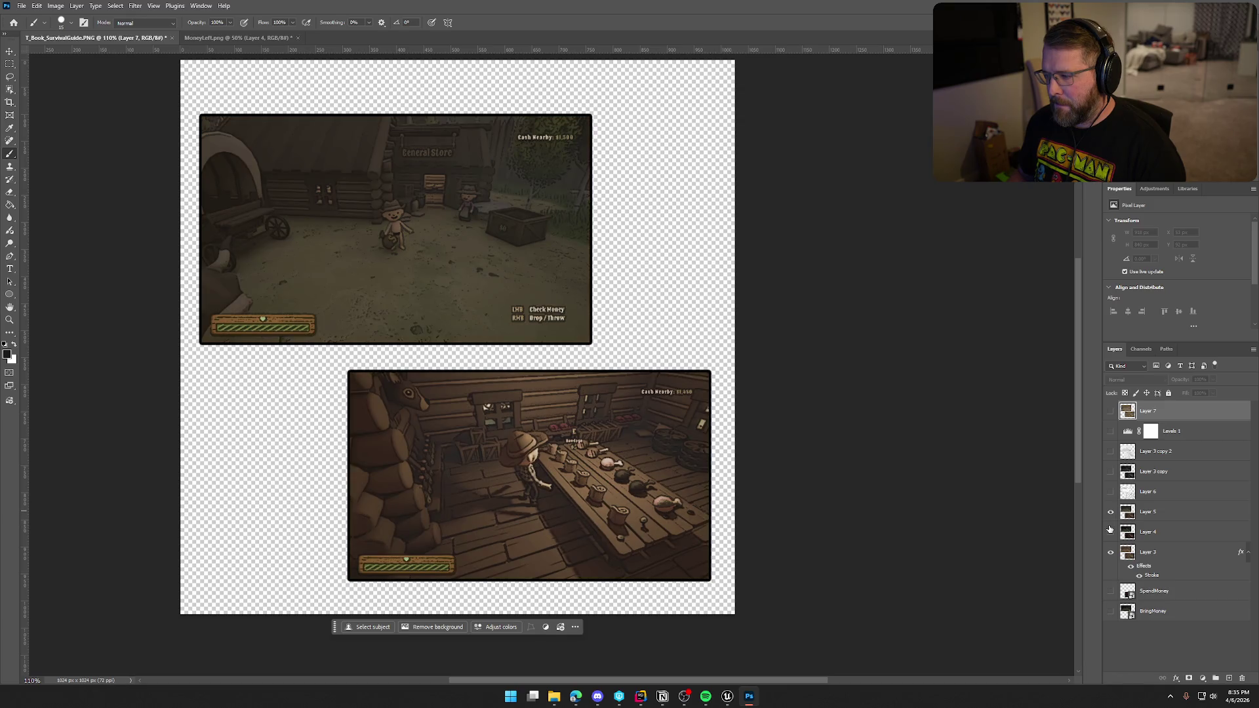
# Select Layer 5 and delete it.
pyautogui.click(1111, 512)
pyautogui.click(1111, 512)
pyautogui.click(1160, 513)
pyautogui.press('Delete')
# Recheck Layers 4, 6 and 3 copy, then hide Layers 6, 4 and 3 together.
pyautogui.click(1111, 512)
pyautogui.click(1111, 513)
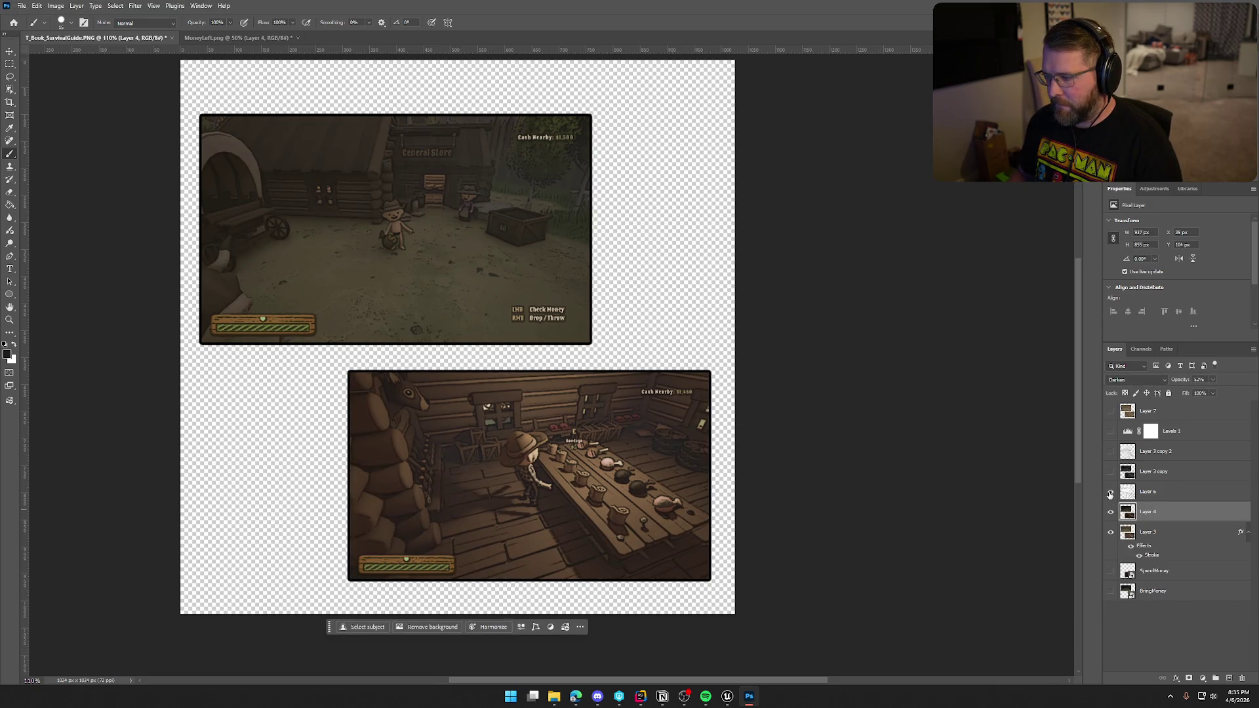
pyautogui.click(1110, 493)
pyautogui.click(1110, 473)
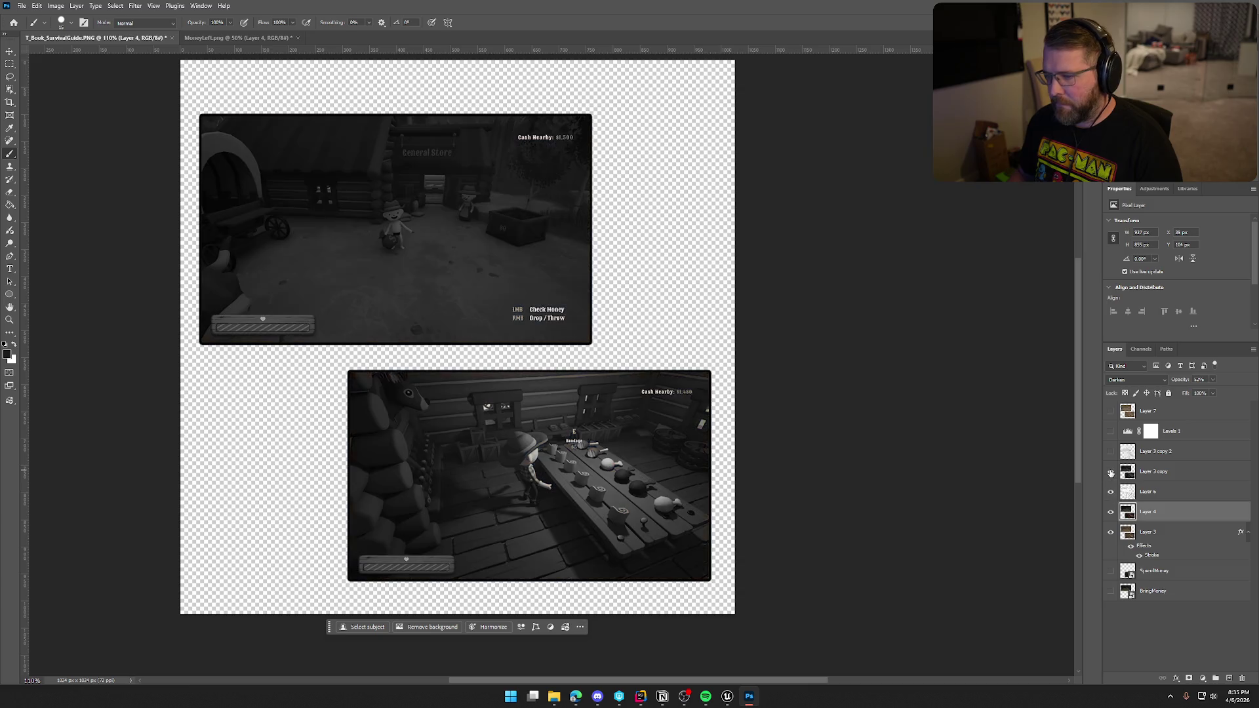
pyautogui.click(1111, 472)
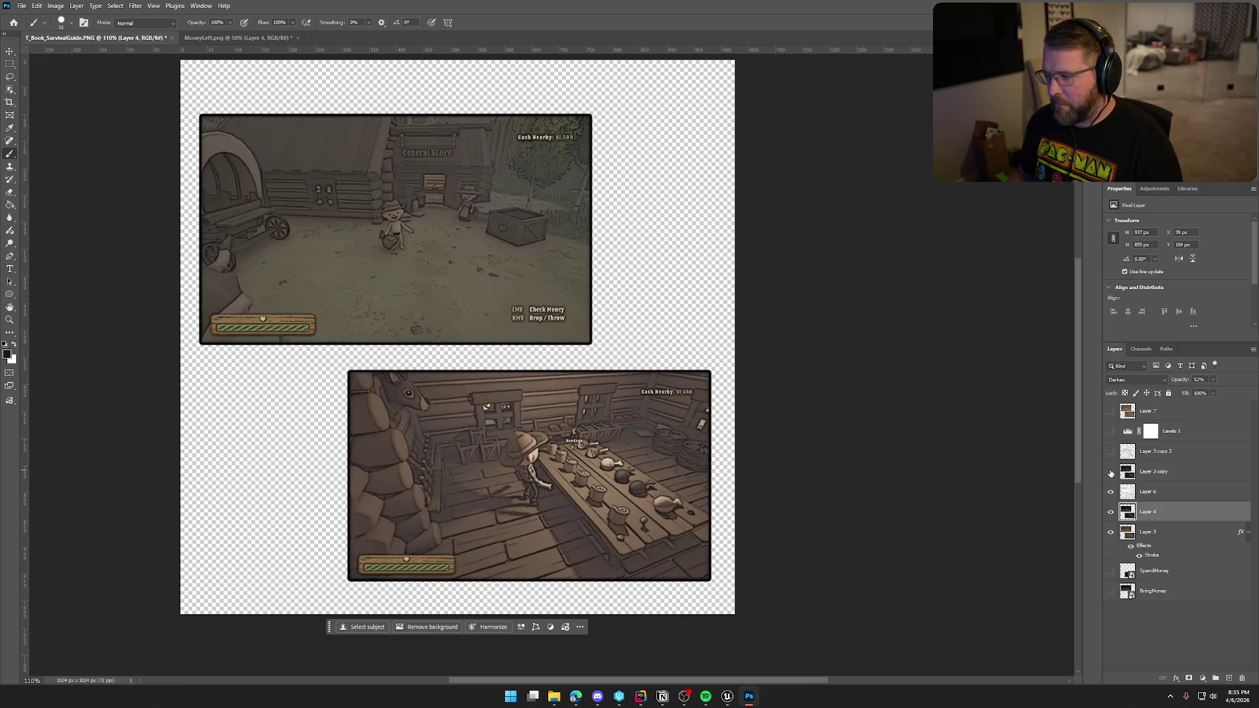
pyautogui.click(1172, 497)
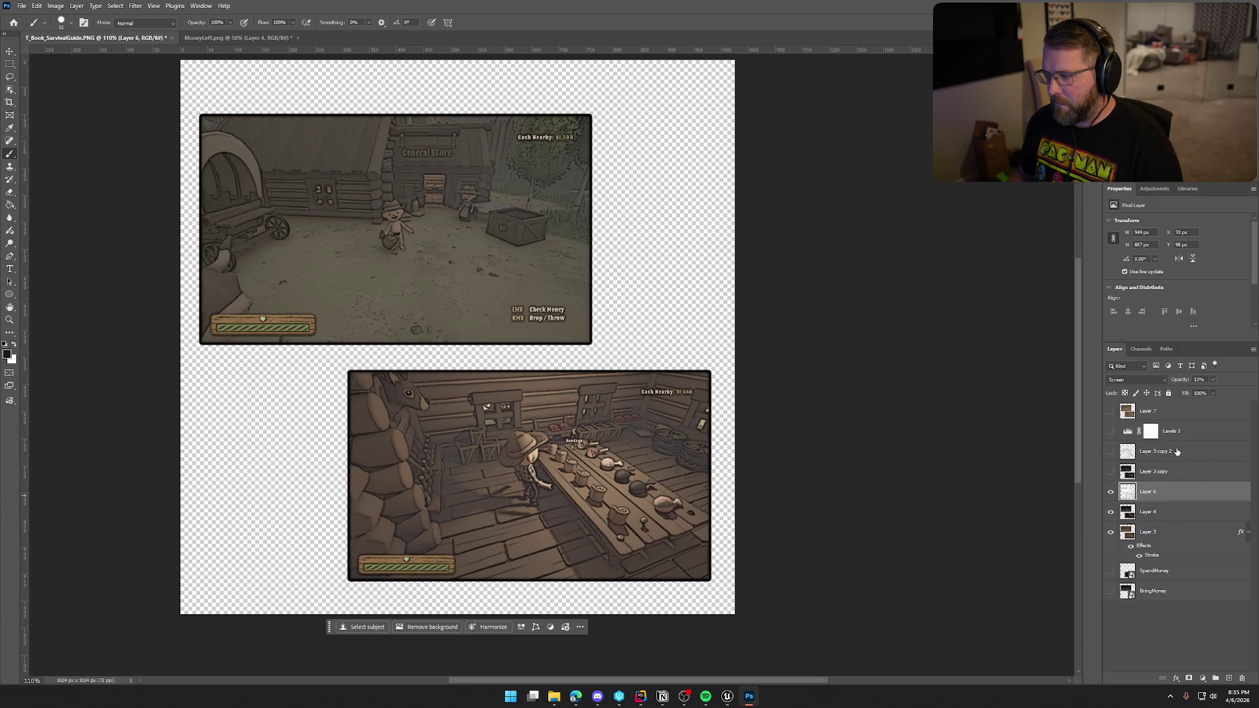
pyautogui.moveTo(1110, 492); pyautogui.dragTo(1111, 532)
pyautogui.click(1110, 411)
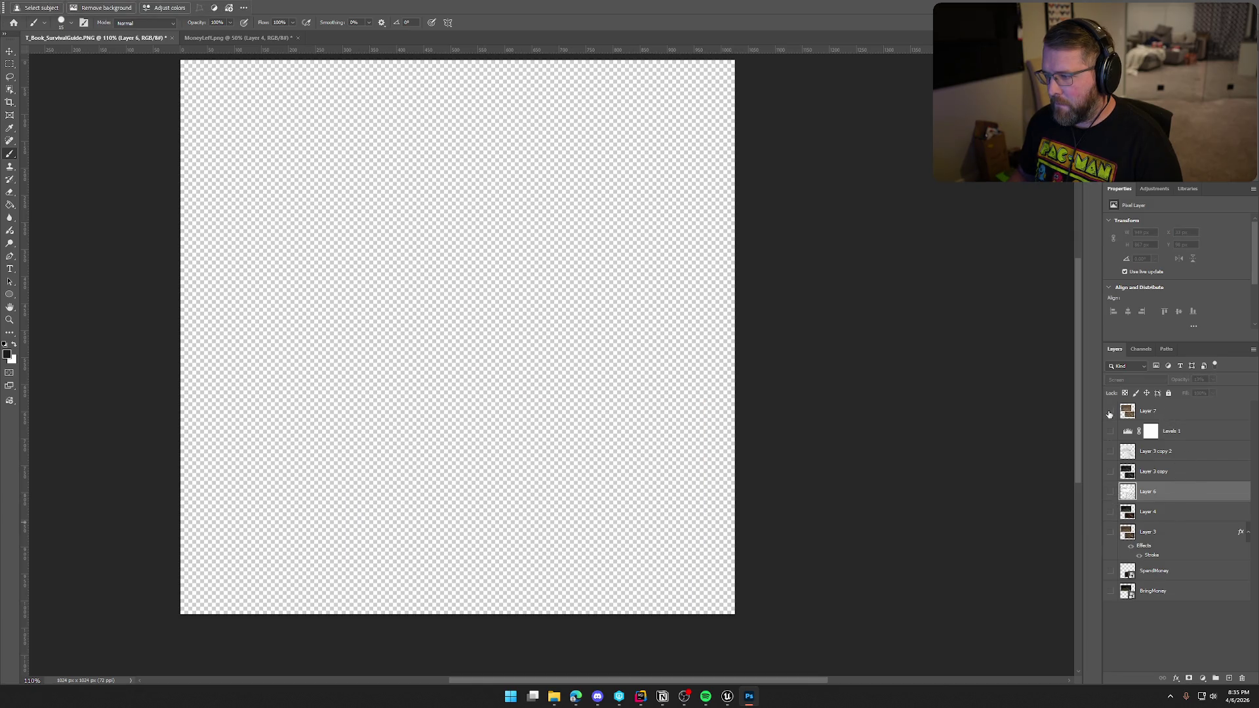